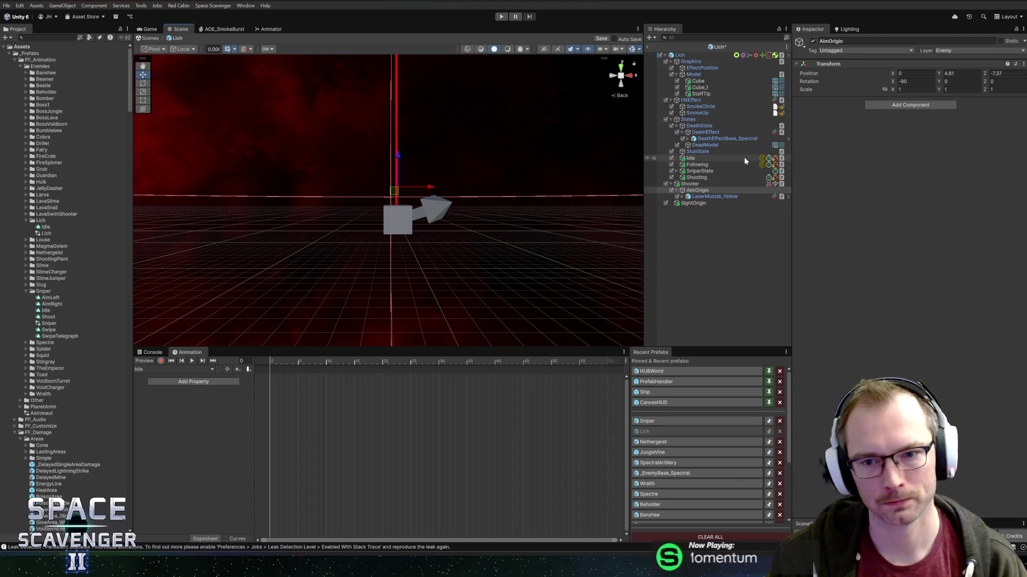
# In the Lich prefab, set AimOrigin's Position Z and LaserMuzzle_Yellow's Position Y to 0
pyautogui.click(713, 198)
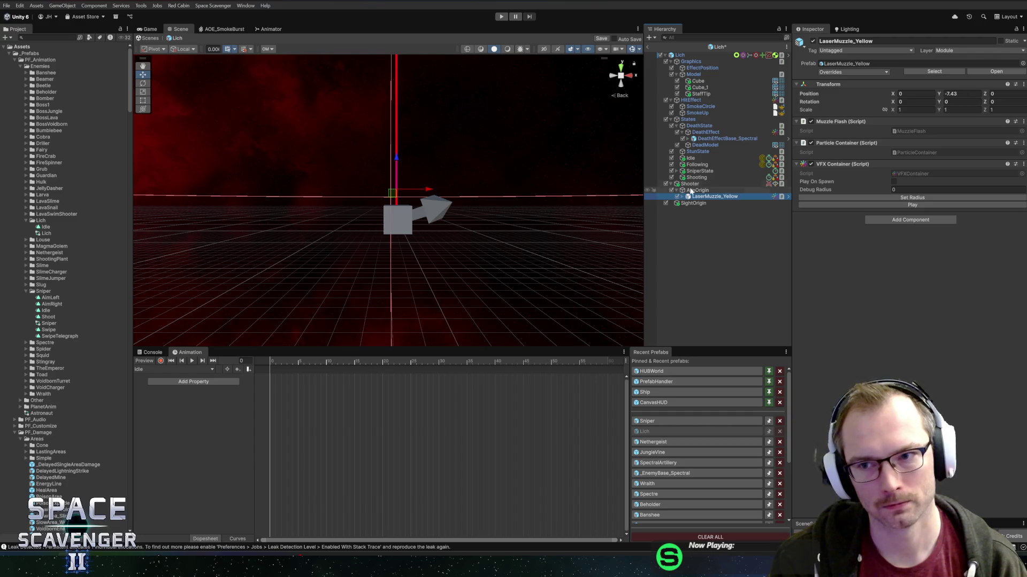
pyautogui.click(698, 190)
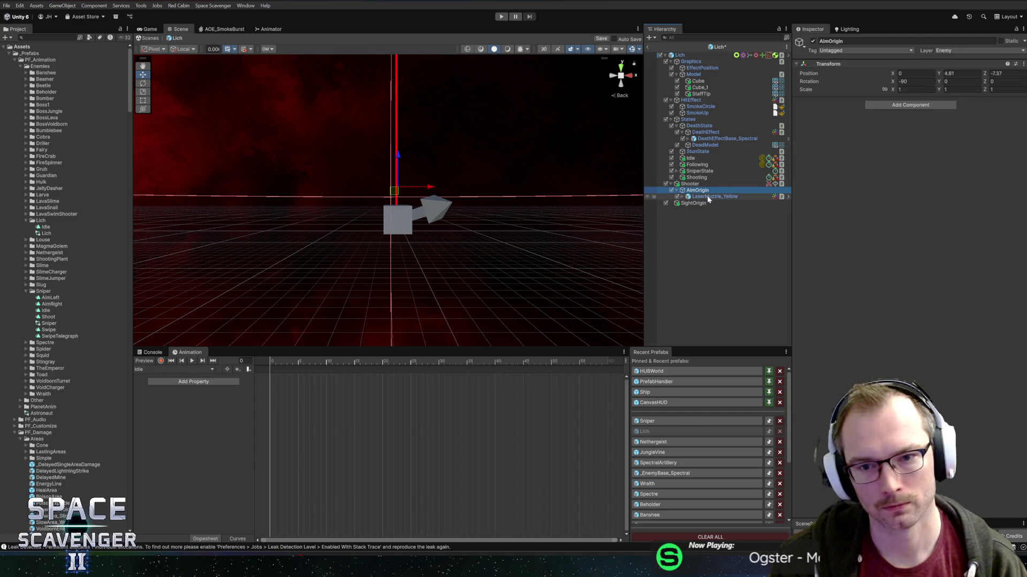
pyautogui.moveTo(470, 195)
pyautogui.mouseDown()
pyautogui.moveTo(423, 191)
pyautogui.moveTo(401, 177)
pyautogui.moveTo(514, 196)
pyautogui.mouseUp()
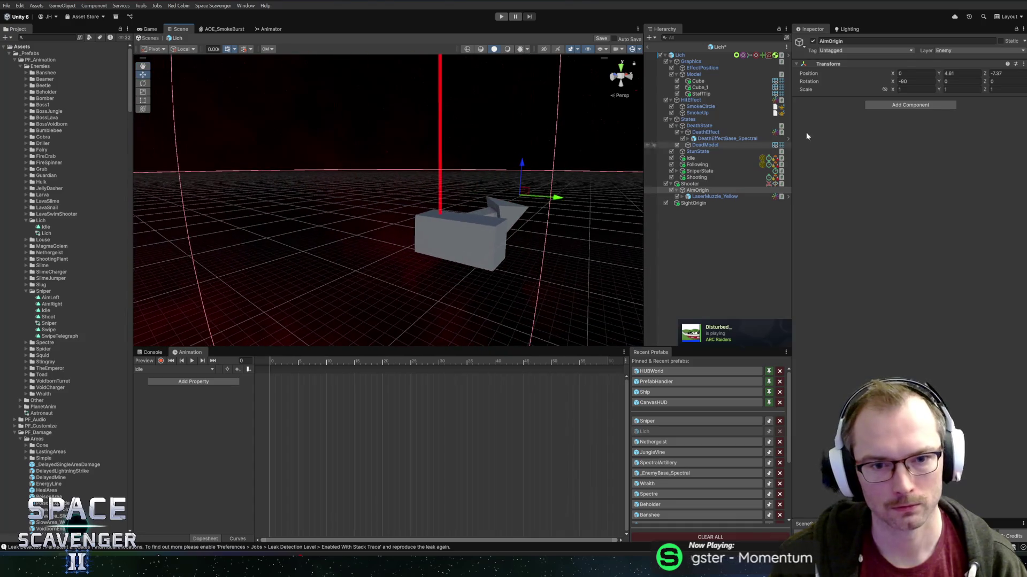
pyautogui.click(998, 73)
pyautogui.write('0')
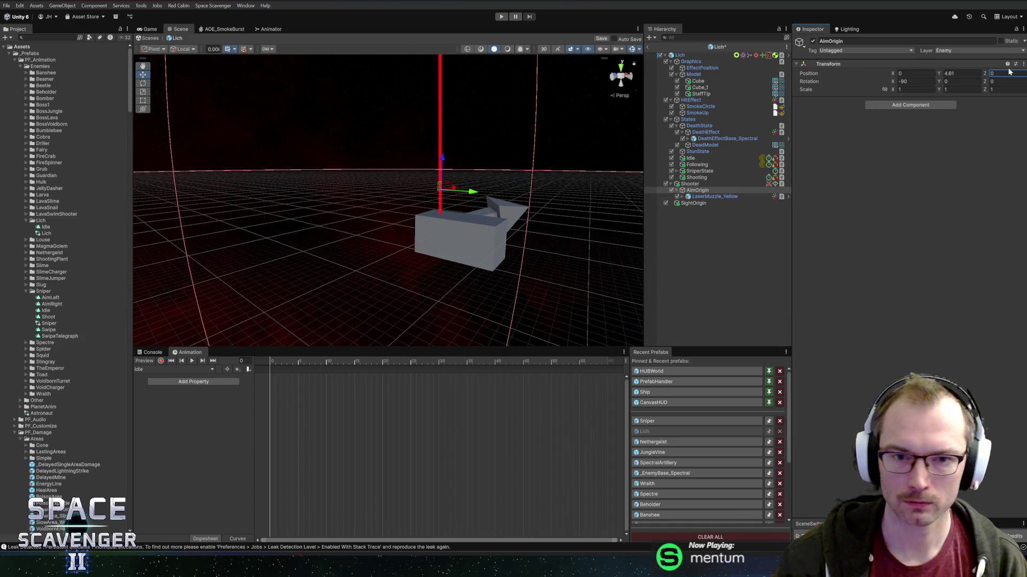
pyautogui.click(714, 196)
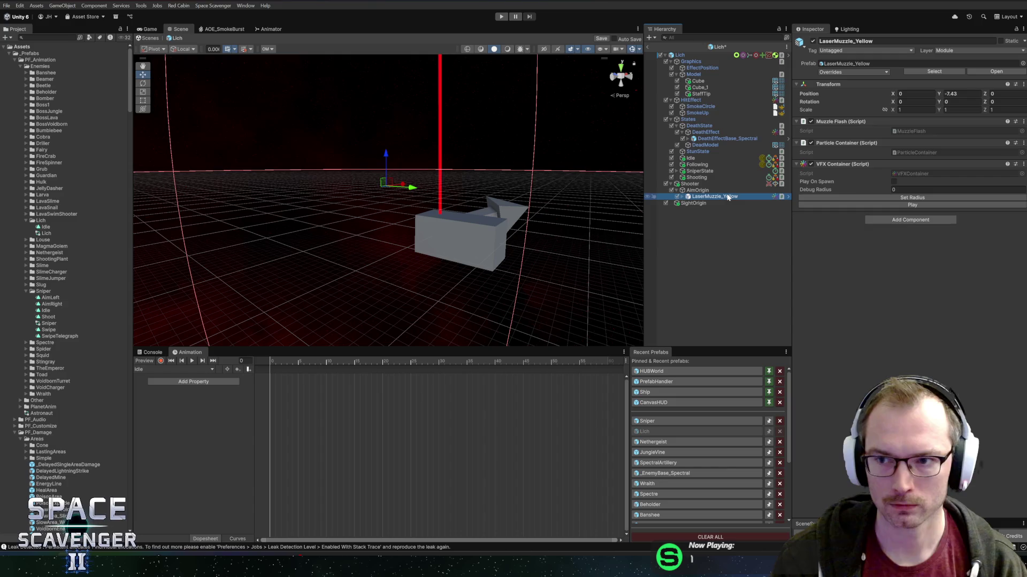
pyautogui.click(962, 93)
pyautogui.write('0')
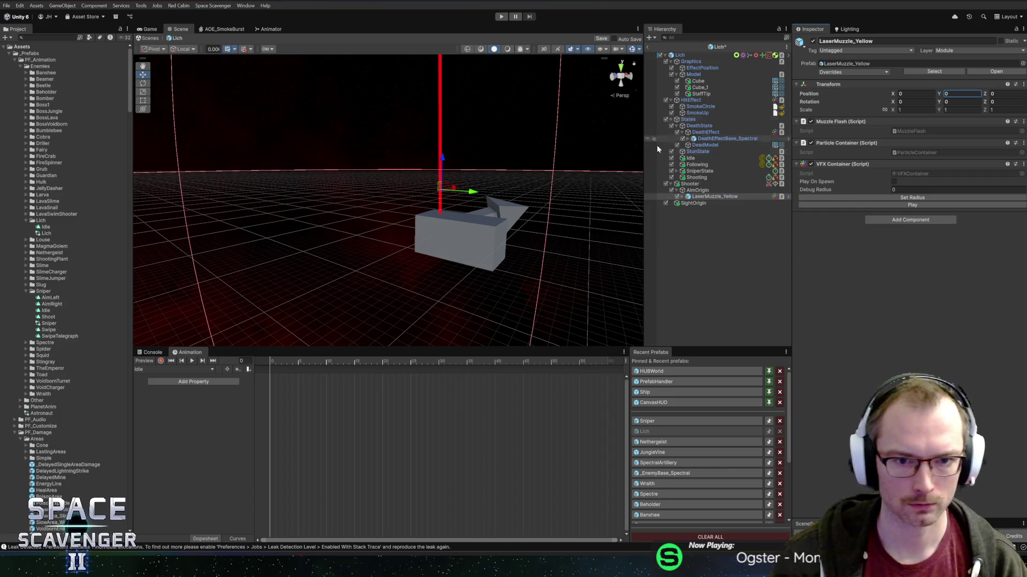
# Recheck AimOrigin and the Shooter settings, leave the Lich prefab, and start Play mode
pyautogui.moveTo(631, 147)
pyautogui.mouseDown()
pyautogui.moveTo(509, 151)
pyautogui.moveTo(401, 136)
pyautogui.mouseUp()
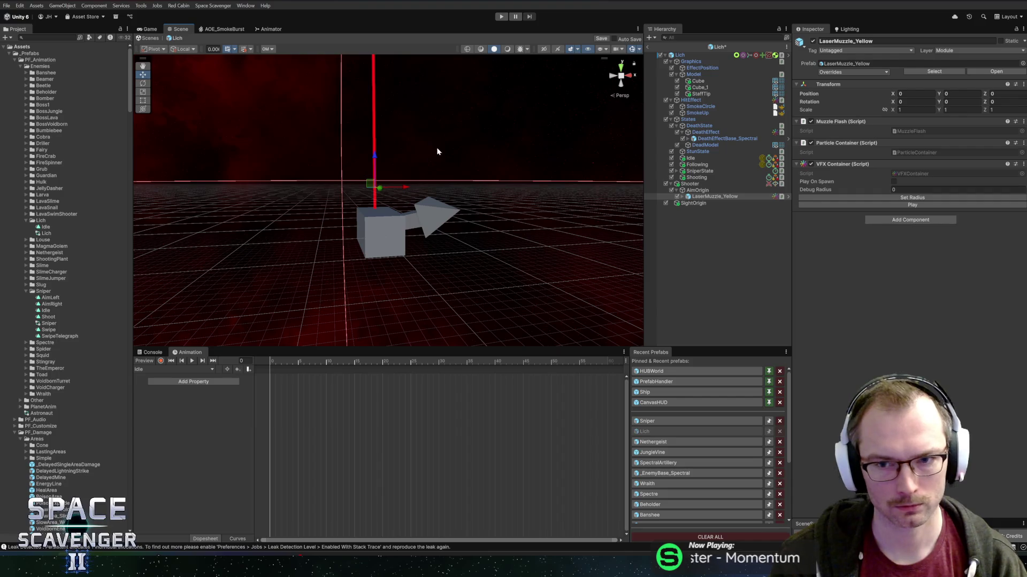
pyautogui.click(697, 190)
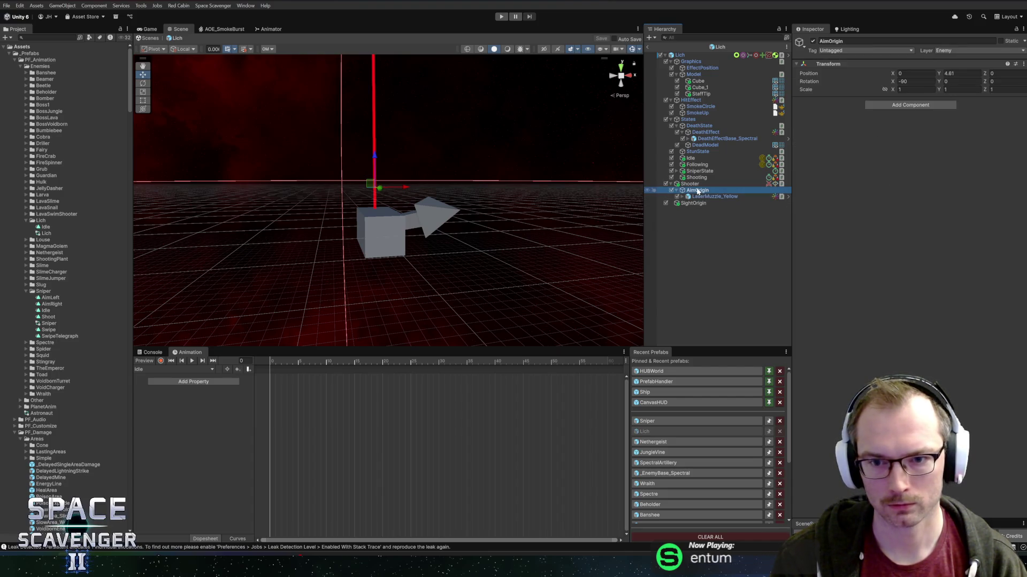
pyautogui.click(696, 185)
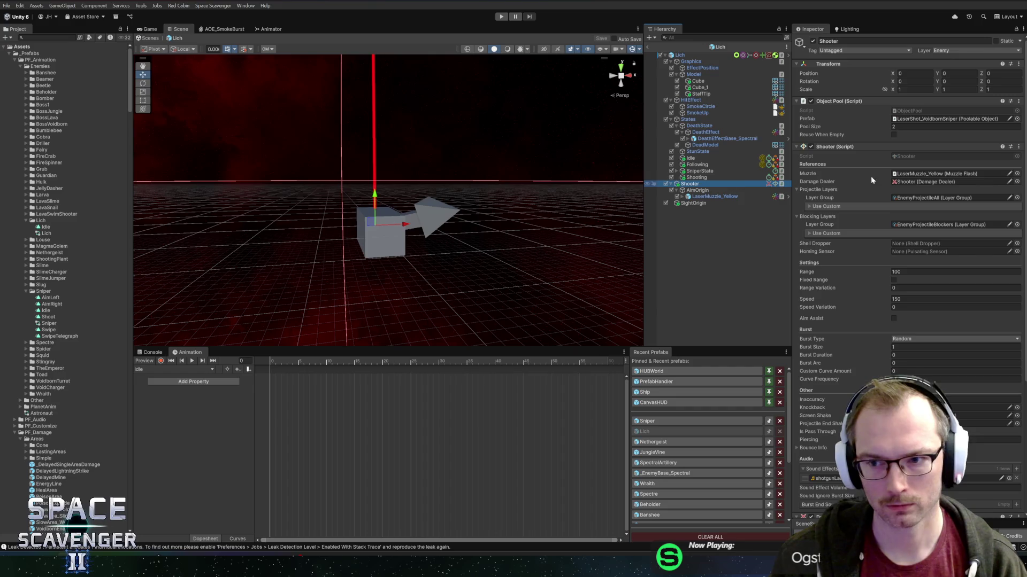
pyautogui.click(648, 47)
pyautogui.click(501, 16)
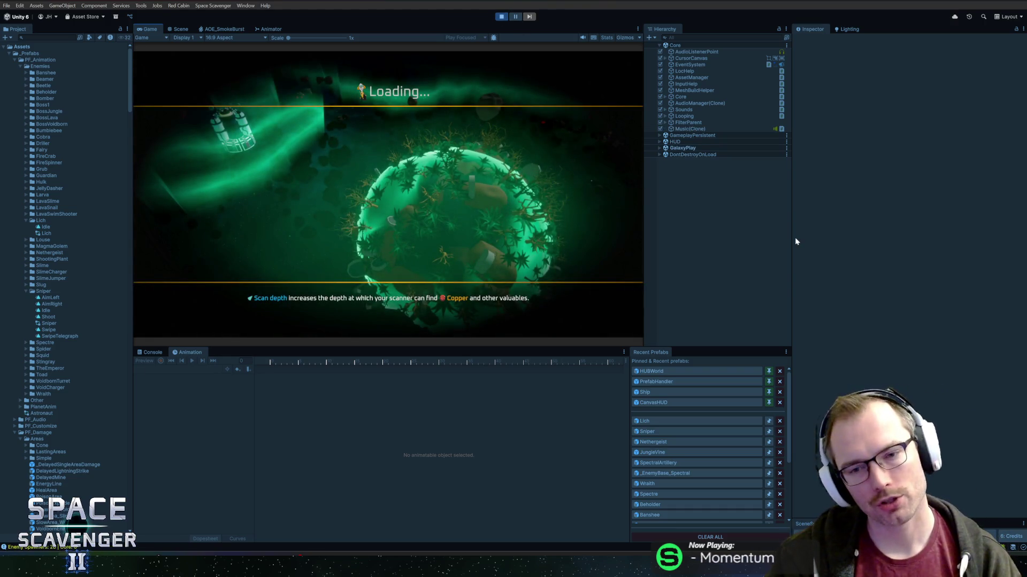
# Enlarge and maximize the Game view during the play-test, then stop Play mode
pyautogui.moveTo(794, 238); pyautogui.dragTo(861, 236)
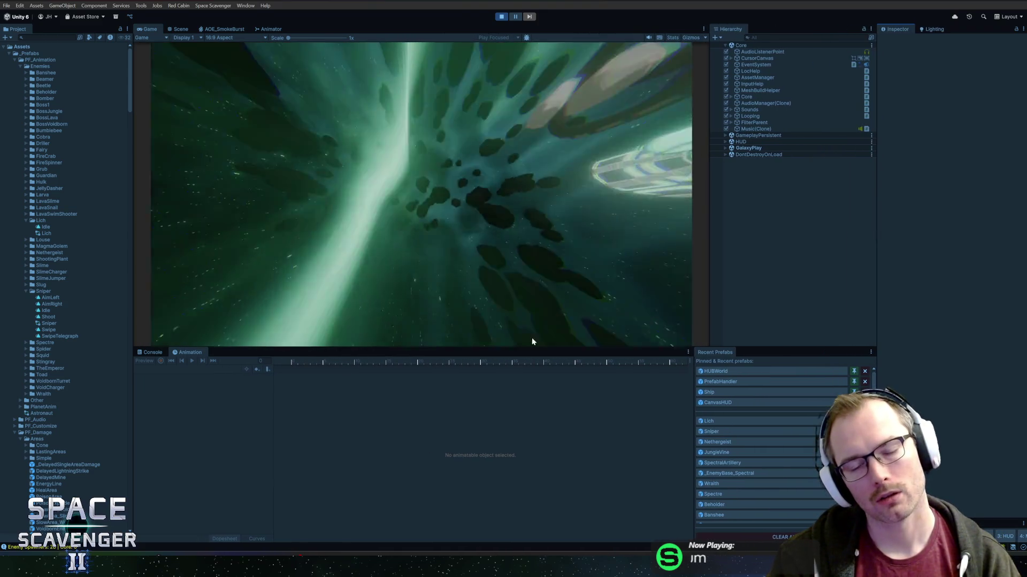
pyautogui.moveTo(511, 347); pyautogui.dragTo(507, 381)
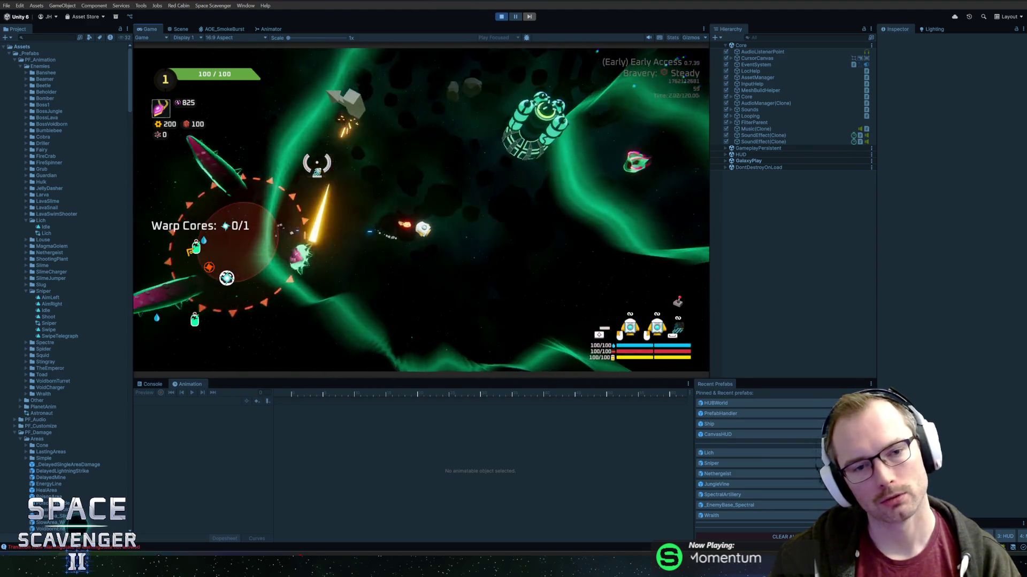
pyautogui.doubleClick(140, 28)
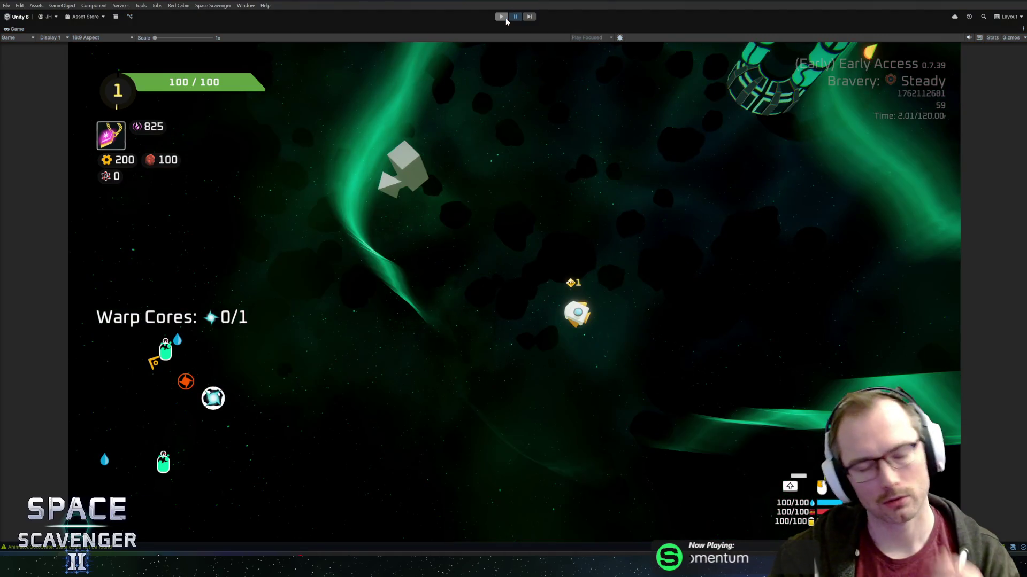
pyautogui.click(506, 18)
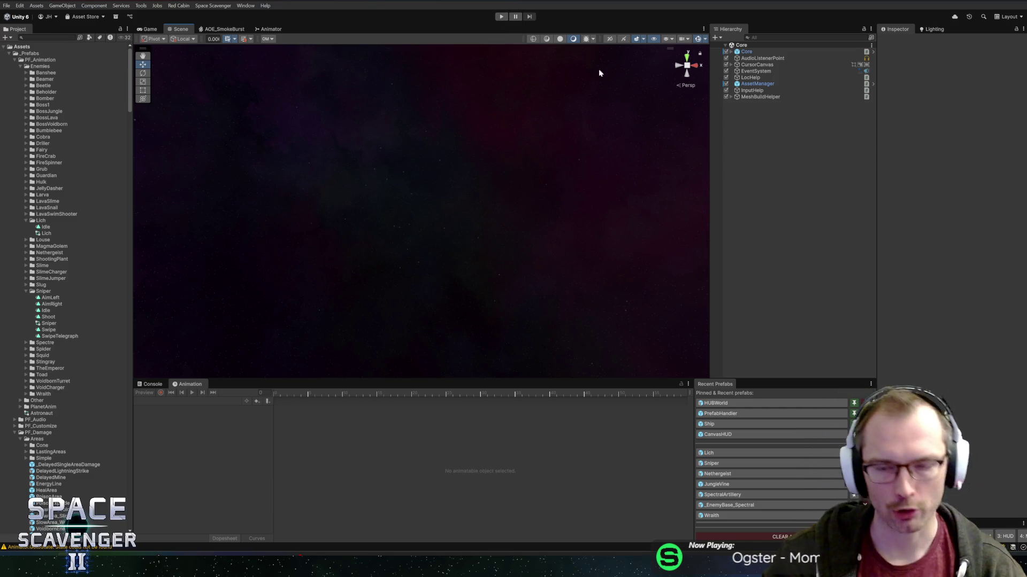
# Open the Lich prefab, then select and expand its SniperState object
pyautogui.click(768, 454)
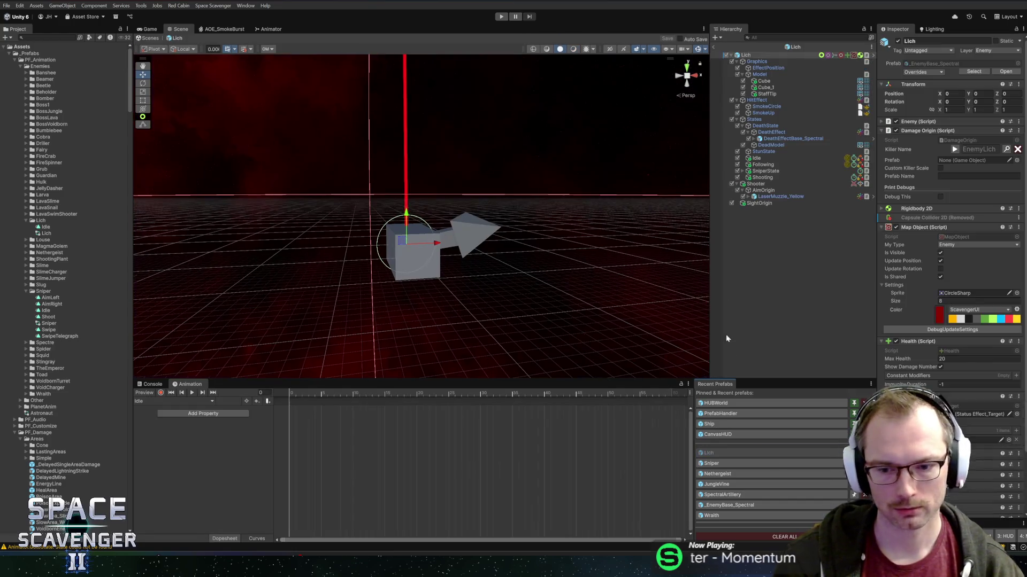
pyautogui.scroll(-3, 566, 233)
pyautogui.scroll(4, 499, 254)
pyautogui.scroll(-1, 477, 270)
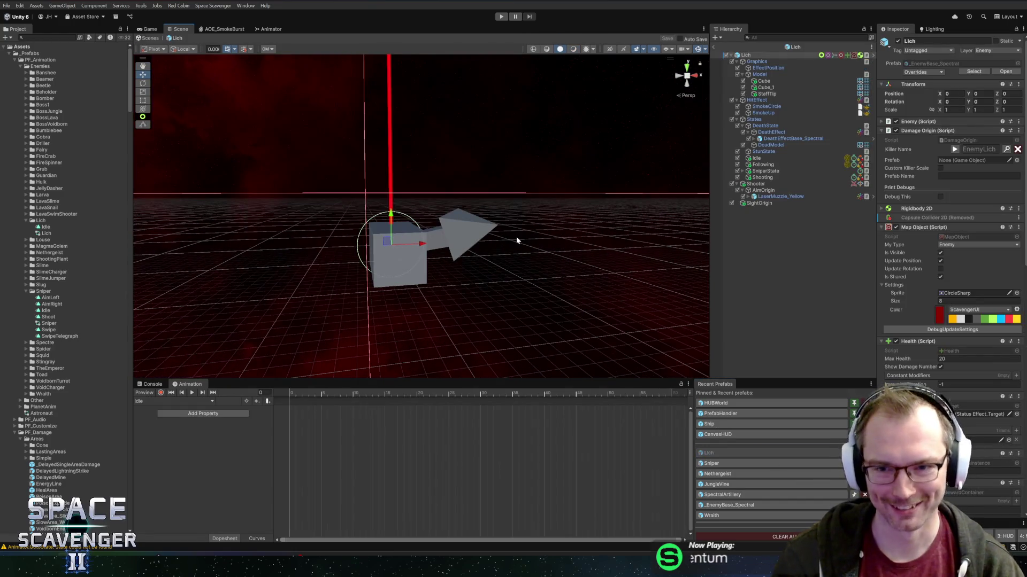
pyautogui.scroll(-2, 516, 238)
pyautogui.scroll(3, 485, 252)
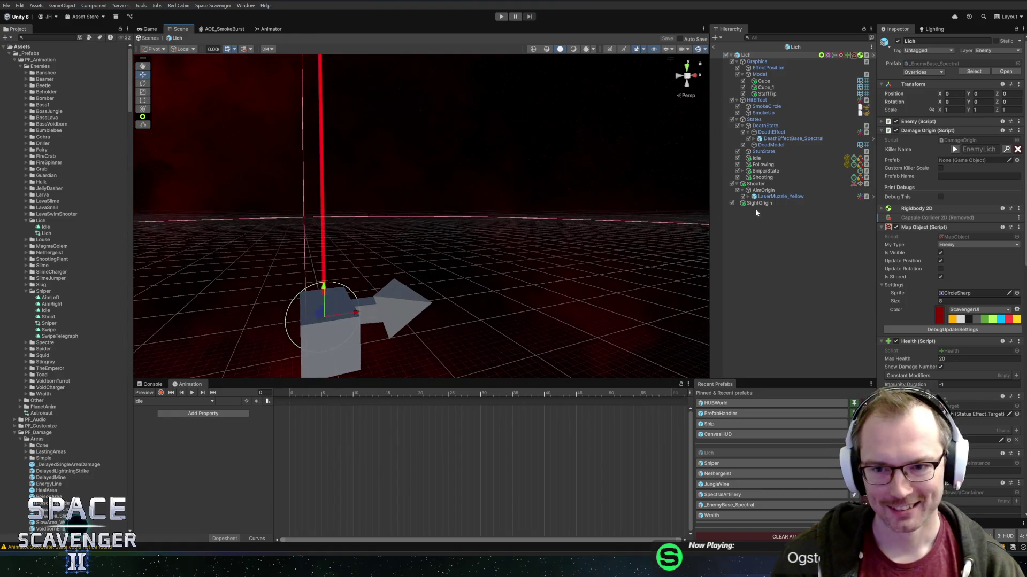
pyautogui.click(763, 190)
pyautogui.click(762, 171)
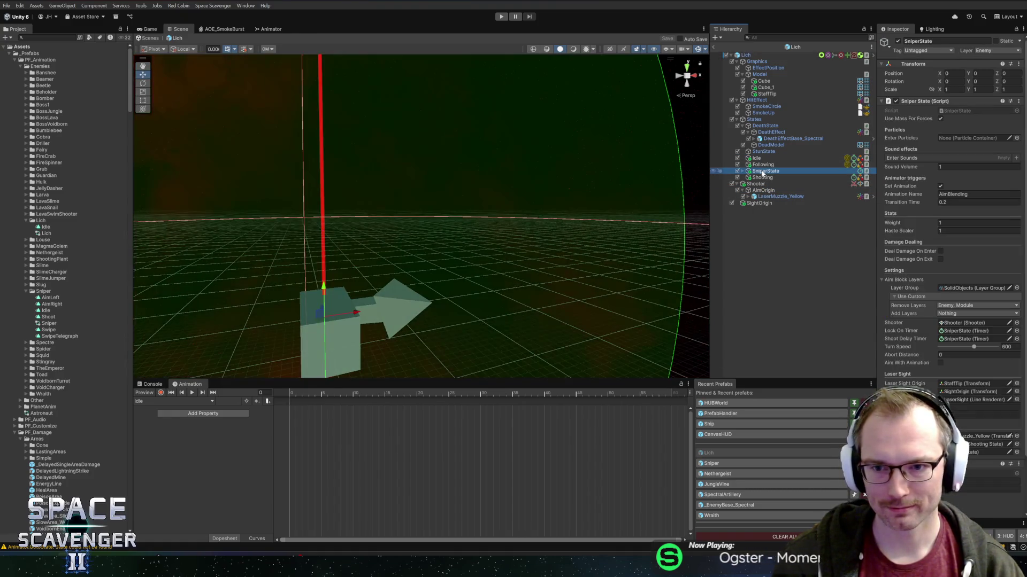
pyautogui.doubleClick(765, 172)
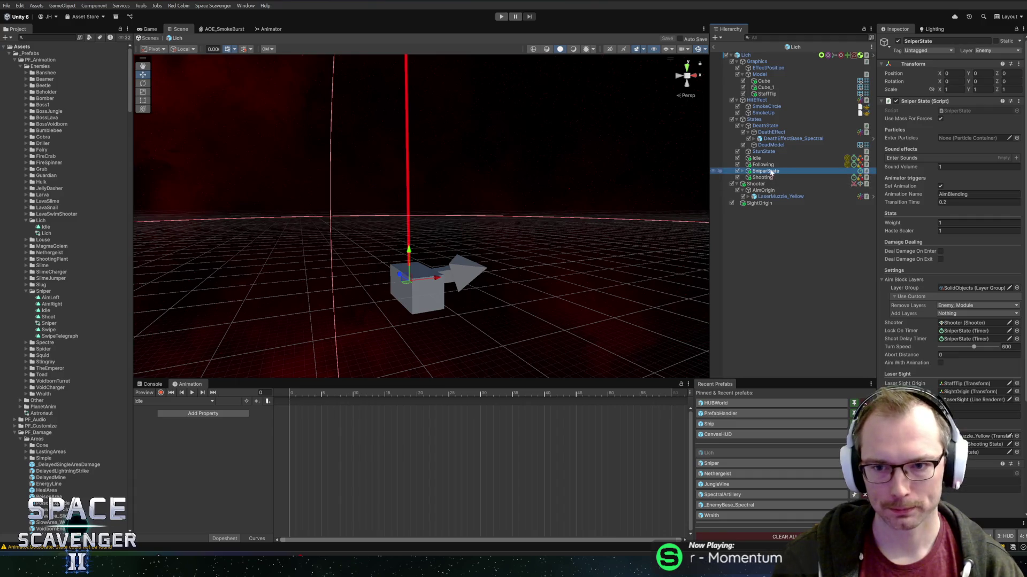
pyautogui.click(743, 171)
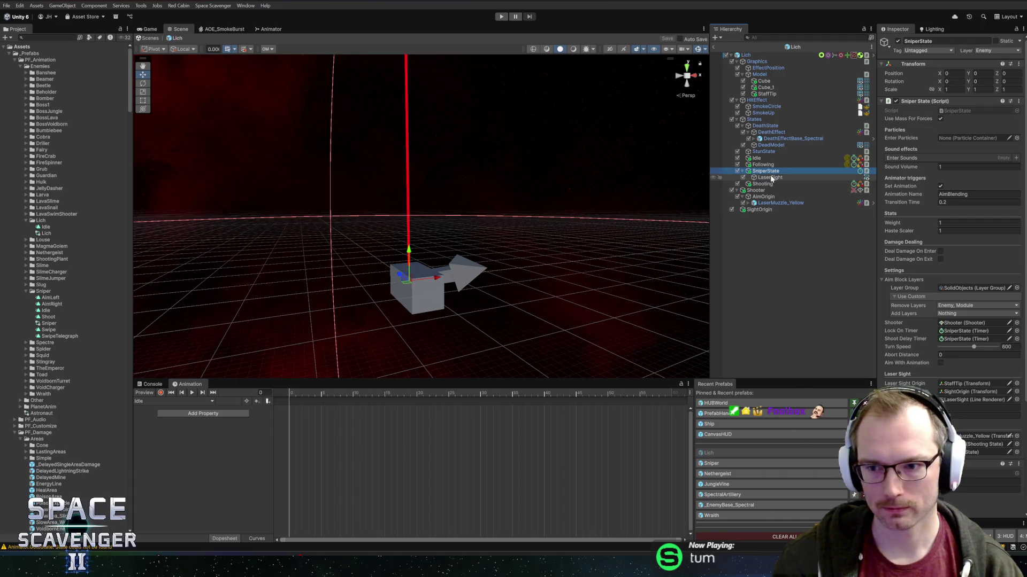
# Assign AimOrigin as SniperState's Laser Sight Origin, then start Play mode to test
pyautogui.moveTo(877, 306); pyautogui.dragTo(789, 303)
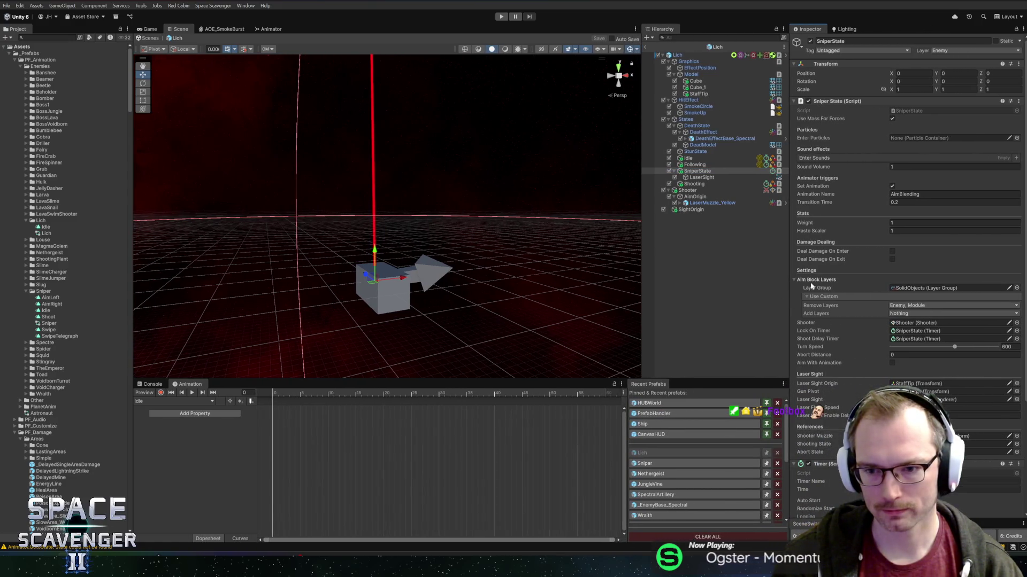
pyautogui.scroll(-5, 819, 300)
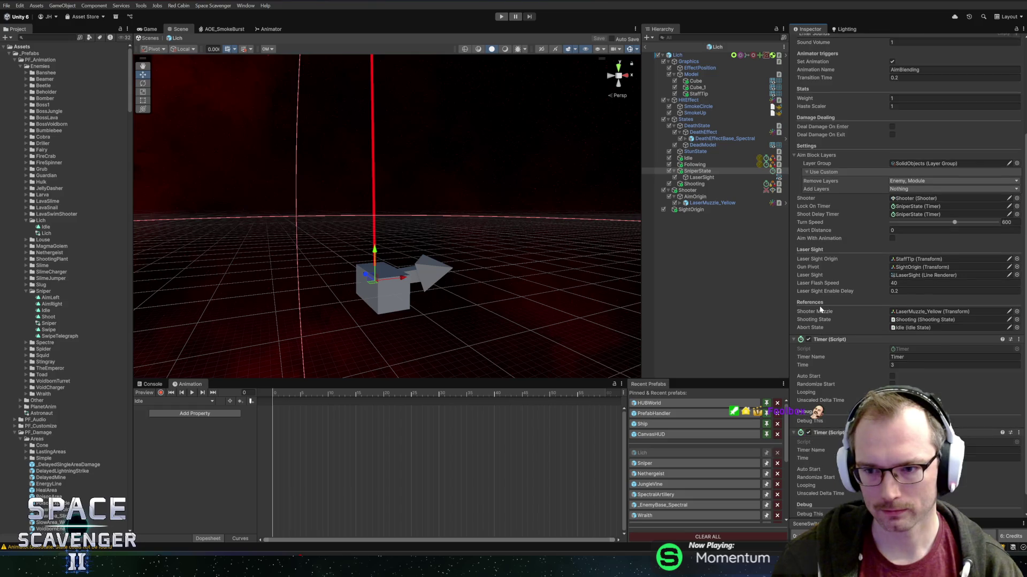
pyautogui.scroll(5, 843, 328)
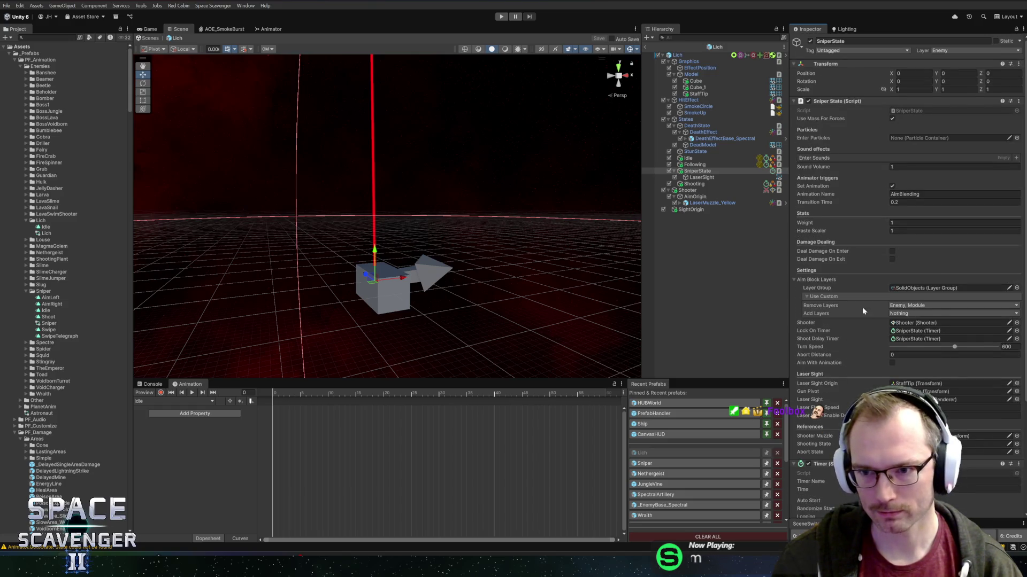
pyautogui.scroll(-5, 862, 310)
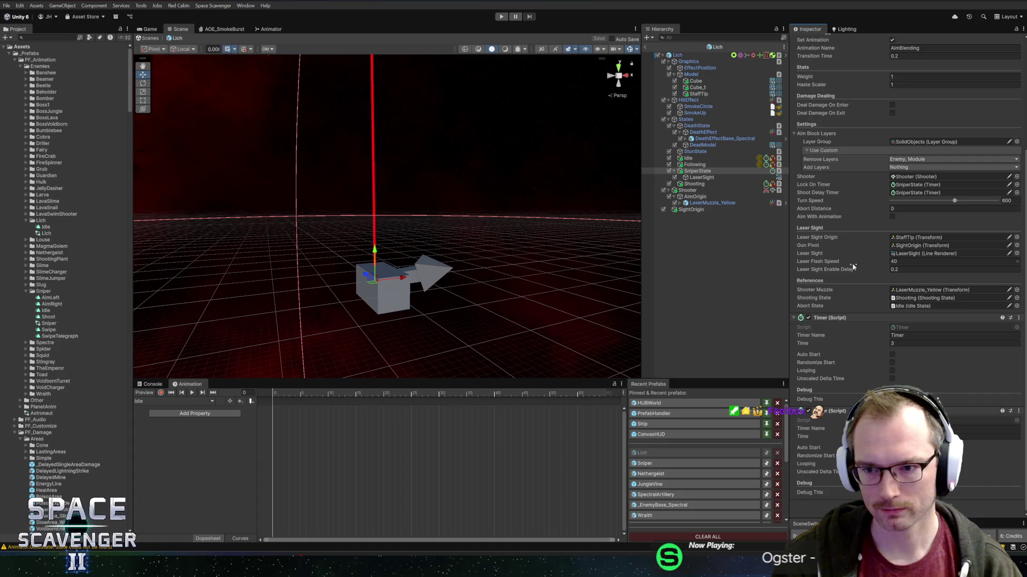
pyautogui.click(909, 254)
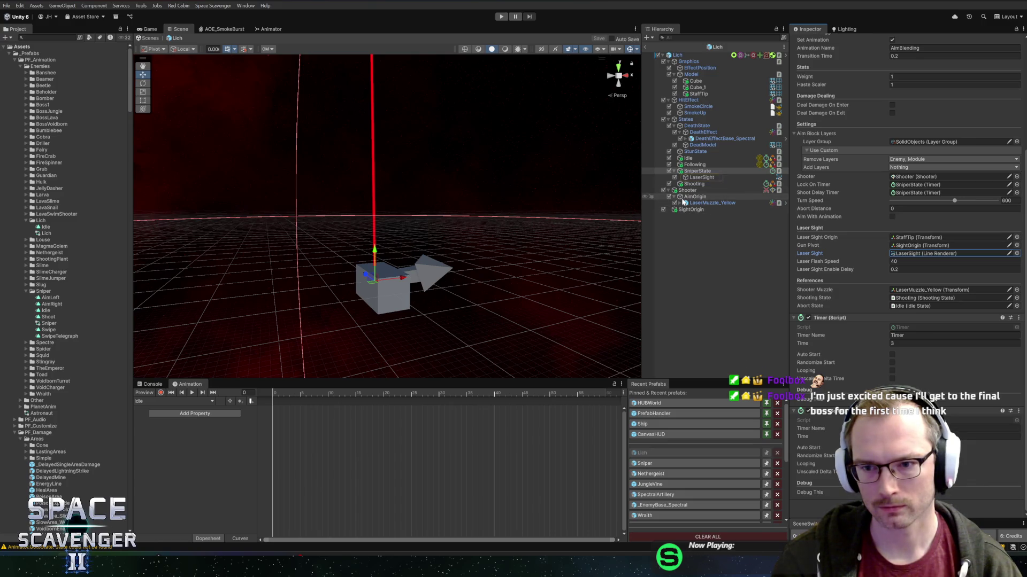
pyautogui.moveTo(686, 198); pyautogui.dragTo(909, 237)
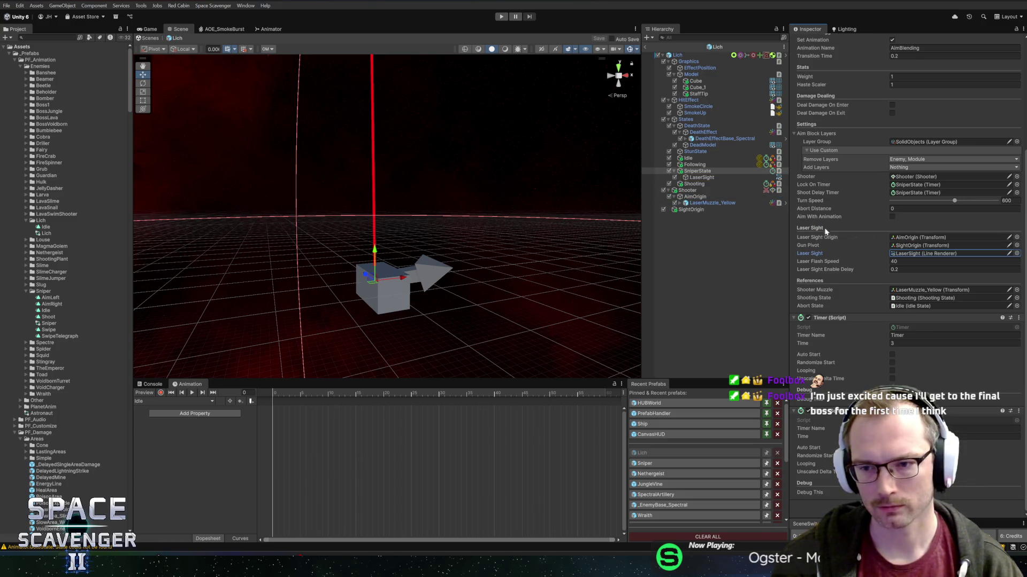
pyautogui.click(920, 245)
pyautogui.click(689, 209)
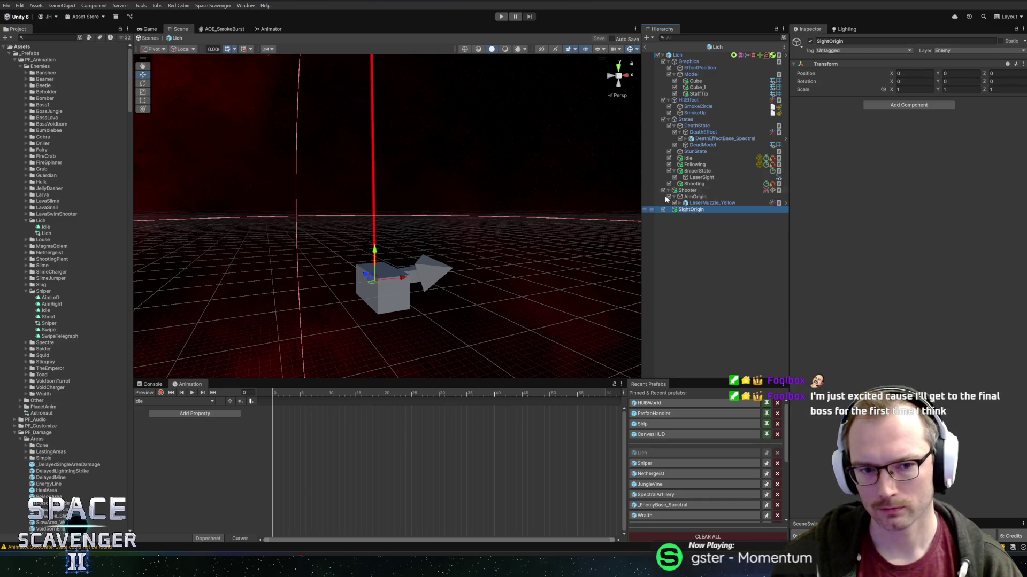
pyautogui.click(502, 17)
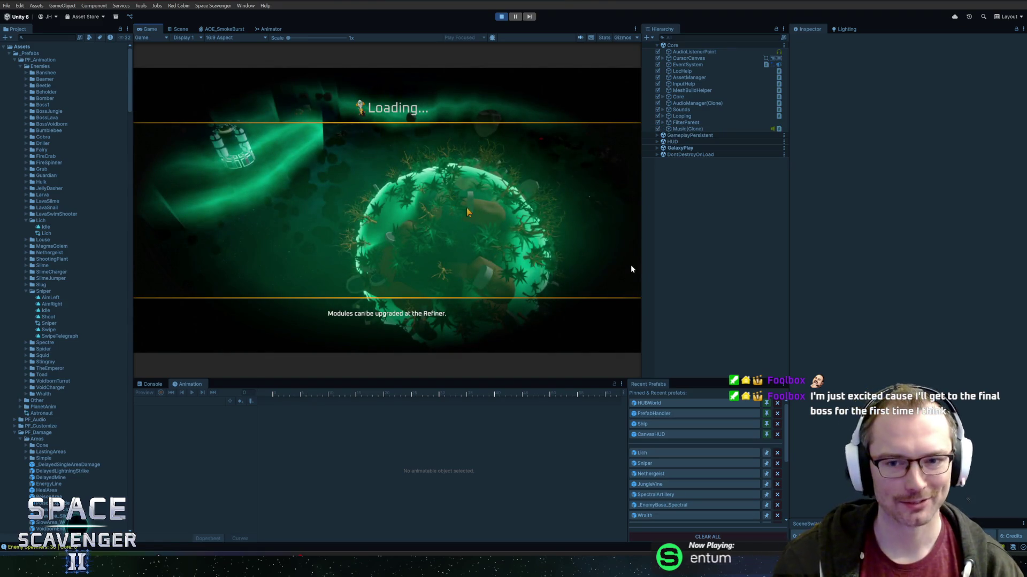
# Maximize the Game view and fly the ship with A, D and W, shooting enemy swarms
pyautogui.moveTo(790, 279); pyautogui.dragTo(852, 288)
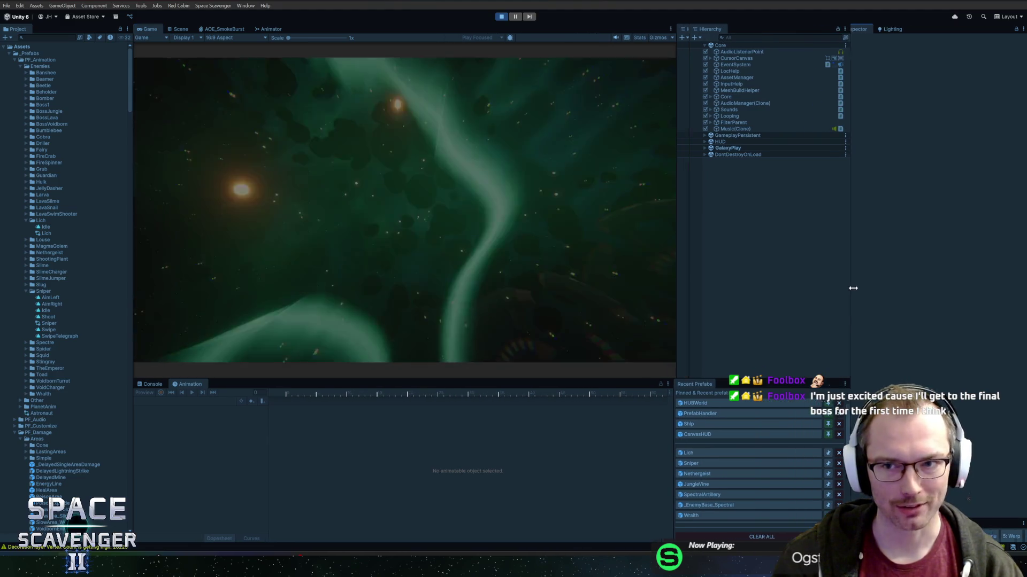
pyautogui.doubleClick(150, 29)
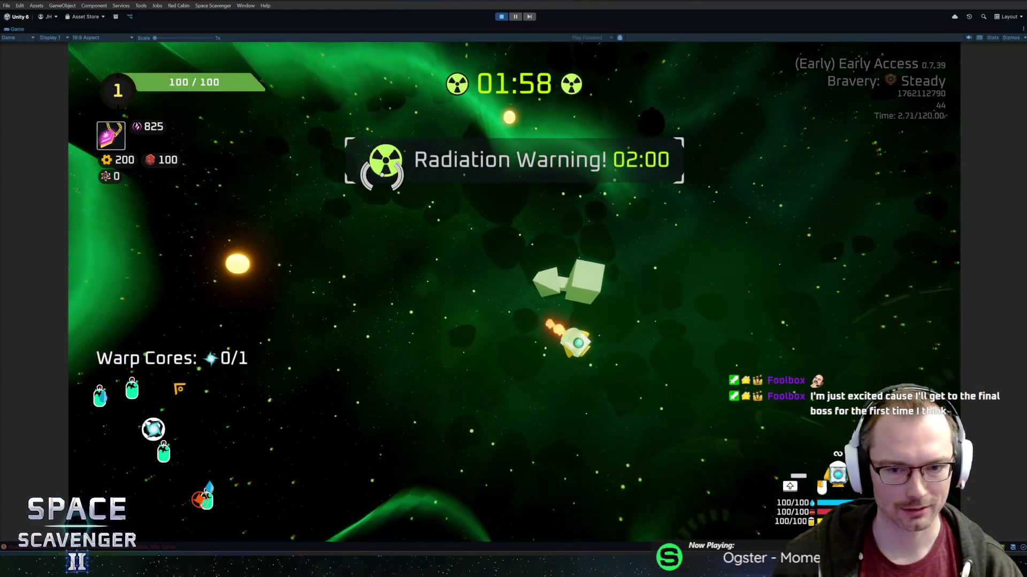
pyautogui.press('a')
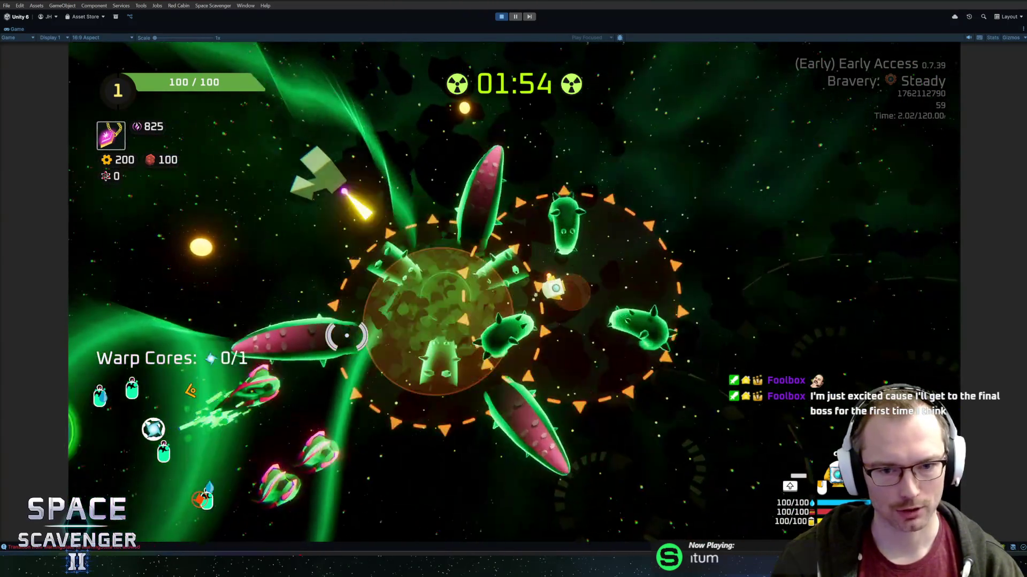
pyautogui.press('a')
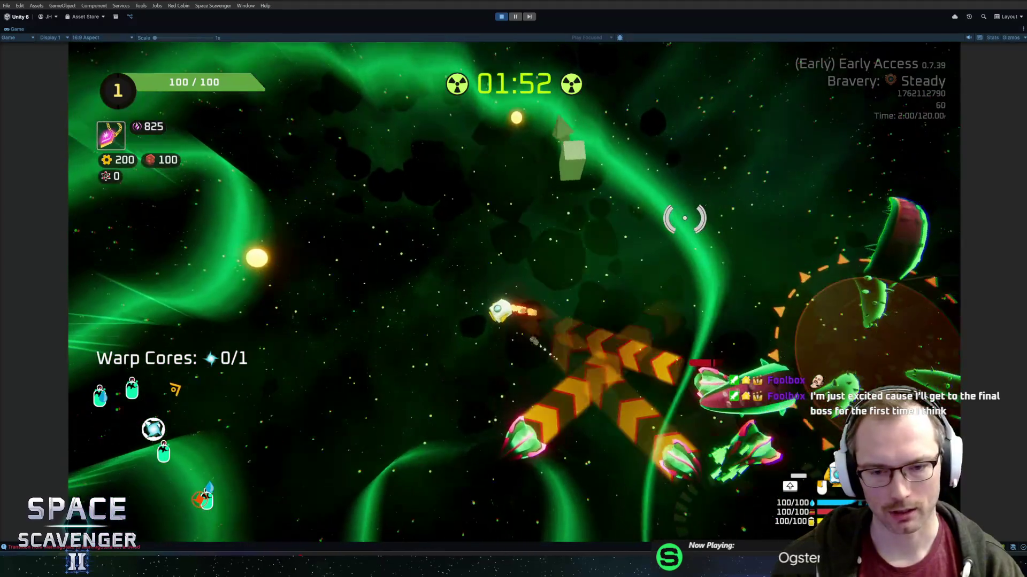
pyautogui.press('a')
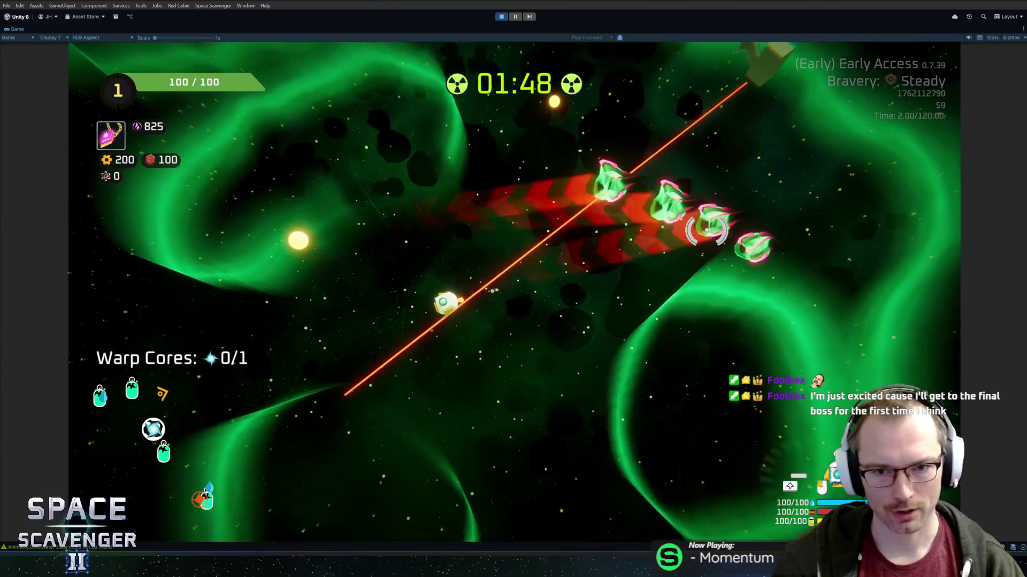
pyautogui.press('d')
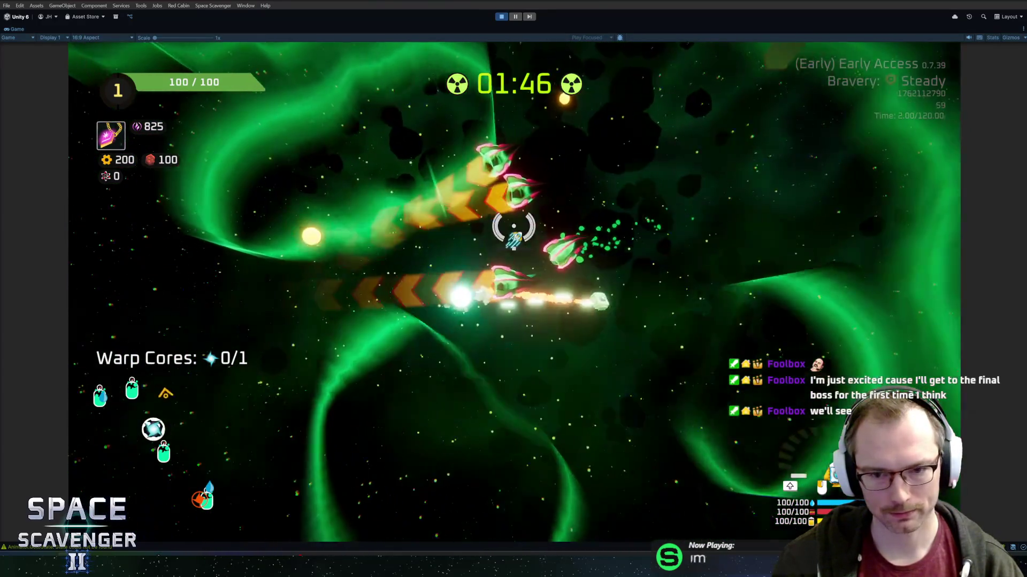
pyautogui.press('w')
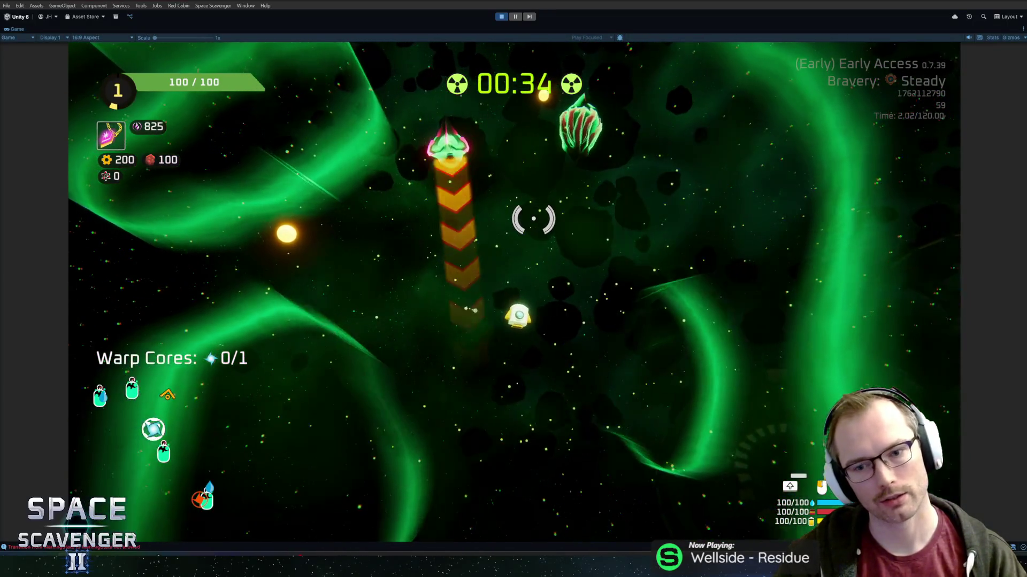
# Stop Play mode with Ctrl+P, view the Animator warnings in the Console, and switch to GitHub Desktop
pyautogui.hotkey('ctrl', 'p')
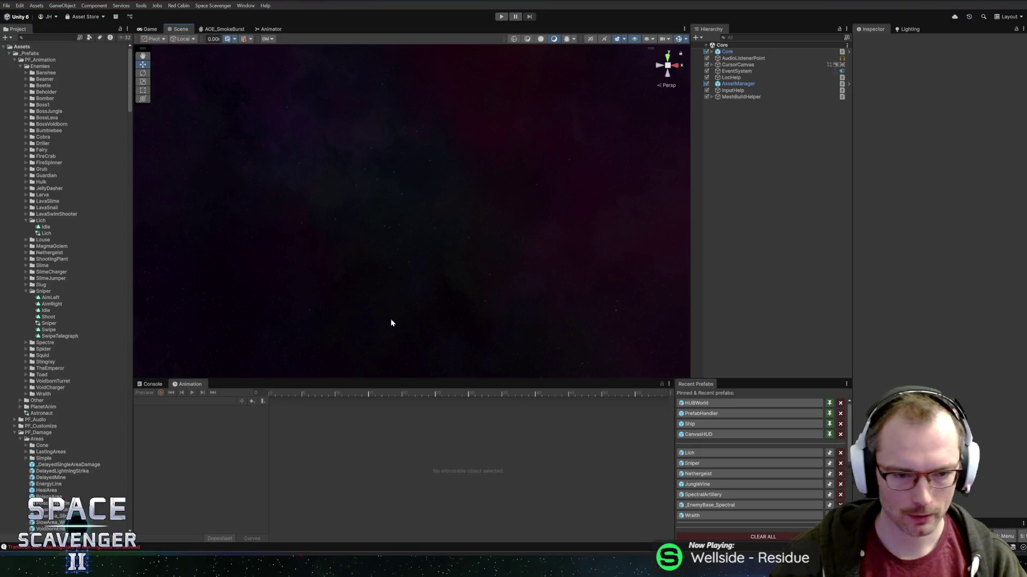
pyautogui.click(149, 385)
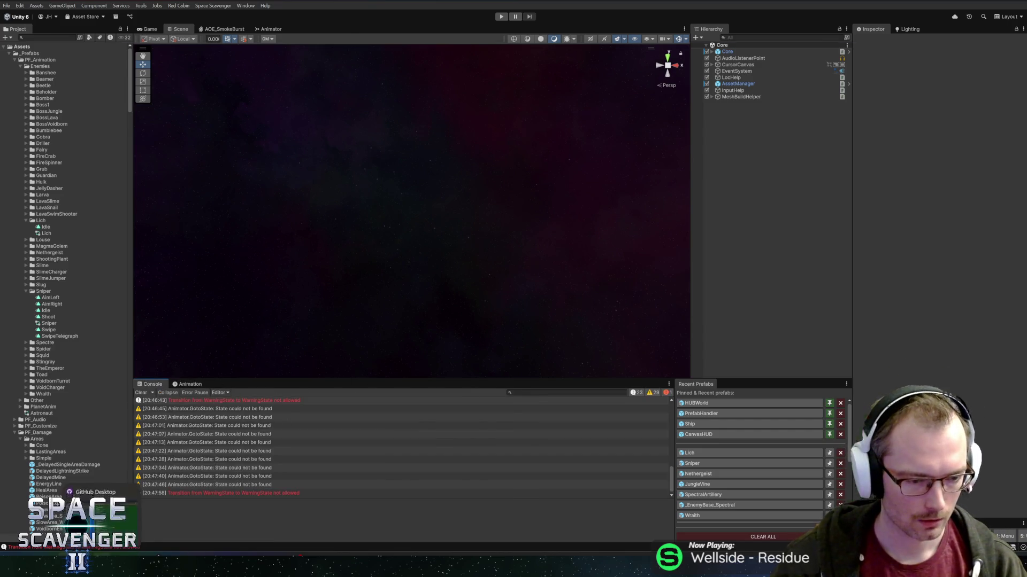
pyautogui.hotkey('alt', 'Tab')
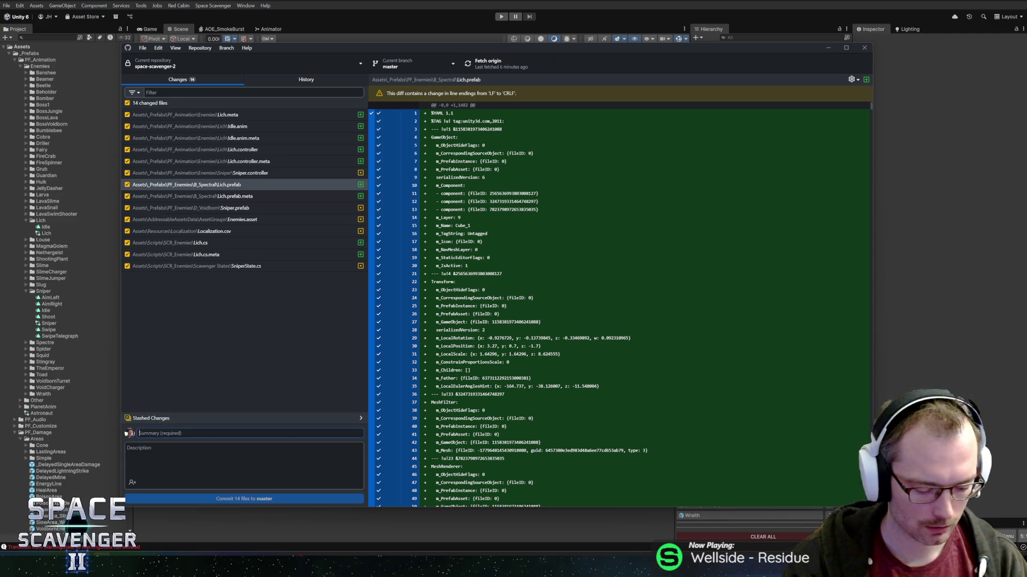
# Commit the 14 files to master as 'Lich enemy super basic setup', push to origin, and close GitHub Desktop
pyautogui.write('Lich enemy super basic setup')
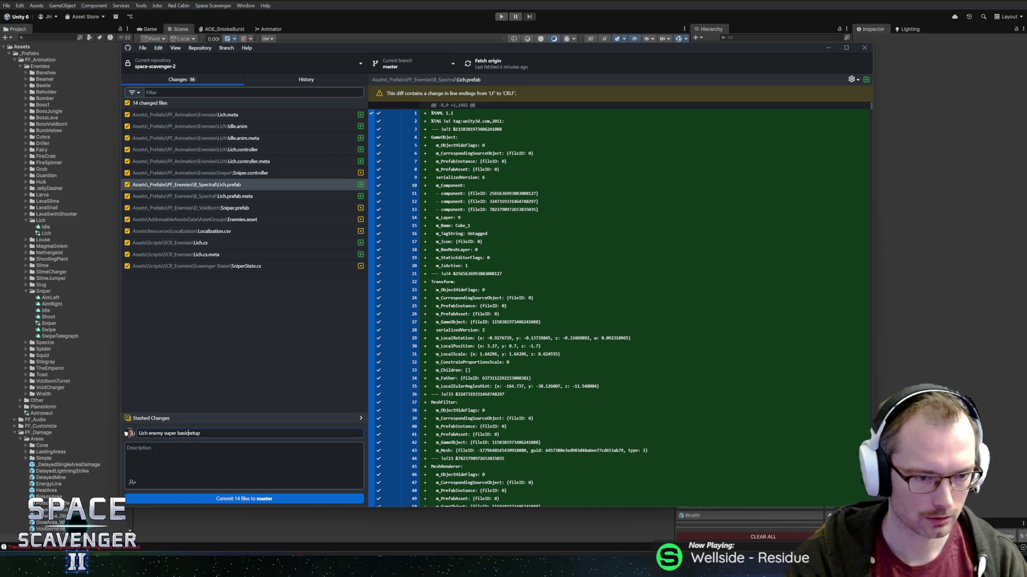
pyautogui.click(232, 500)
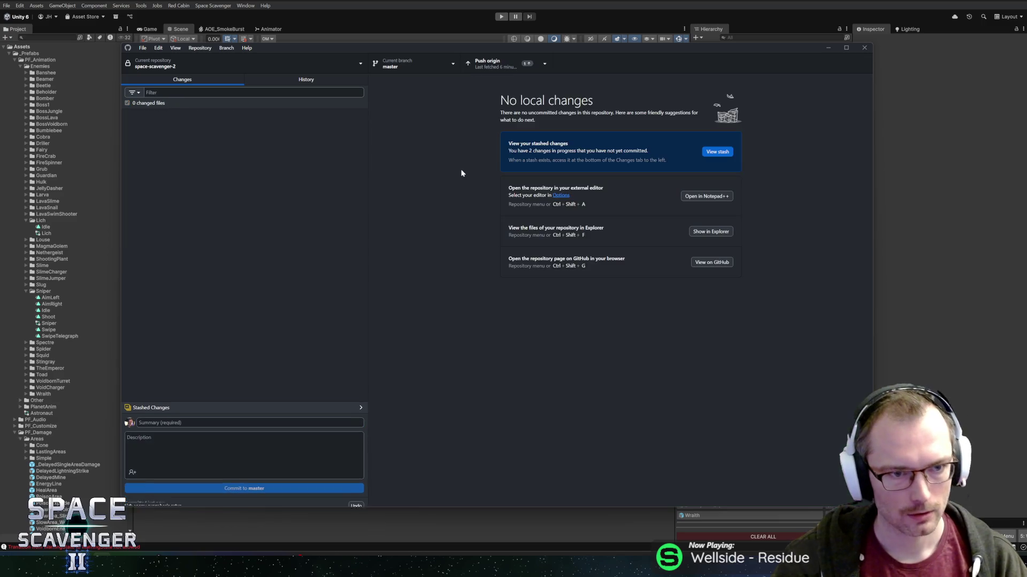
pyautogui.click(513, 63)
pyautogui.click(464, 1)
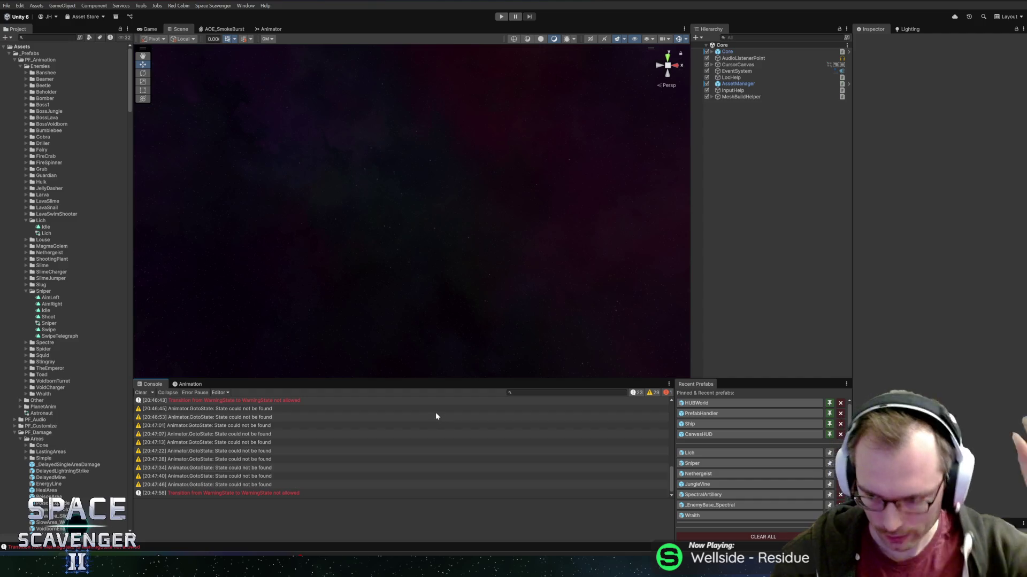
# In the Lich prefab, create an empty child named TeleportState under States
pyautogui.click(689, 453)
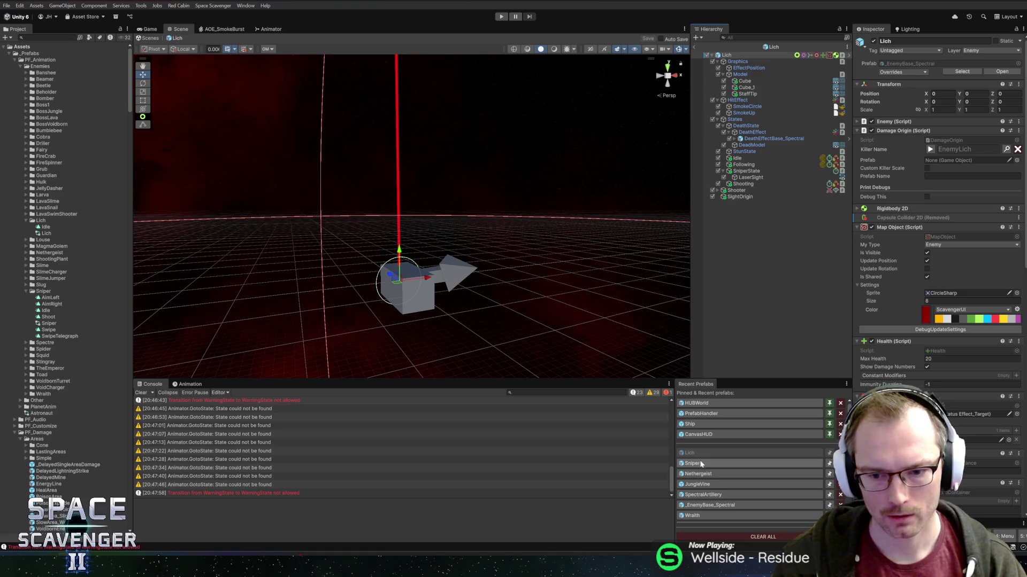
pyautogui.click(724, 171)
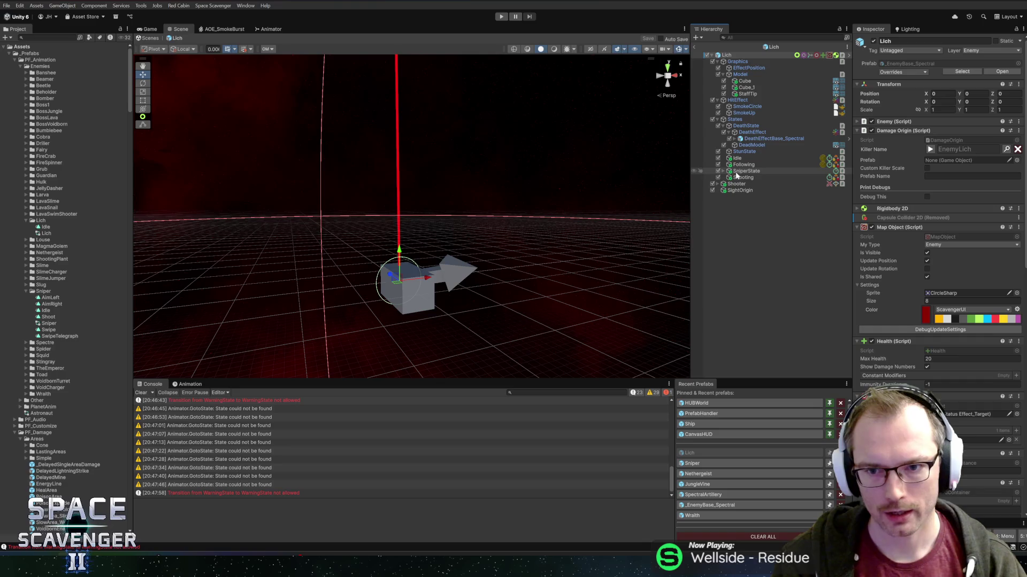
pyautogui.click(737, 178)
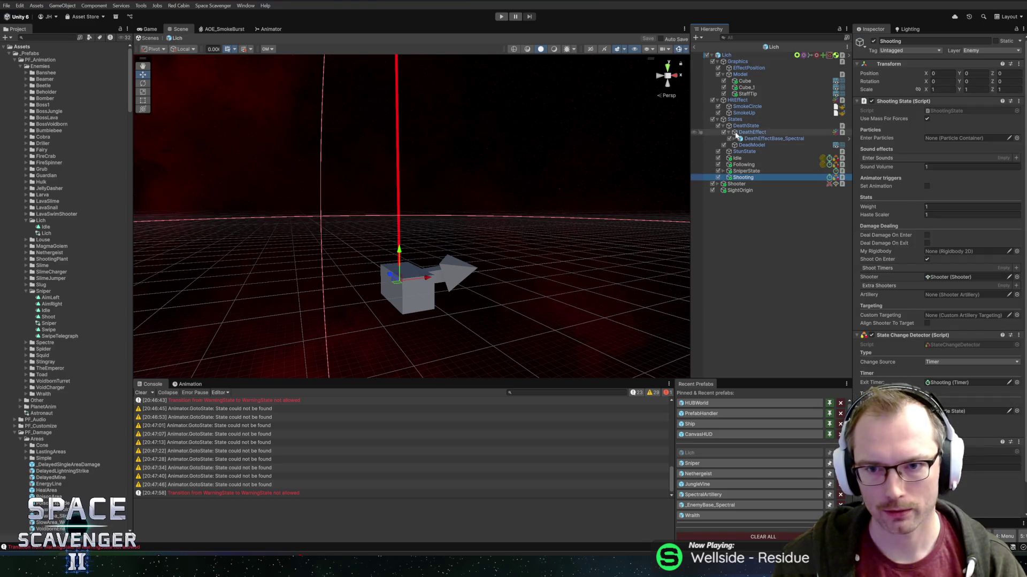
pyautogui.rightClick(731, 120)
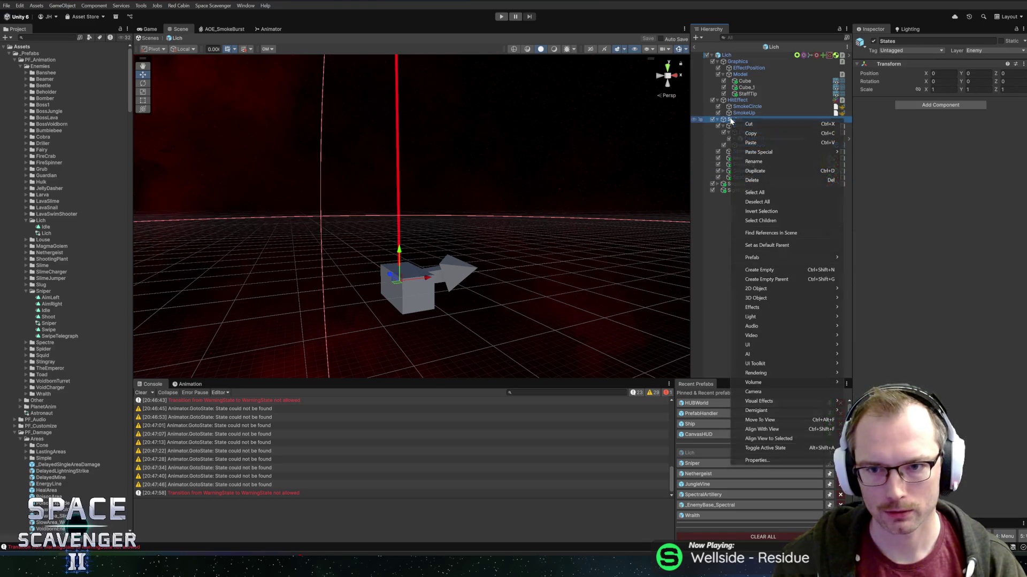
pyautogui.click(759, 270)
pyautogui.write('leportState')
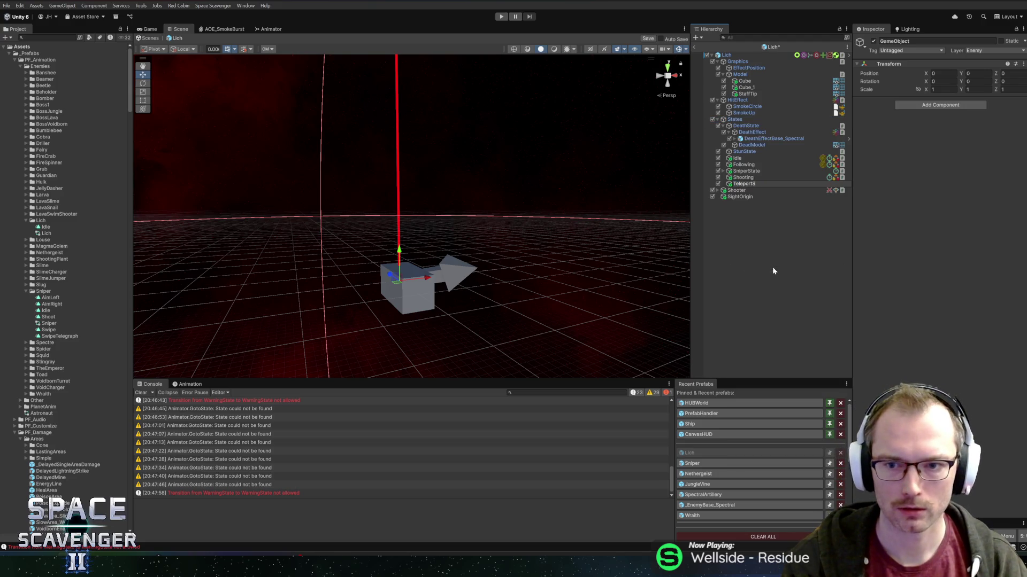
pyautogui.press('Return')
# Add a Teleport State component and set its Blocking Layers to SolidObjects
pyautogui.click(937, 105)
pyautogui.write('teleport')
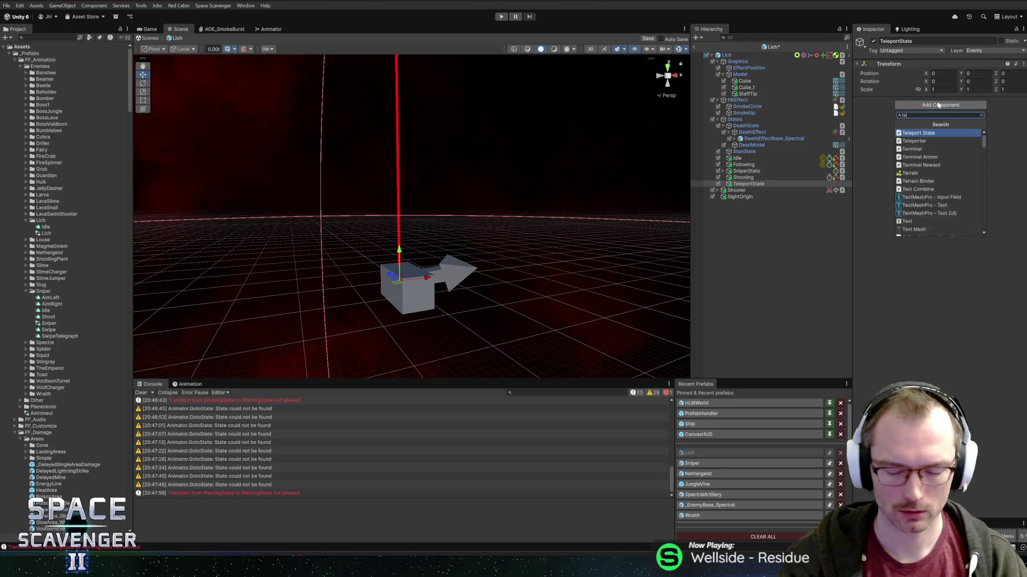
pyautogui.press('Return')
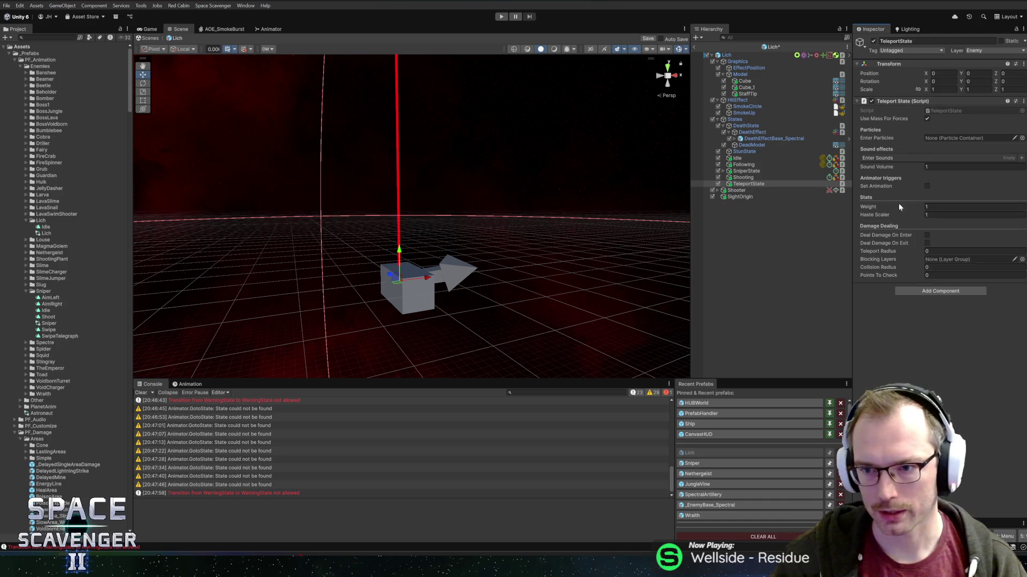
pyautogui.moveTo(851, 254); pyautogui.dragTo(775, 255)
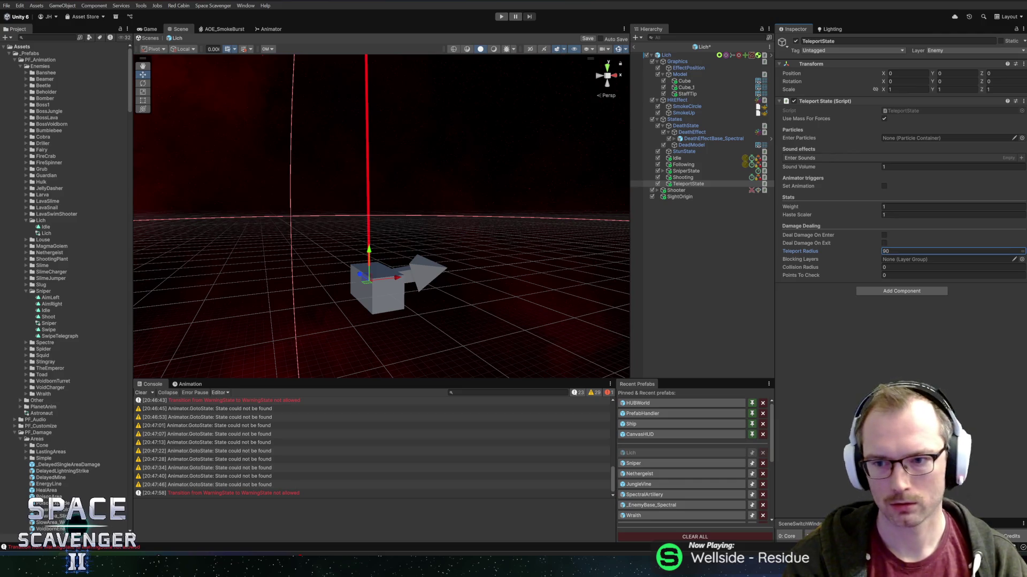
pyautogui.click(1021, 260)
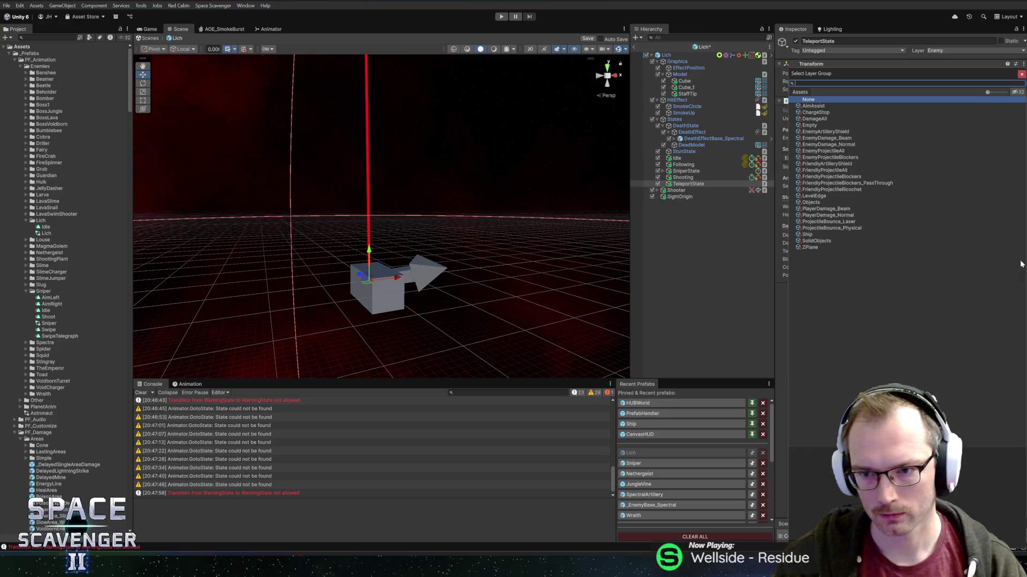
pyautogui.doubleClick(815, 127)
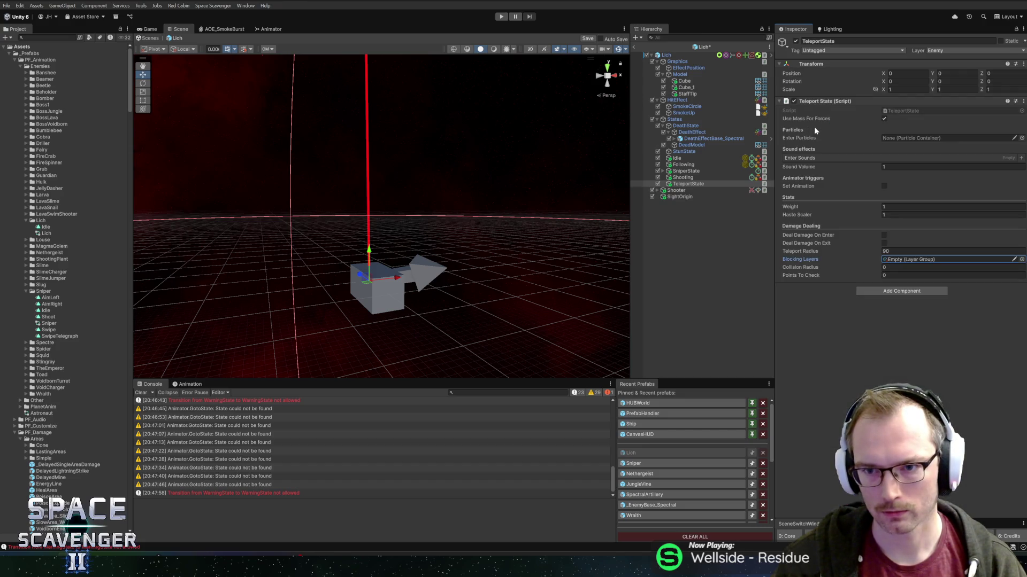
pyautogui.click(1021, 261)
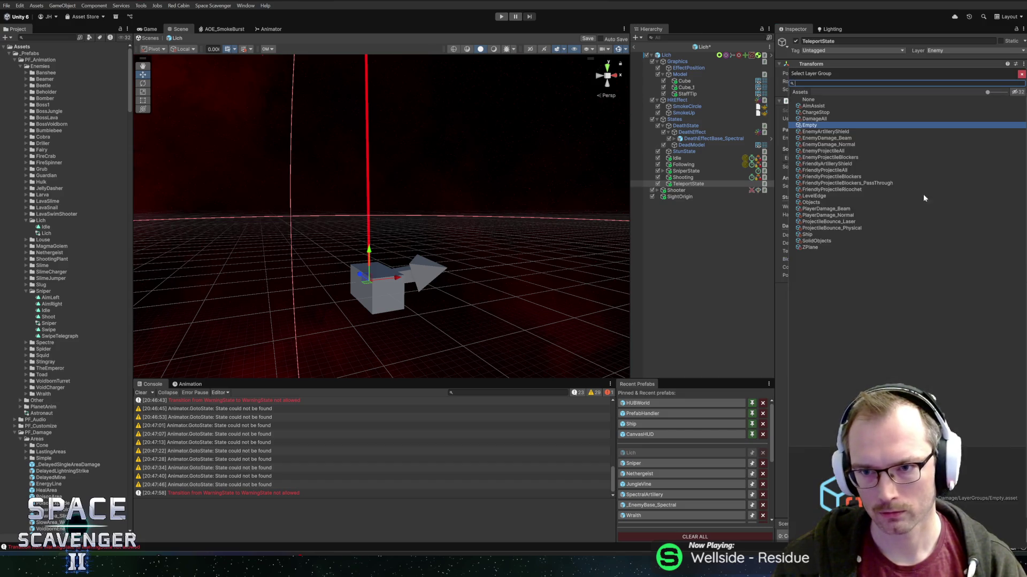
pyautogui.write('sol')
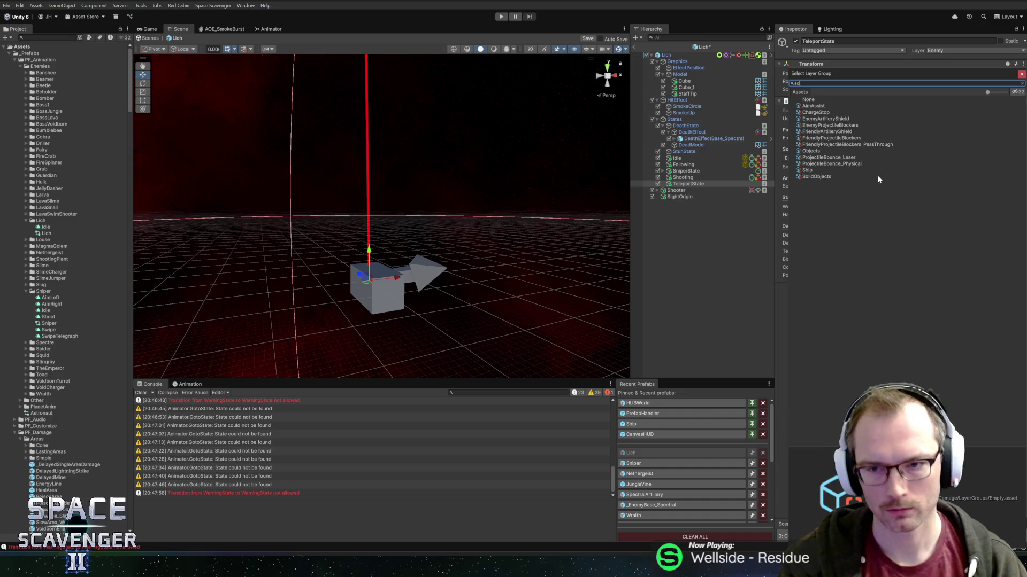
pyautogui.doubleClick(816, 105)
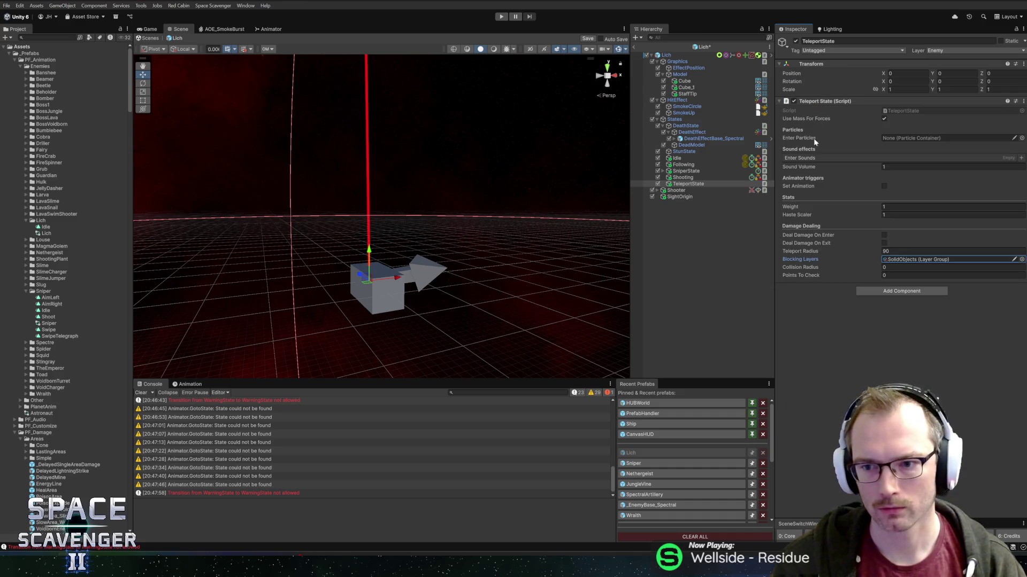
# Set the Teleport State's Collision Radius to 5 and Points To Check to 10
pyautogui.click(909, 267)
pyautogui.write('5')
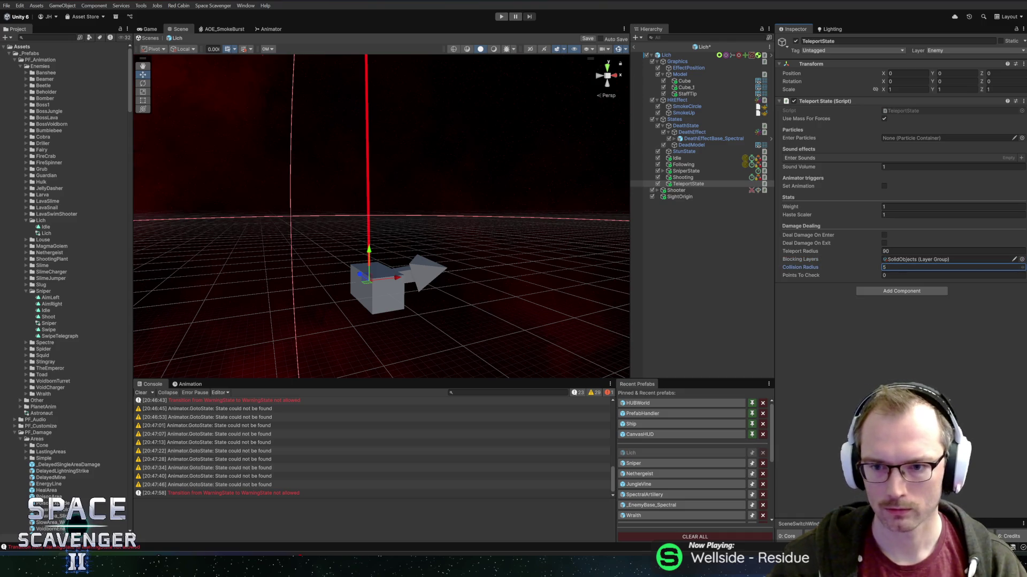
pyautogui.click(952, 275)
pyautogui.write('10')
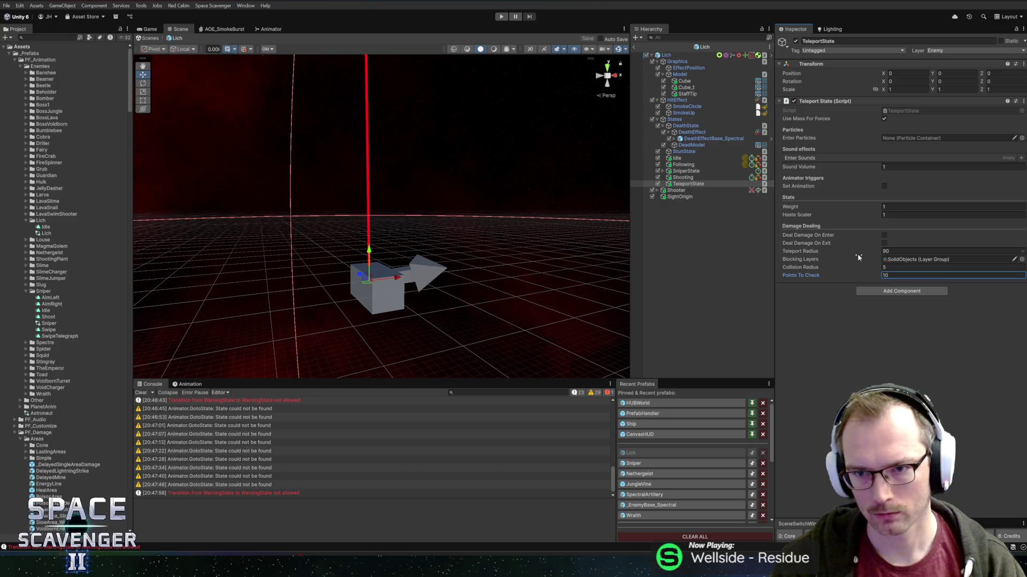
pyautogui.rightClick(830, 103)
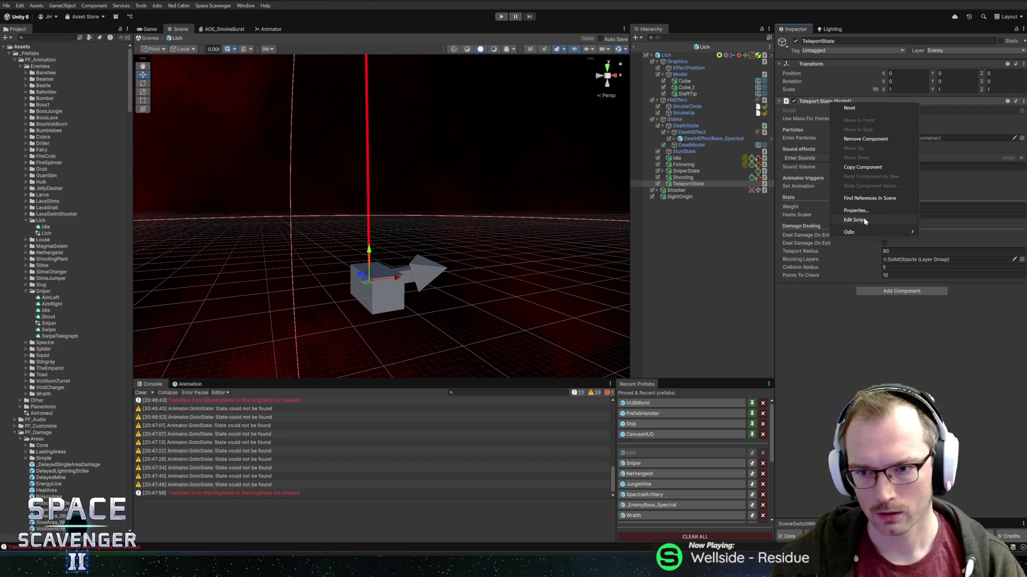
pyautogui.press('Escape')
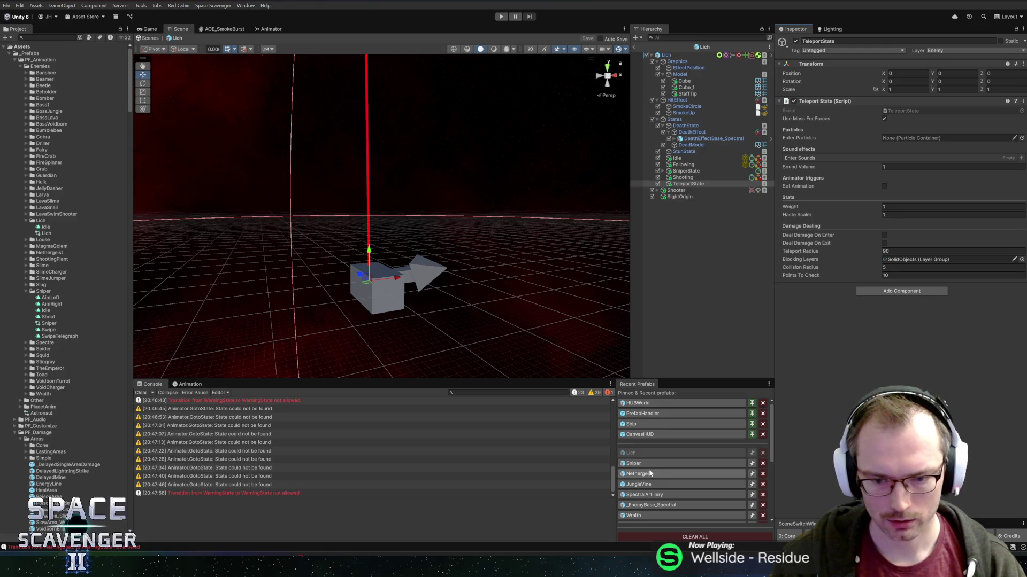
# Review the Fairy prefab's TeleportDisappear, TeleportState and TeleportAppear states, select all three, and reopen Lich
pyautogui.click(633, 464)
pyautogui.scroll(-3, 26, 460)
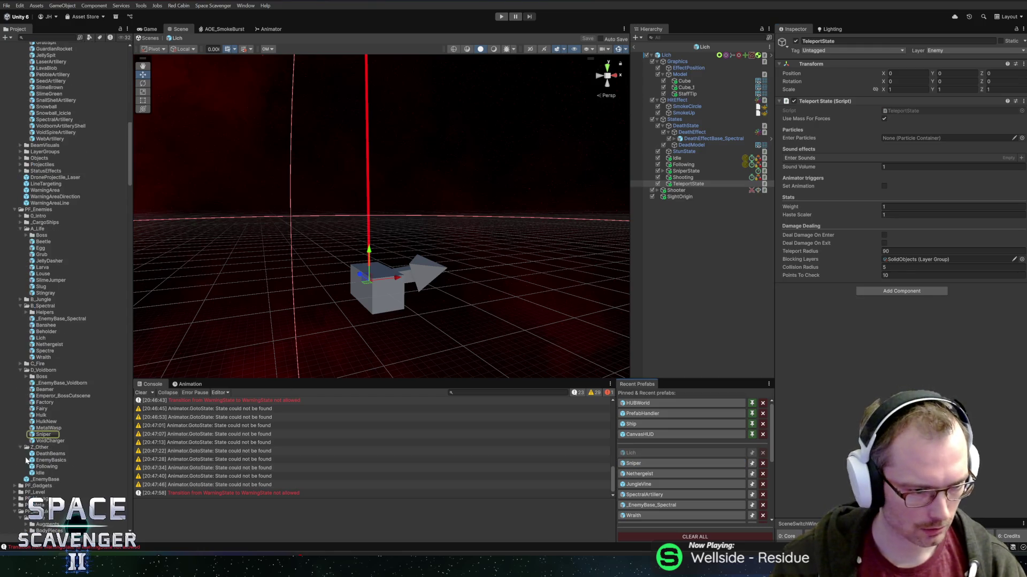
pyautogui.doubleClick(41, 409)
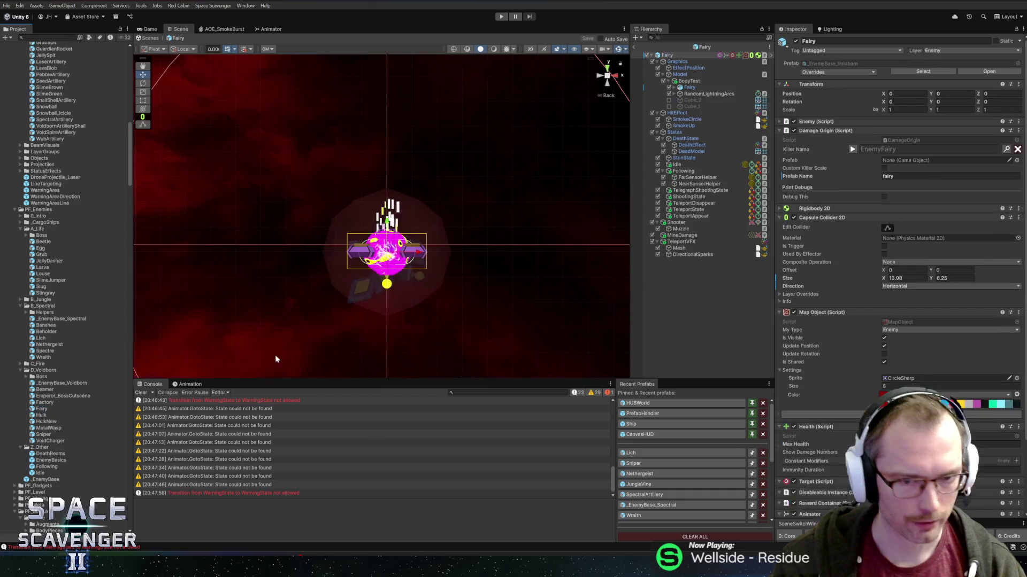
pyautogui.click(695, 190)
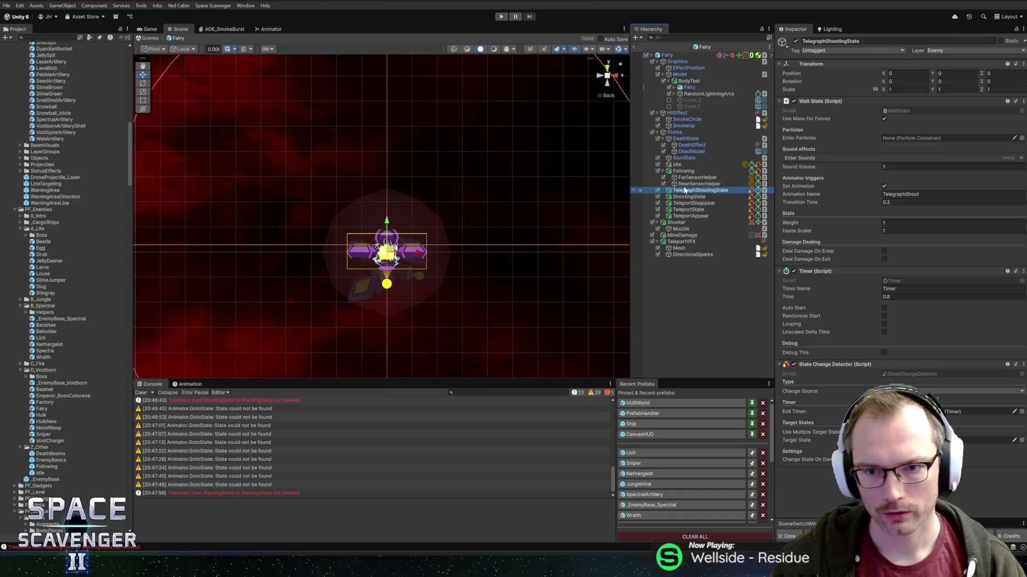
pyautogui.click(691, 203)
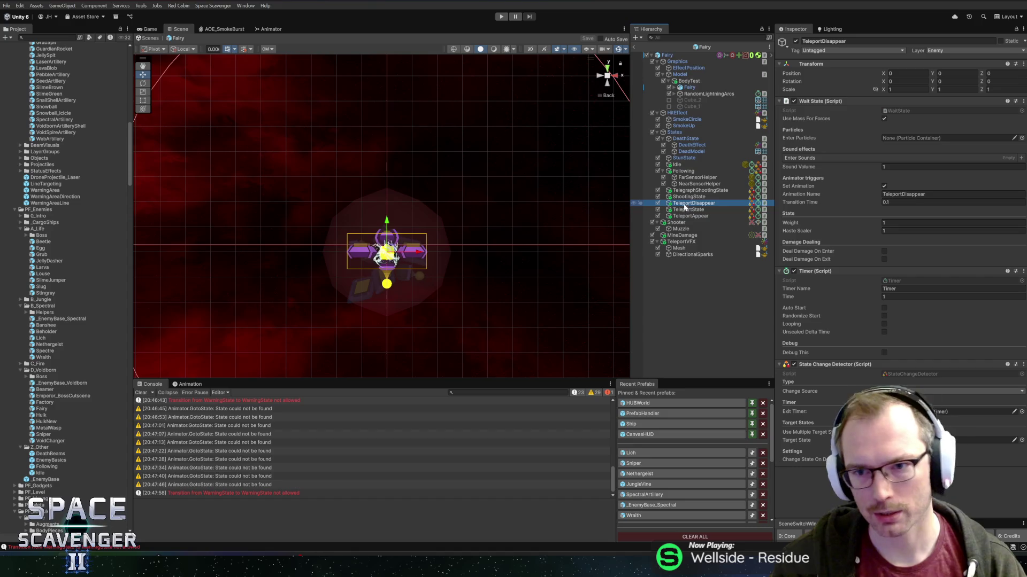
pyautogui.click(689, 210)
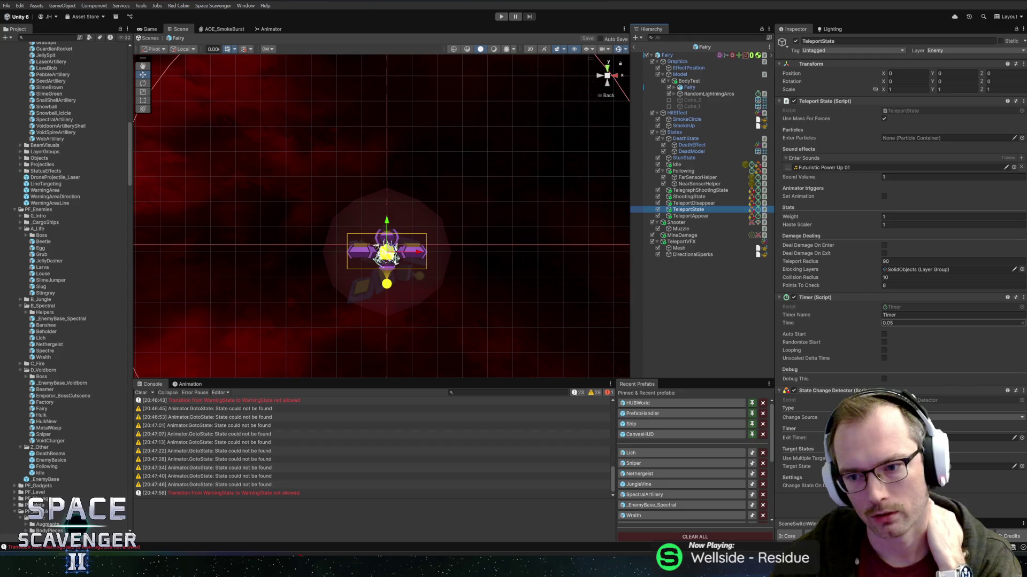
pyautogui.click(691, 216)
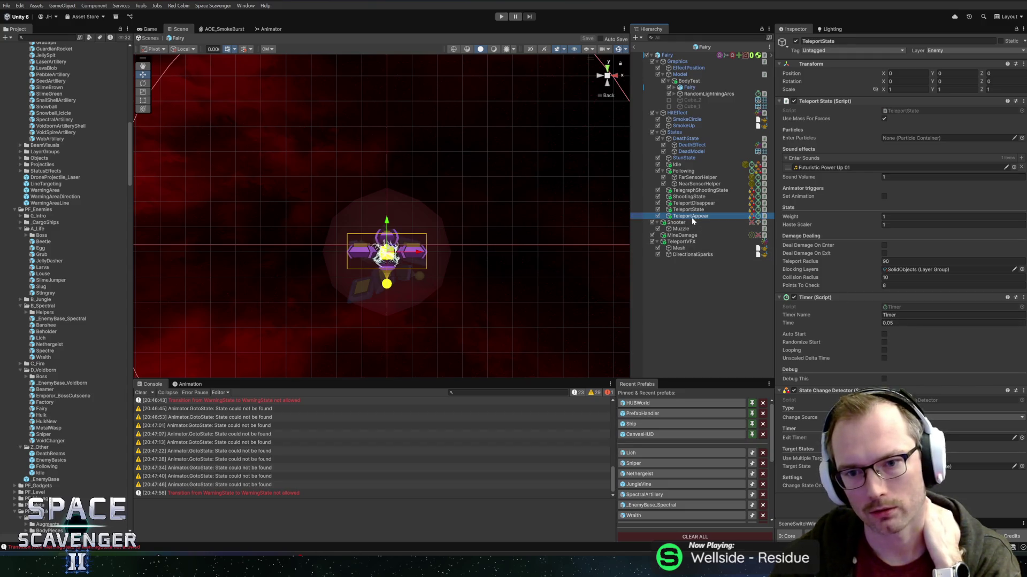
pyautogui.keyDown('shift'); pyautogui.click(693, 205); pyautogui.keyUp('shift')
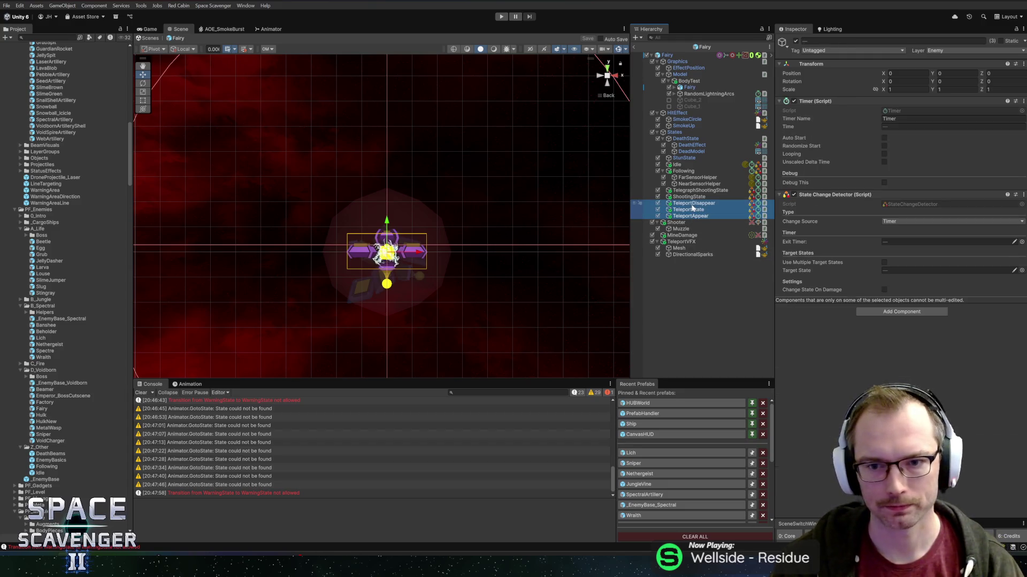
pyautogui.click(634, 453)
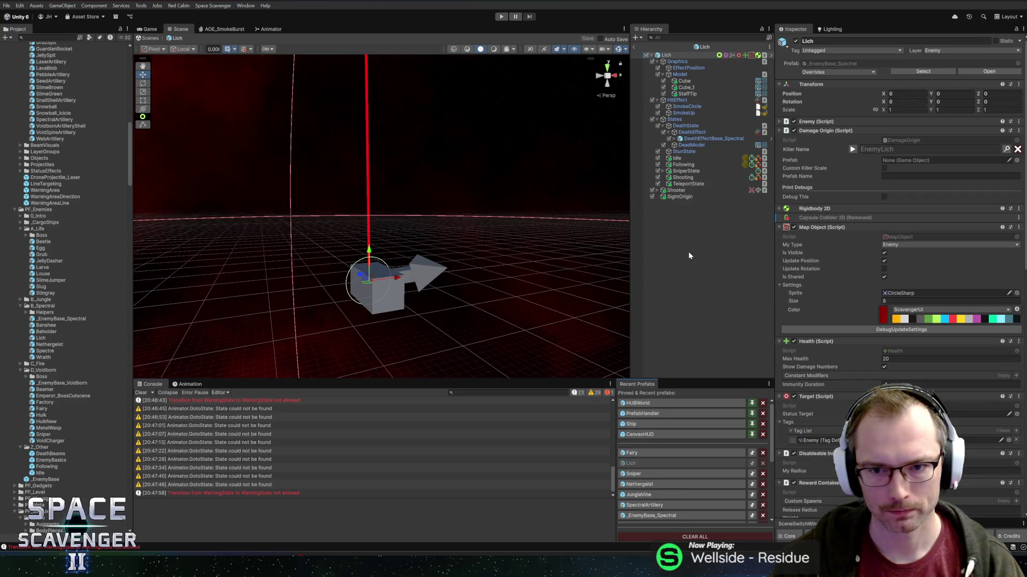
# Paste the Fairy's three teleport states into the Lich prefab and delete the old TeleportState
pyautogui.click(689, 184)
pyautogui.hotkey('ctrl', 'v')
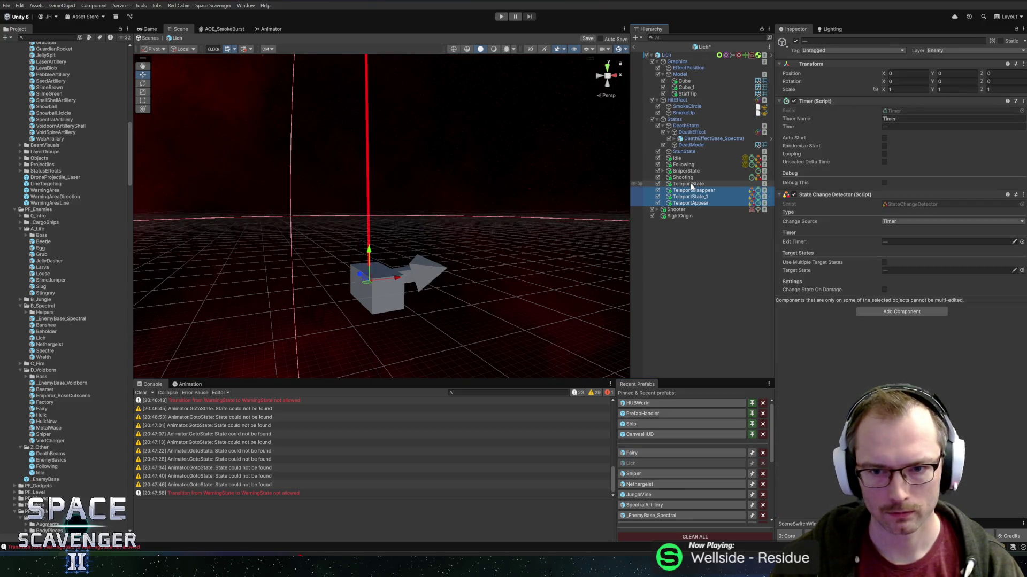
pyautogui.click(692, 185)
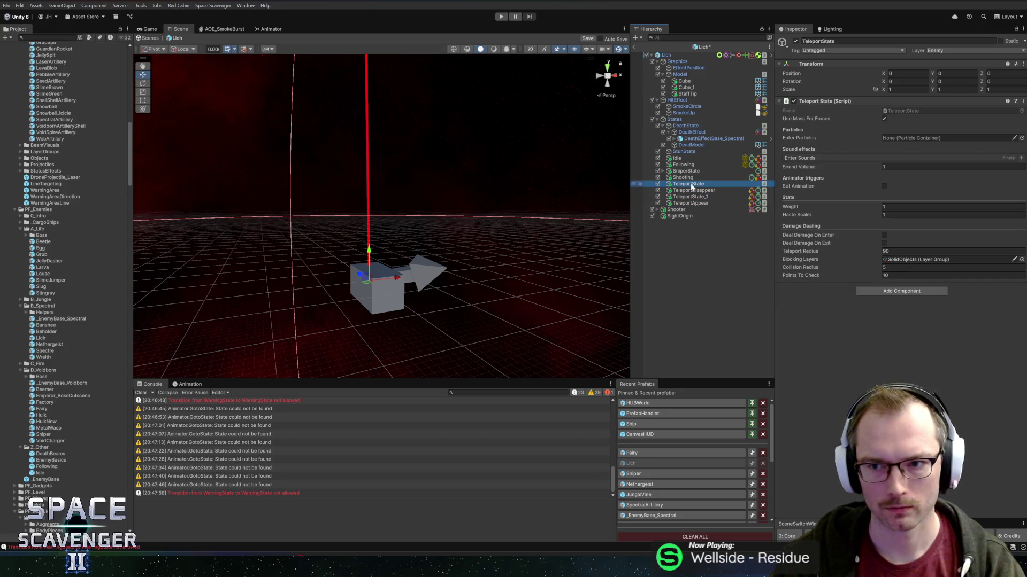
pyautogui.press('Delete')
# Set the pasted TeleportState_1's Collision Radius to 10, then inspect TeleportDisappear
pyautogui.click(686, 191)
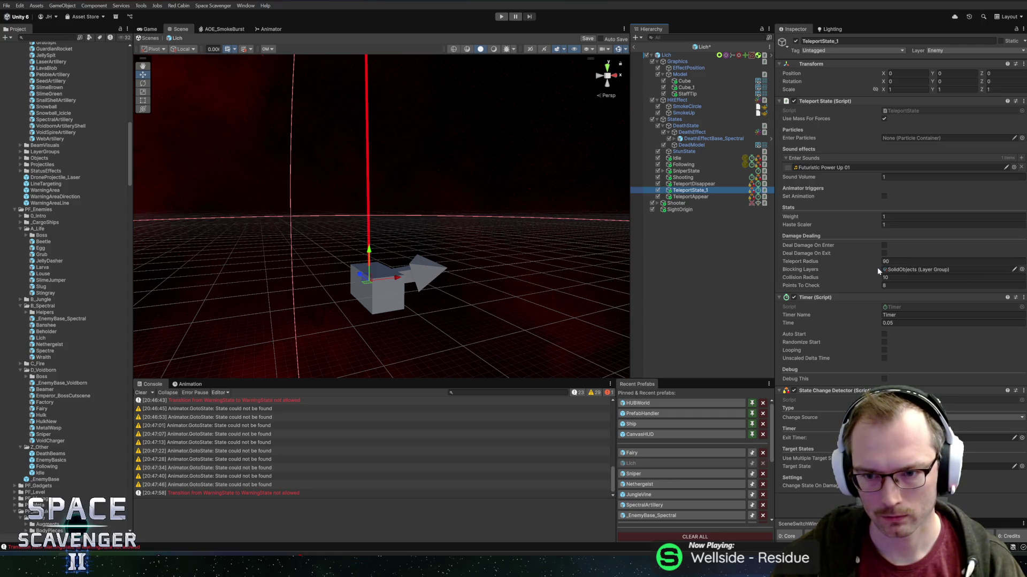
pyautogui.write('8')
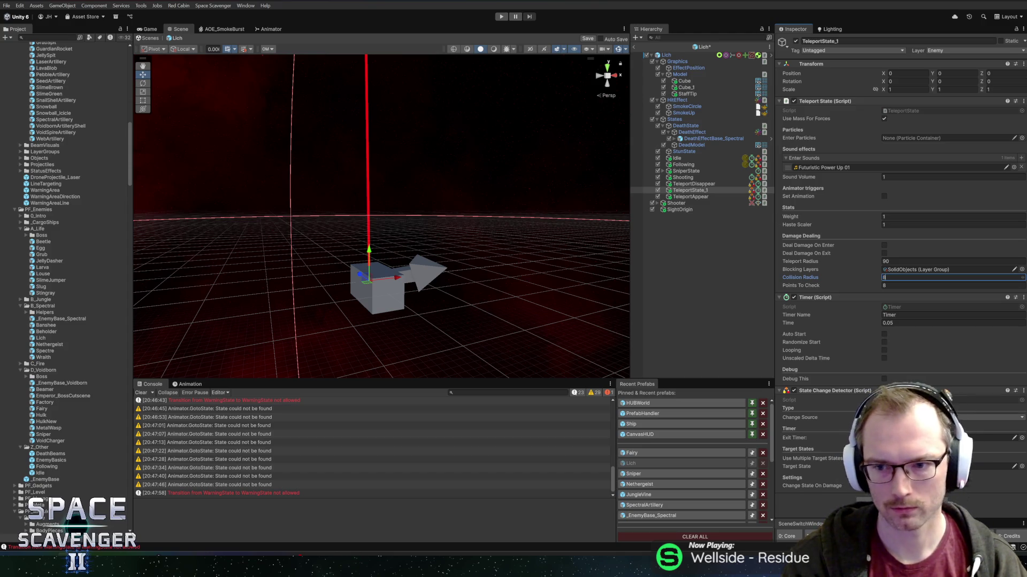
pyautogui.write('010')
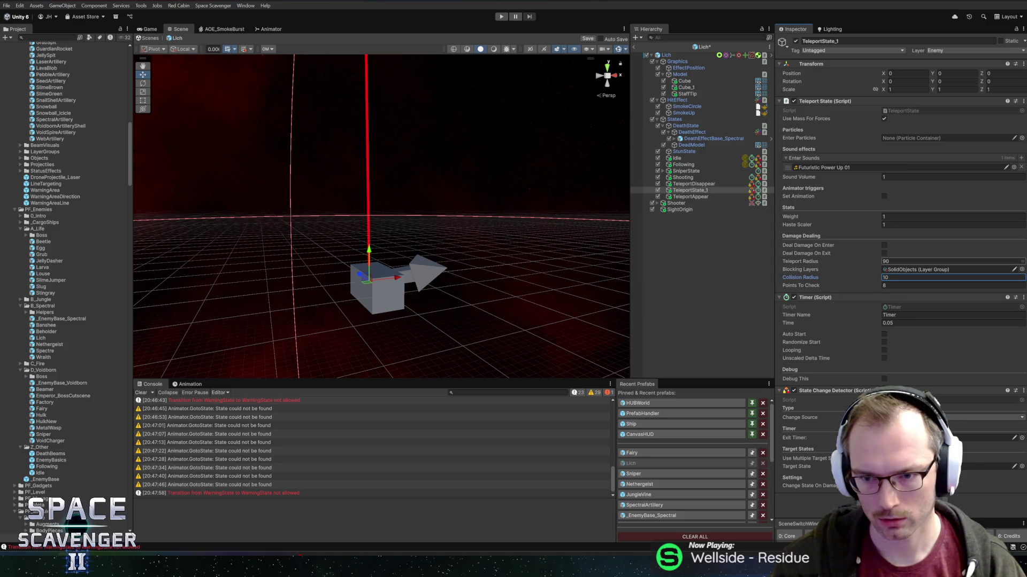
pyautogui.scroll(-5, 406, 233)
pyautogui.moveTo(437, 218)
pyautogui.mouseDown()
pyautogui.moveTo(406, 201)
pyautogui.moveTo(419, 211)
pyautogui.mouseUp()
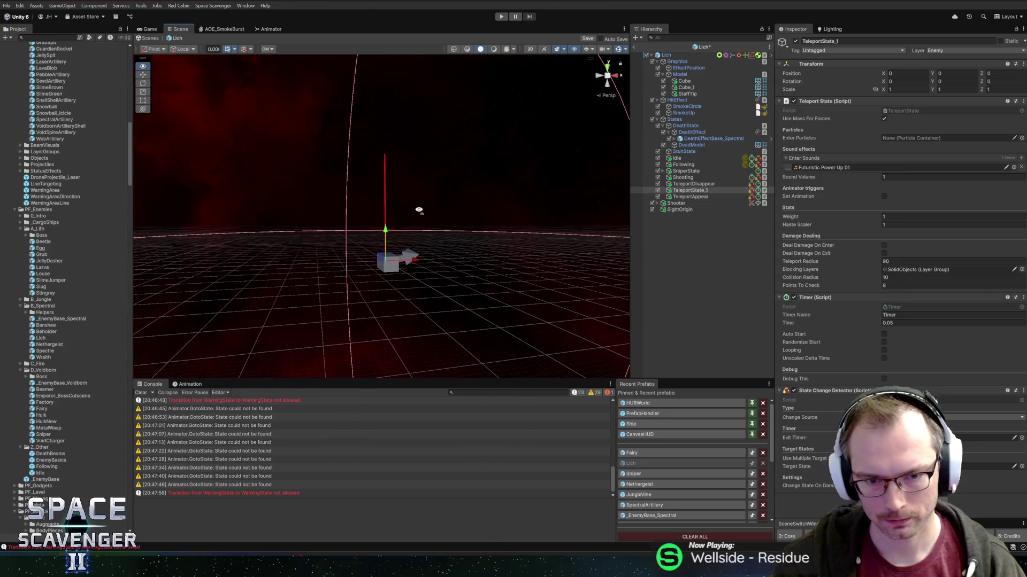
pyautogui.scroll(3, 513, 232)
pyautogui.moveTo(486, 202); pyautogui.dragTo(535, 214)
pyautogui.click(683, 184)
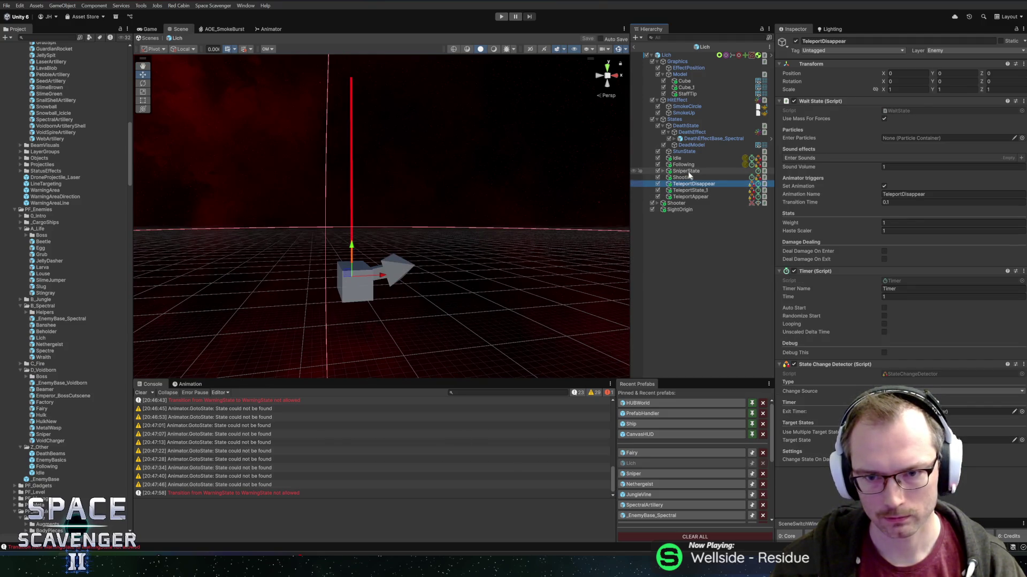
# Set SniperState's Abort Distance to 30 and replace its Idle Abort State with TeleportDisappear
pyautogui.click(688, 173)
pyautogui.click(663, 171)
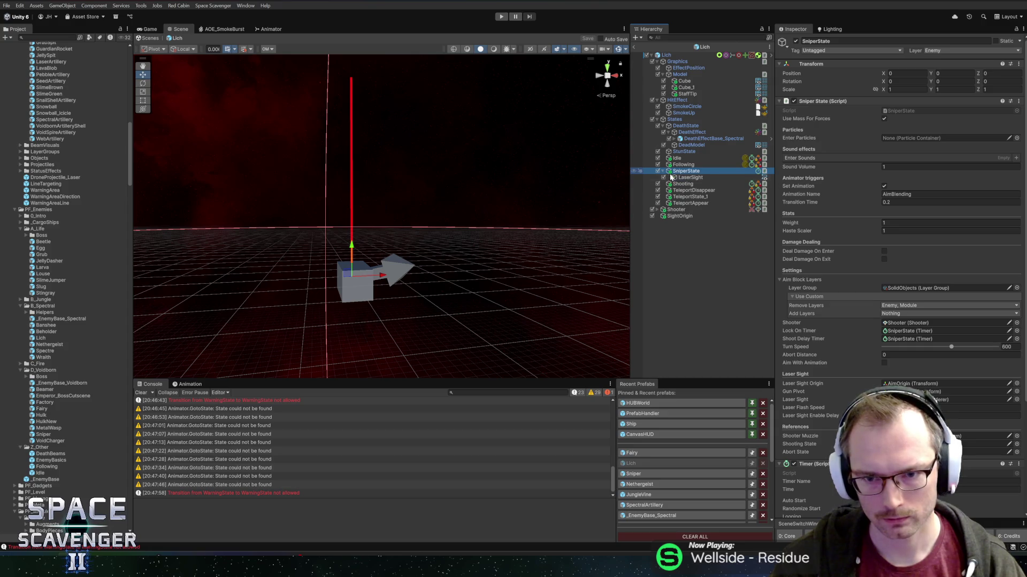
pyautogui.click(888, 354)
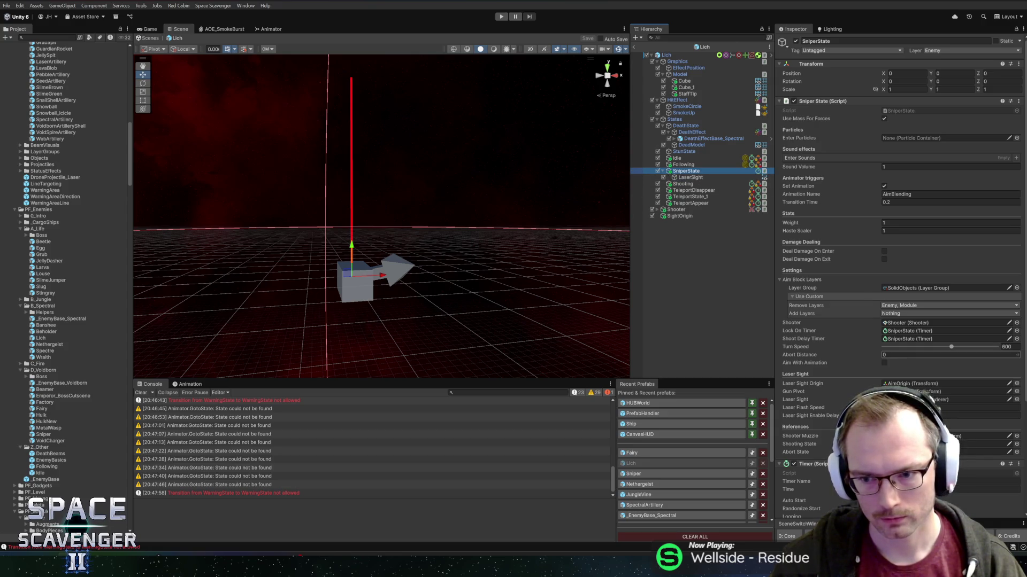
pyautogui.write('20')
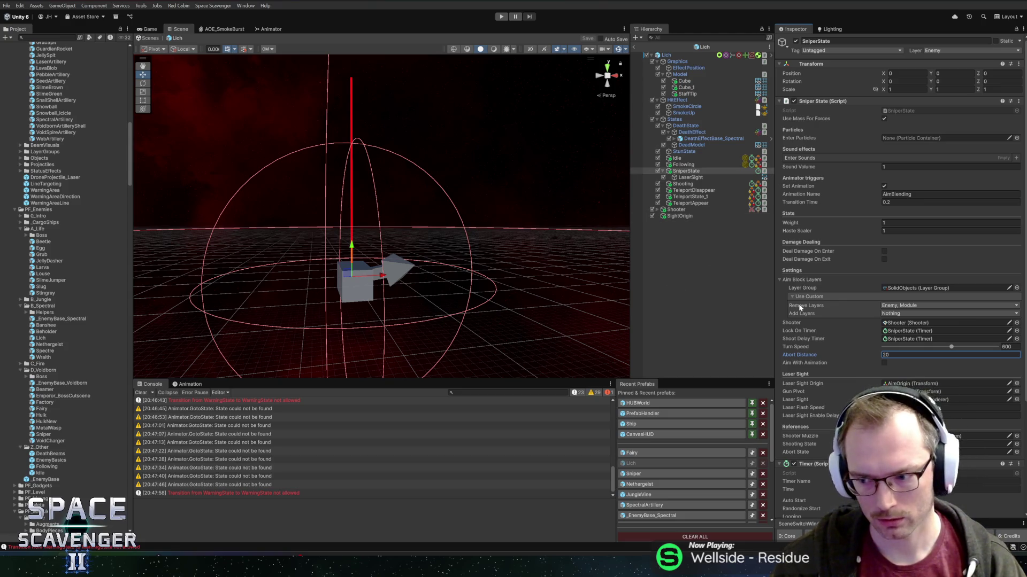
pyautogui.click(890, 354)
pyautogui.write('0')
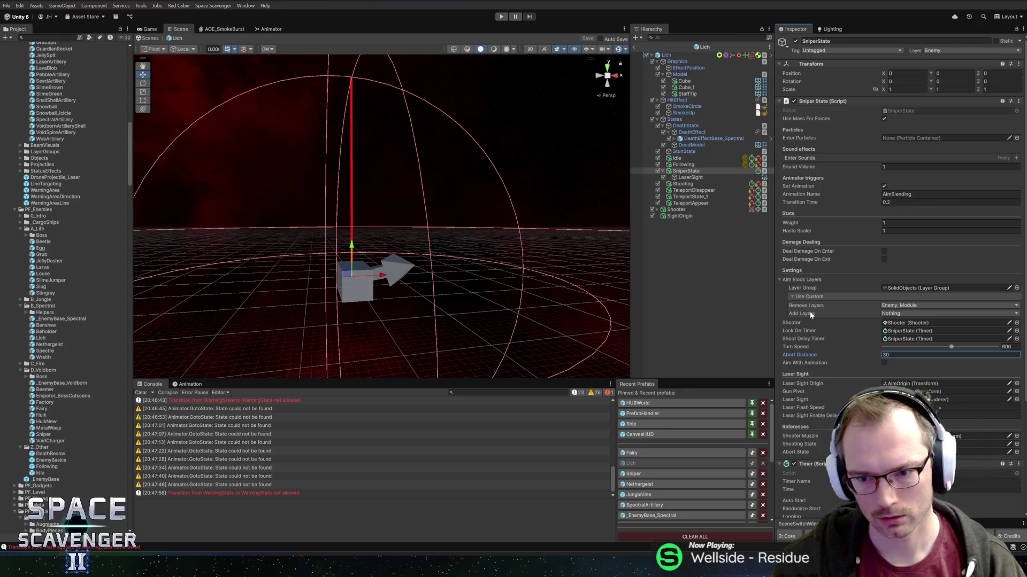
pyautogui.scroll(-5, 872, 358)
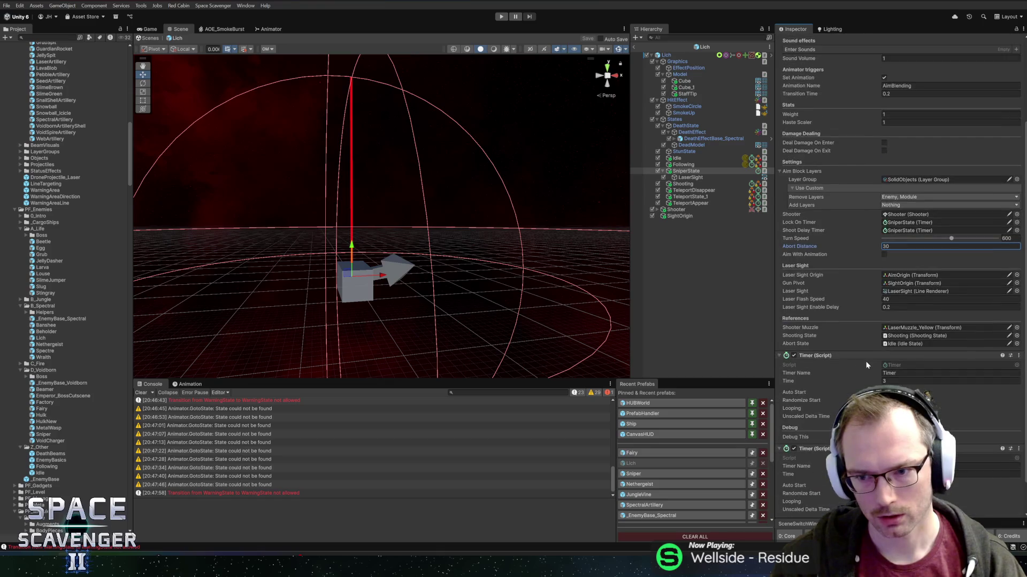
pyautogui.moveTo(894, 342)
pyautogui.mouseDown()
pyautogui.moveTo(690, 192)
pyautogui.moveTo(687, 171)
pyautogui.moveTo(897, 350)
pyautogui.mouseUp()
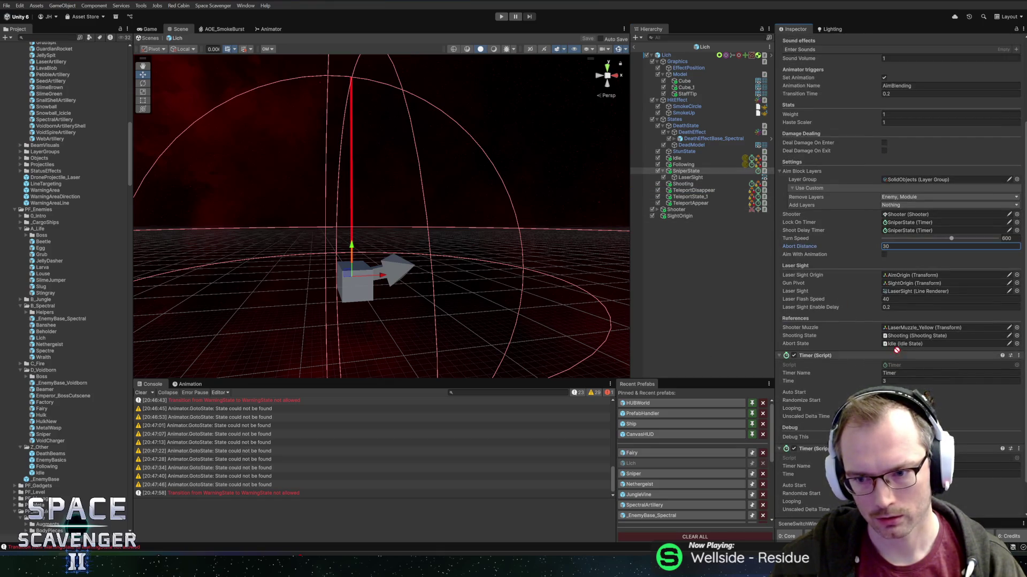
pyautogui.click(690, 191)
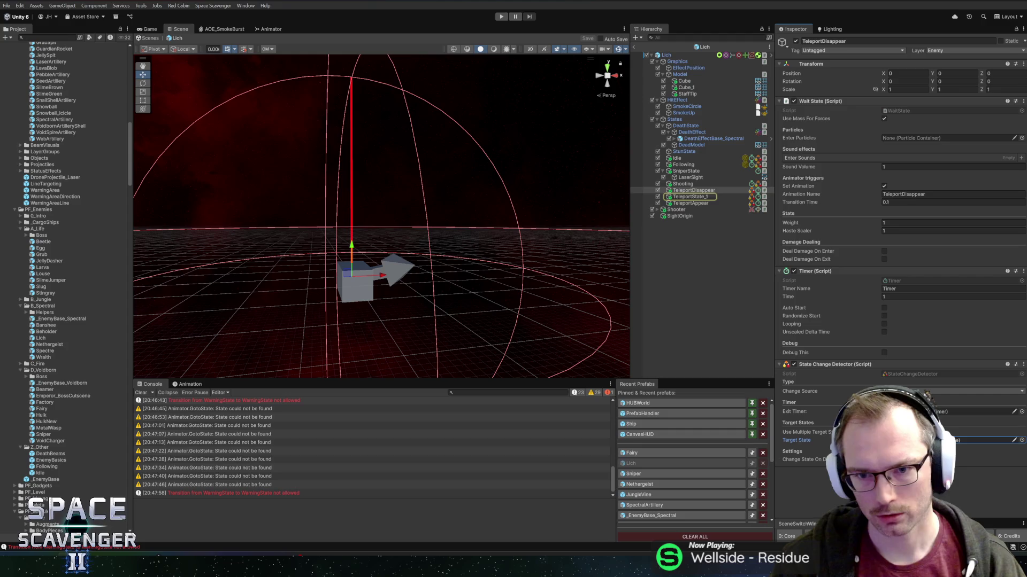
# Rename the pasted TeleportState_1 state to TeleportState
pyautogui.click(697, 197)
pyautogui.press('F2')
pyautogui.press('Right')
pyautogui.press('BackSpace')
pyautogui.press('BackSpace')
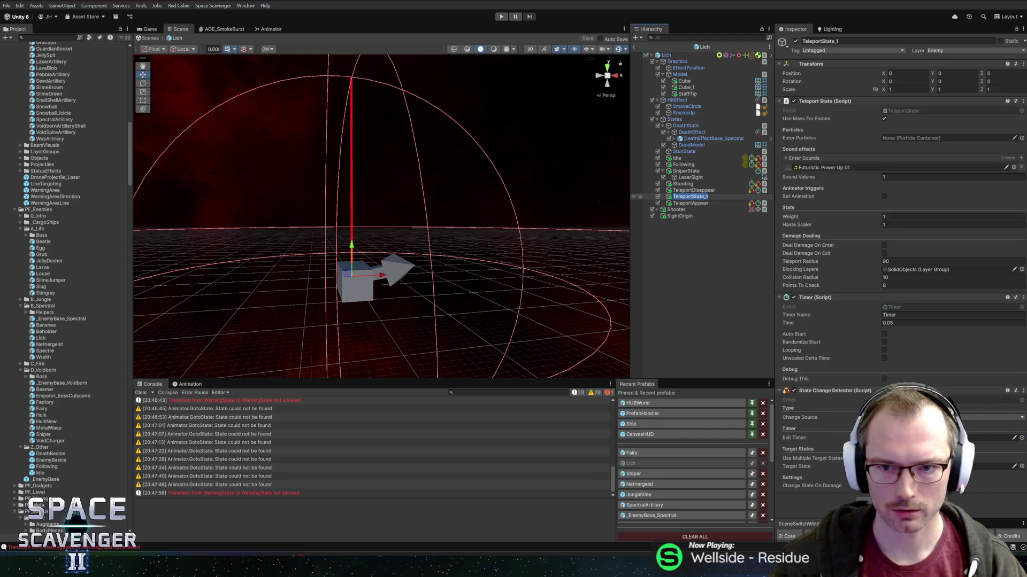
pyautogui.press('Return')
# Set TeleportAppear's Target State to Idle and save the Lich prefab
pyautogui.click(693, 190)
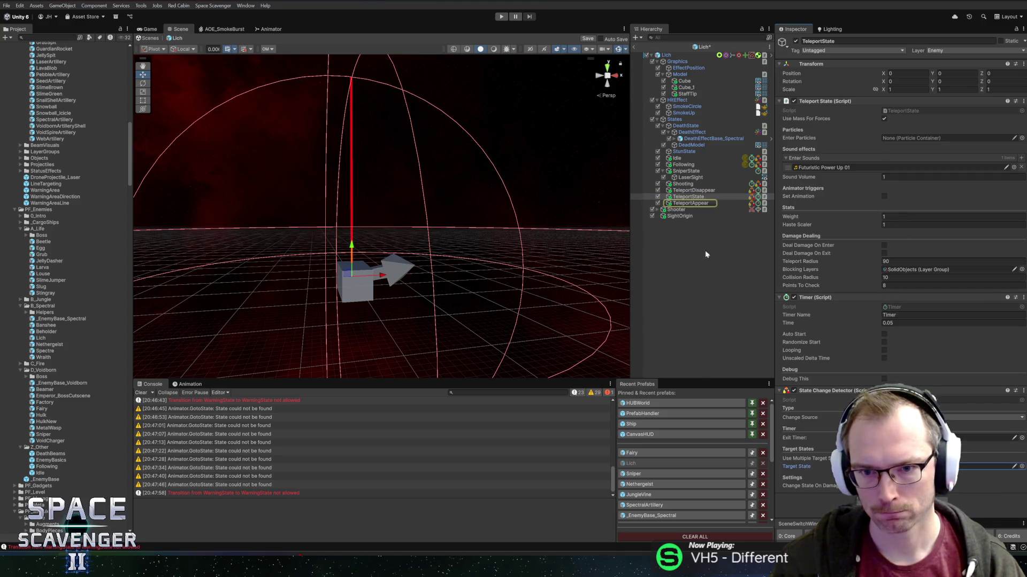
pyautogui.click(685, 204)
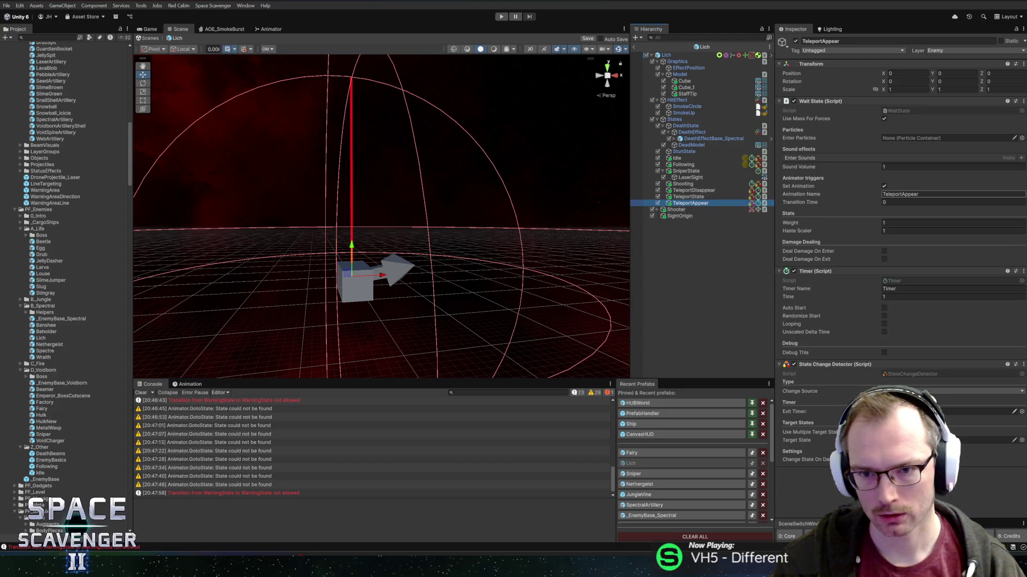
pyautogui.click(688, 197)
pyautogui.click(688, 204)
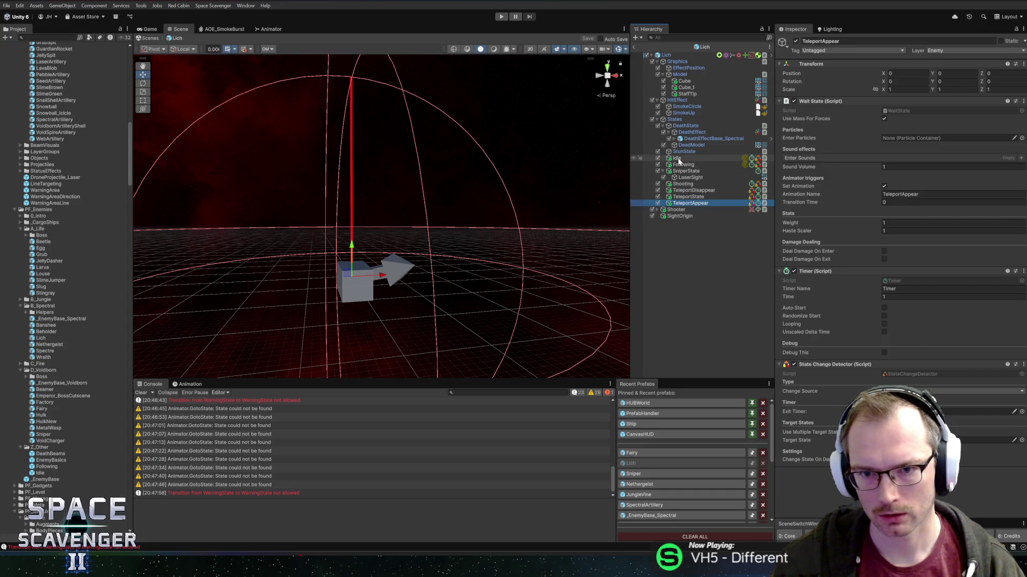
pyautogui.moveTo(678, 161)
pyautogui.mouseDown()
pyautogui.moveTo(855, 348)
pyautogui.moveTo(983, 440)
pyautogui.mouseUp()
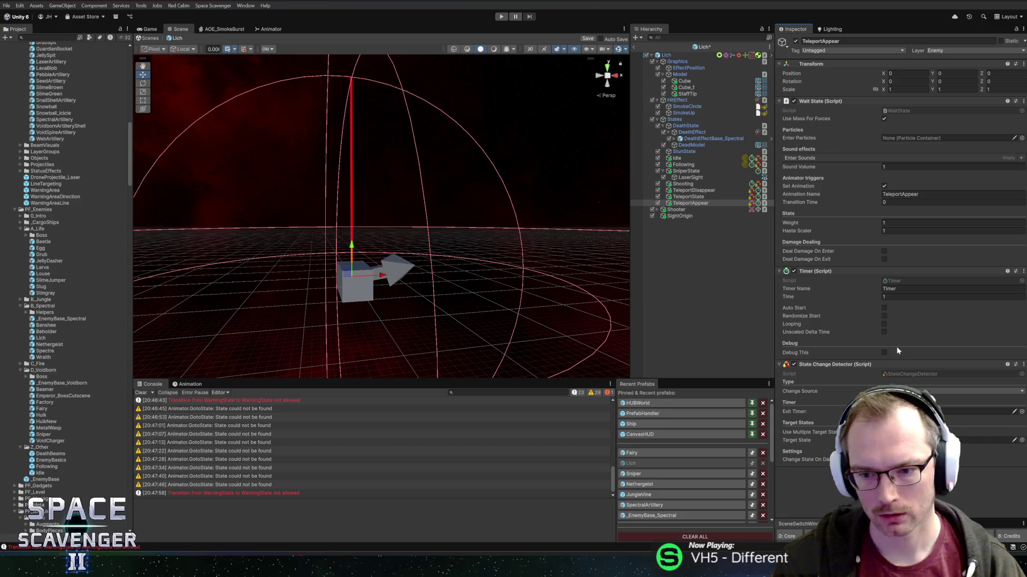
pyautogui.hotkey('ctrl', 's')
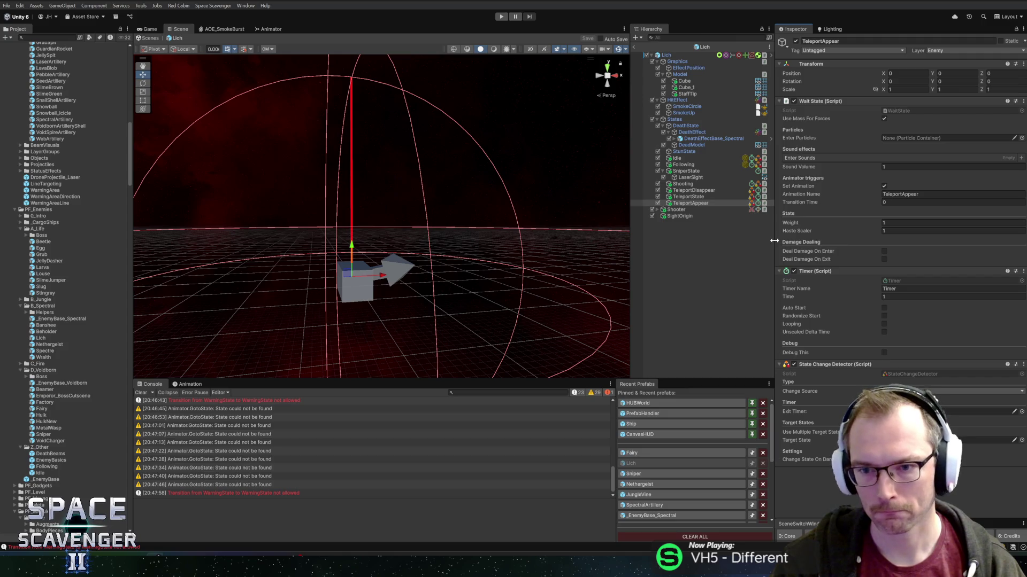
# Widen the Inspector and Hierarchy panels and reframe the Lich in the Scene view
pyautogui.moveTo(774, 242); pyautogui.dragTo(768, 241)
pyautogui.moveTo(625, 243); pyautogui.dragTo(614, 244)
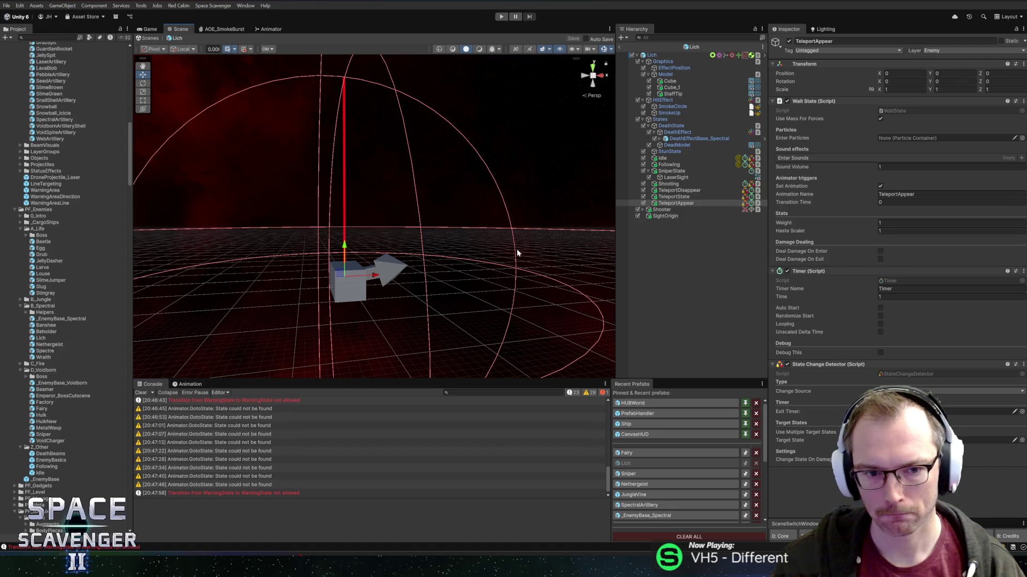
pyautogui.rightClick(461, 201)
pyautogui.moveTo(453, 118)
pyautogui.mouseDown()
pyautogui.moveTo(454, 85)
pyautogui.moveTo(461, 172)
pyautogui.moveTo(448, 214)
pyautogui.moveTo(531, 227)
pyautogui.moveTo(513, 215)
pyautogui.moveTo(449, 227)
pyautogui.moveTo(471, 229)
pyautogui.mouseUp()
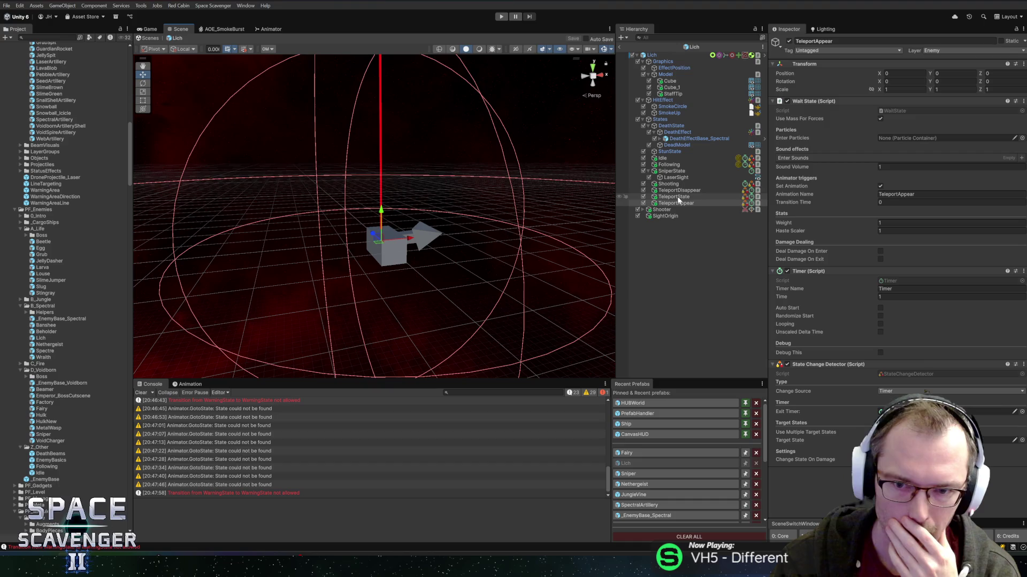
# Review the LaserSight, SniperState, TeleportDisappear and TeleportState settings in the Inspector
pyautogui.click(677, 178)
pyautogui.click(674, 171)
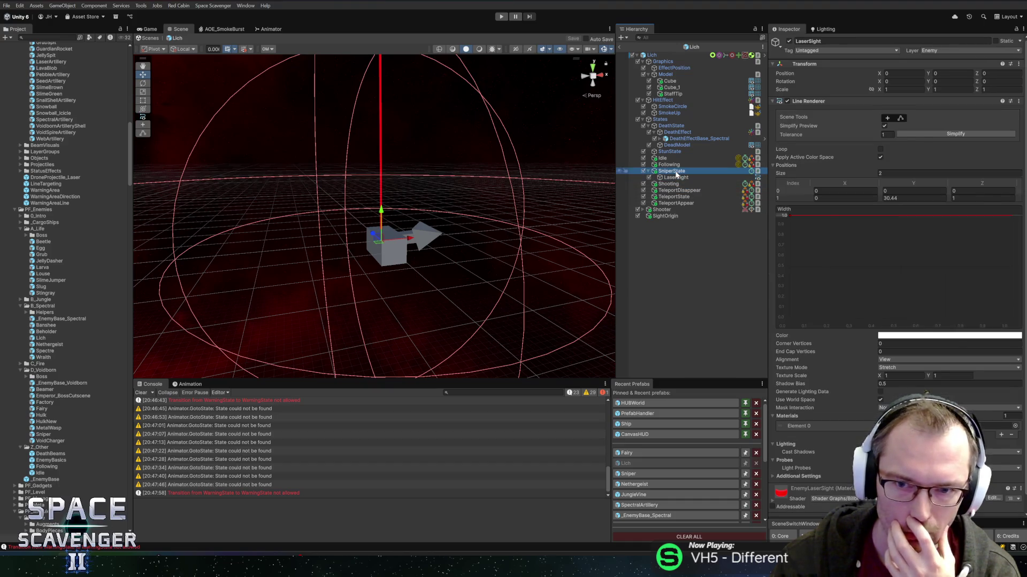
pyautogui.scroll(-5, 883, 346)
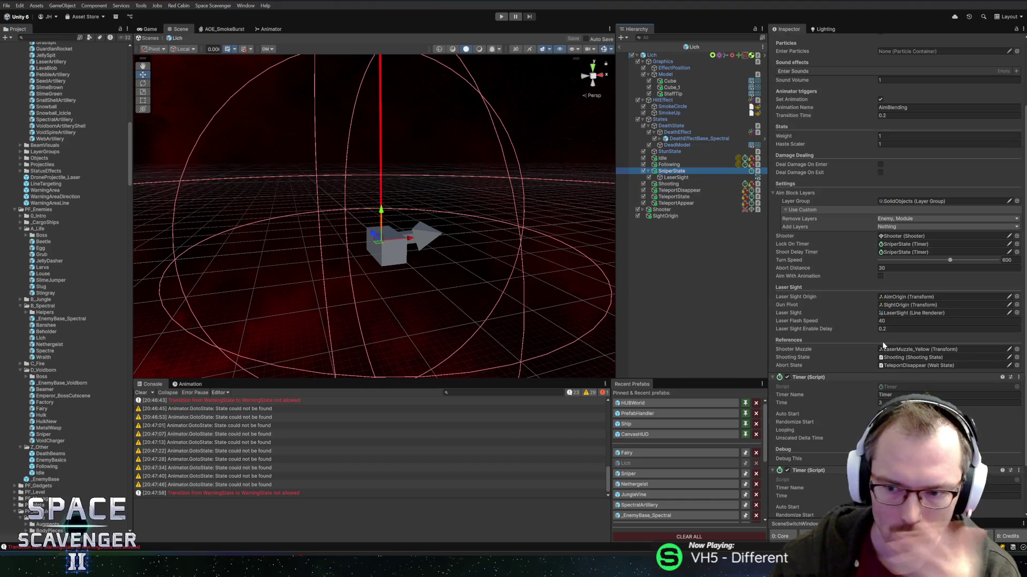
pyautogui.click(675, 191)
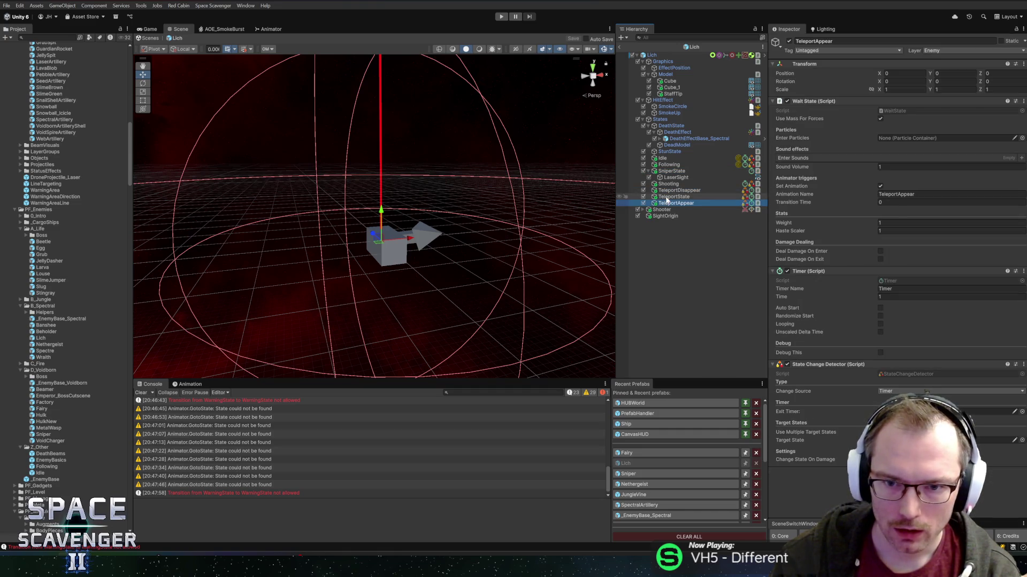
pyautogui.click(669, 197)
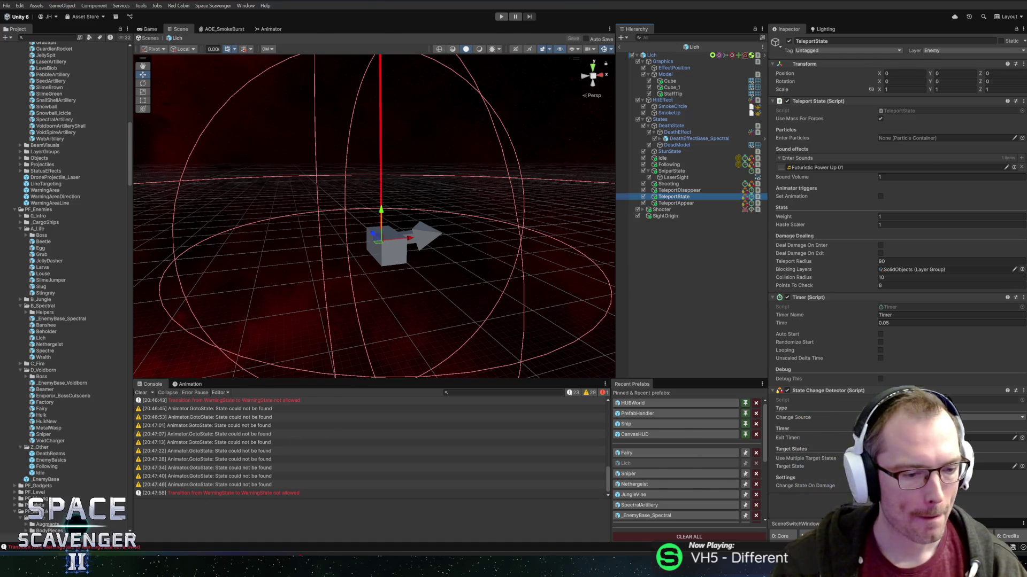
pyautogui.hotkey('alt', 'Tab')
pyautogui.hotkey('ctrl', 'n')
pyautogui.write('fairy')
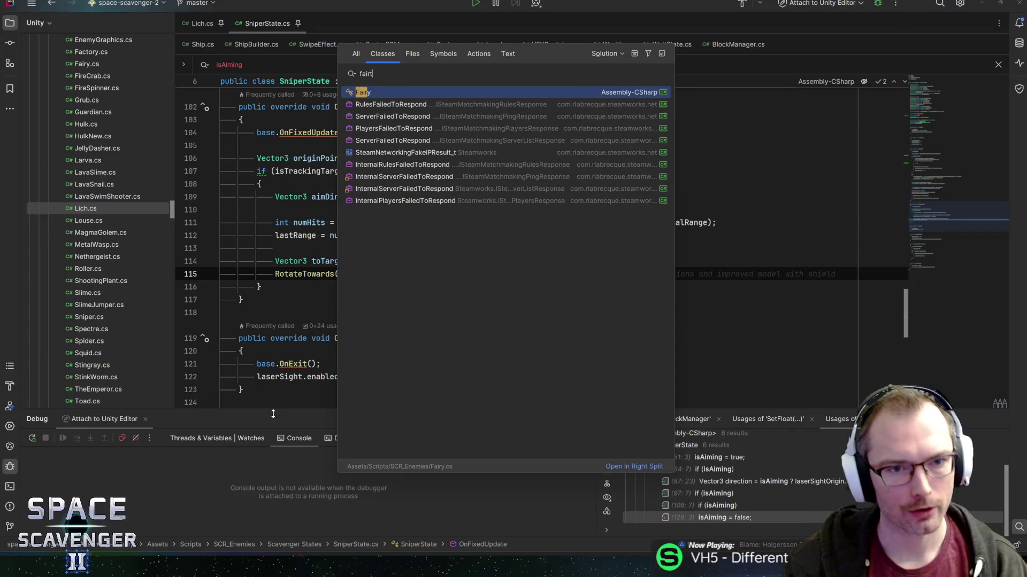
pyautogui.press('Return')
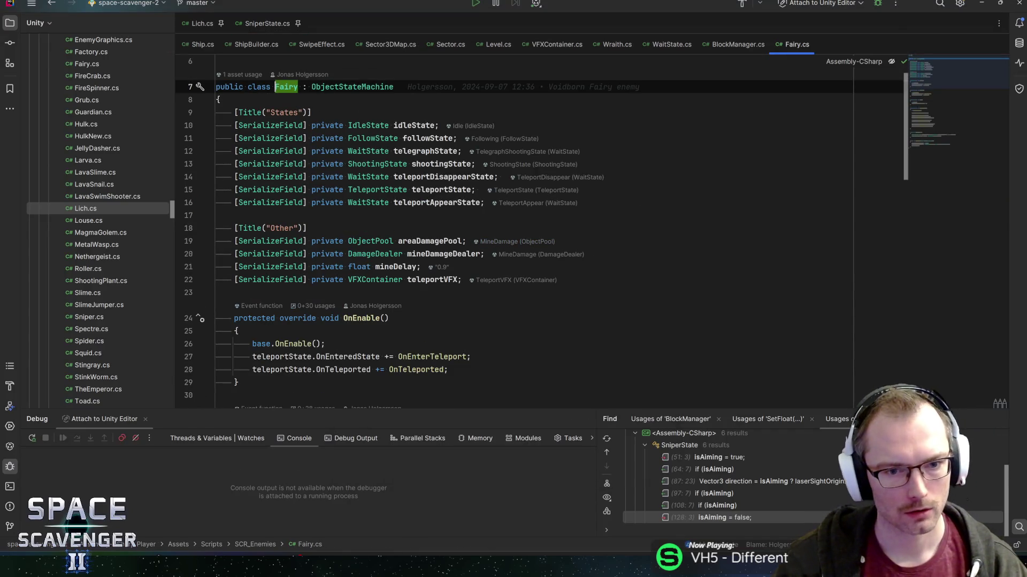
pyautogui.click(430, 241)
pyautogui.press('Down')
pyautogui.press('Down')
pyautogui.press('Down')
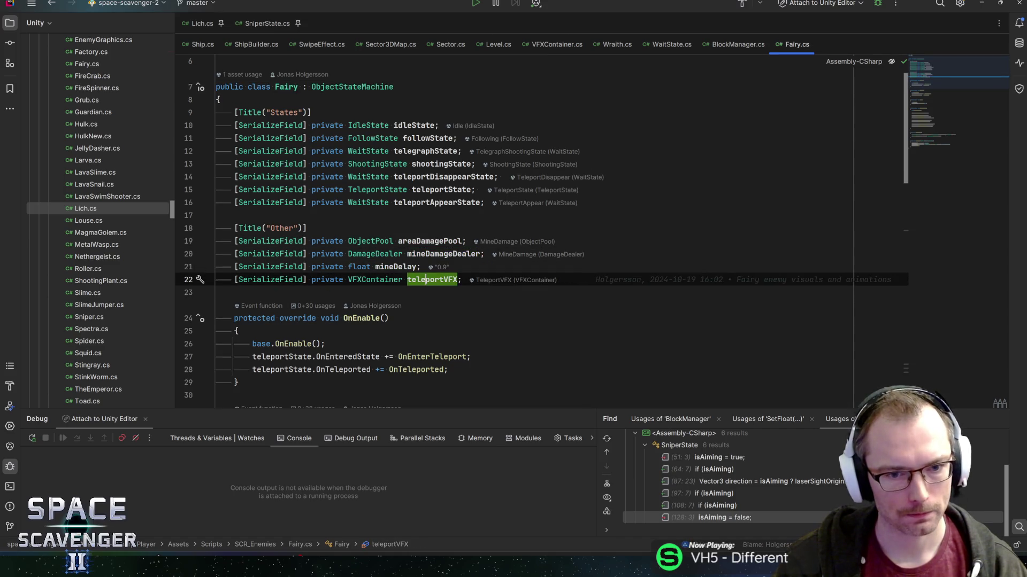
pyautogui.press('Up')
pyautogui.press('Up')
pyautogui.hotkey('shift', 'Up')
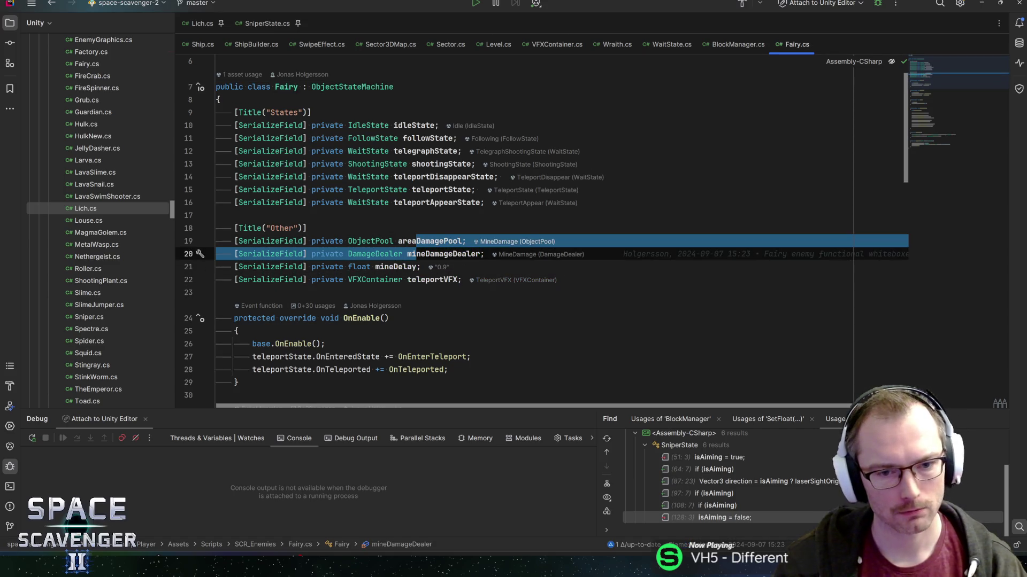
pyautogui.hotkey('alt', 'Tab')
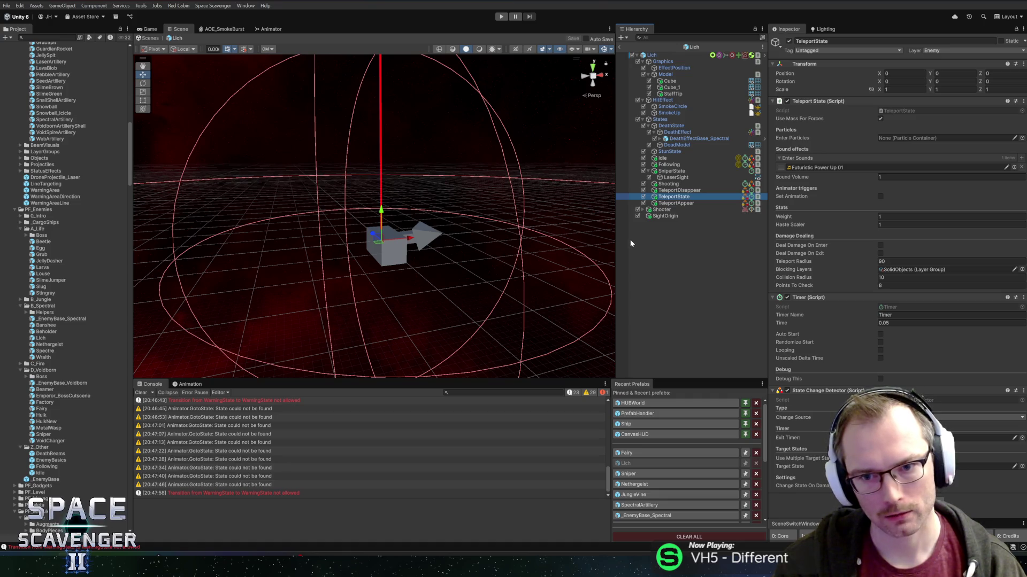
# Select TeleportDisappear to view its Wait State, Timer and State Change Detector
pyautogui.click(662, 191)
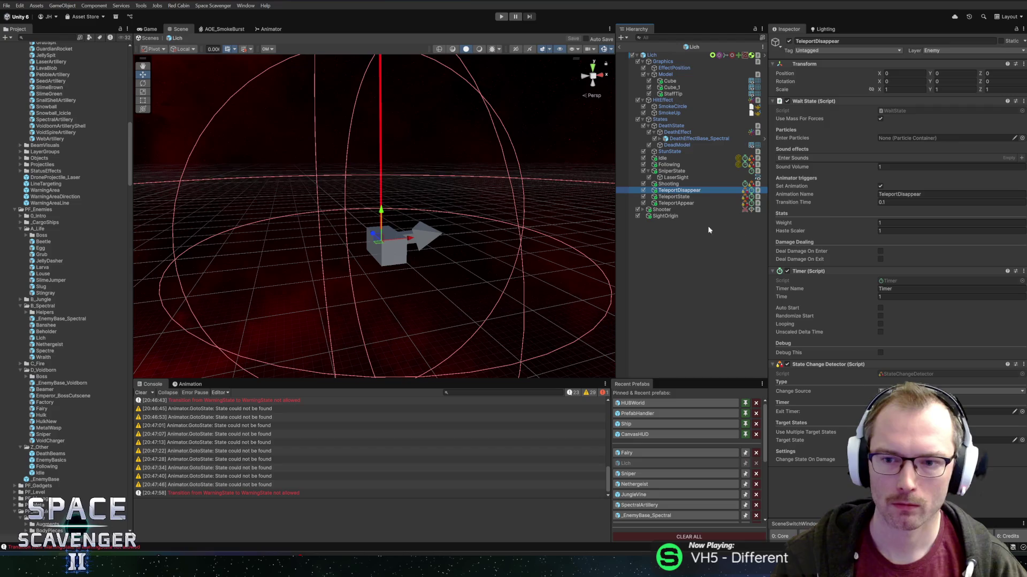
# Create an empty TeleportVFX child under Lich with a VFX Container component
pyautogui.rightClick(663, 54)
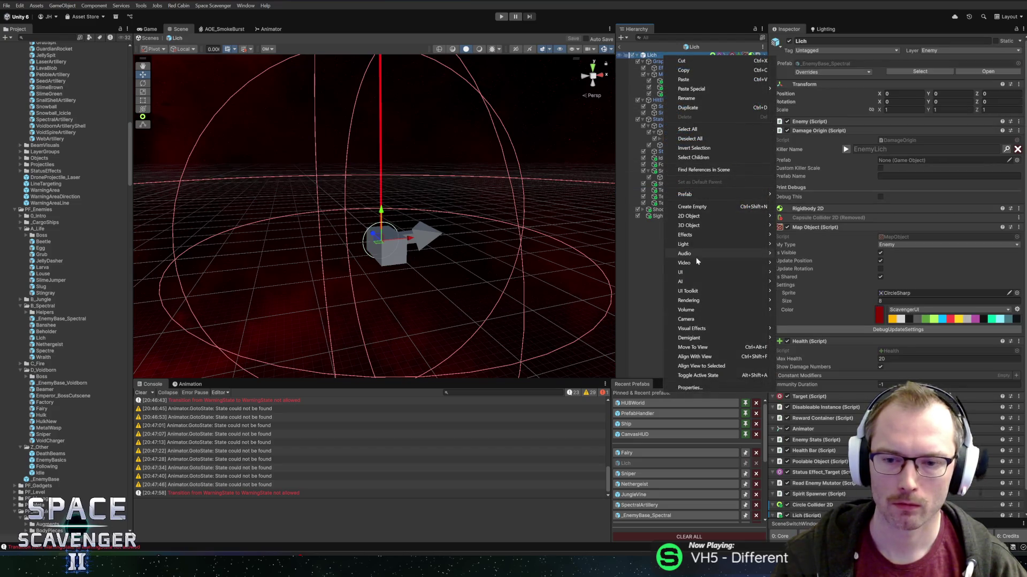
pyautogui.click(707, 207)
pyautogui.write('Te')
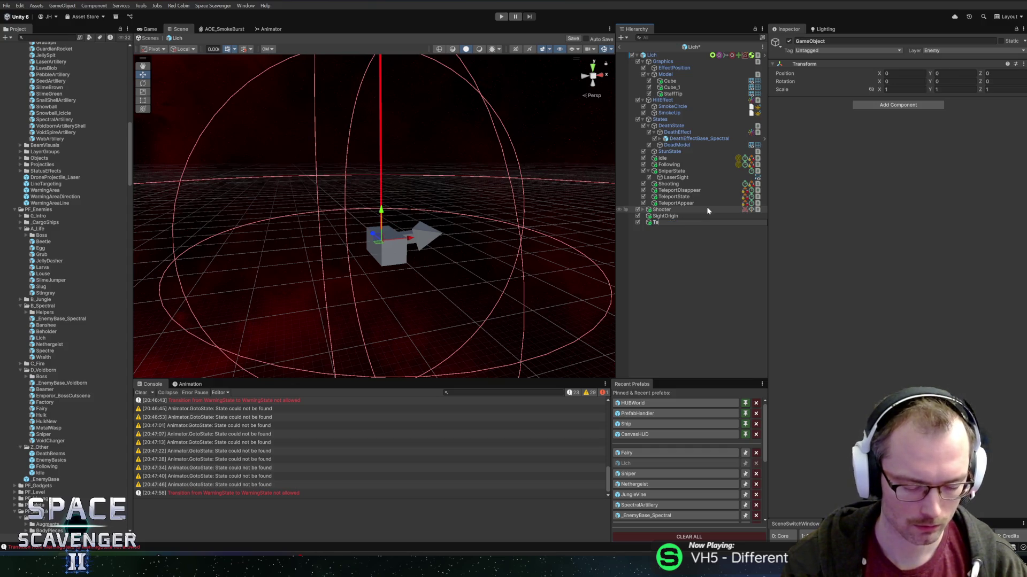
pyautogui.write('leportVFX')
pyautogui.press('Return')
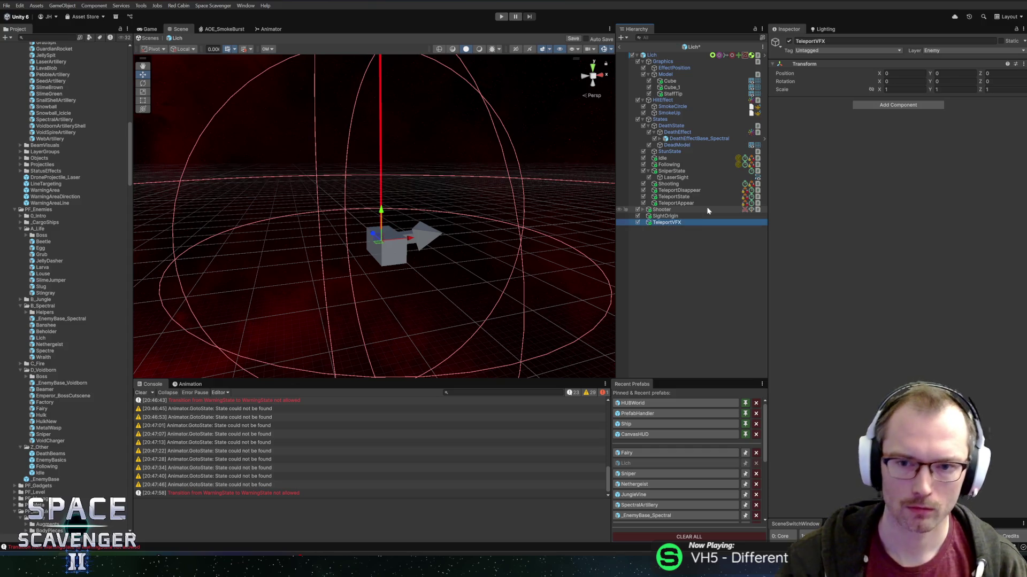
pyautogui.click(903, 106)
pyautogui.write('vfxc')
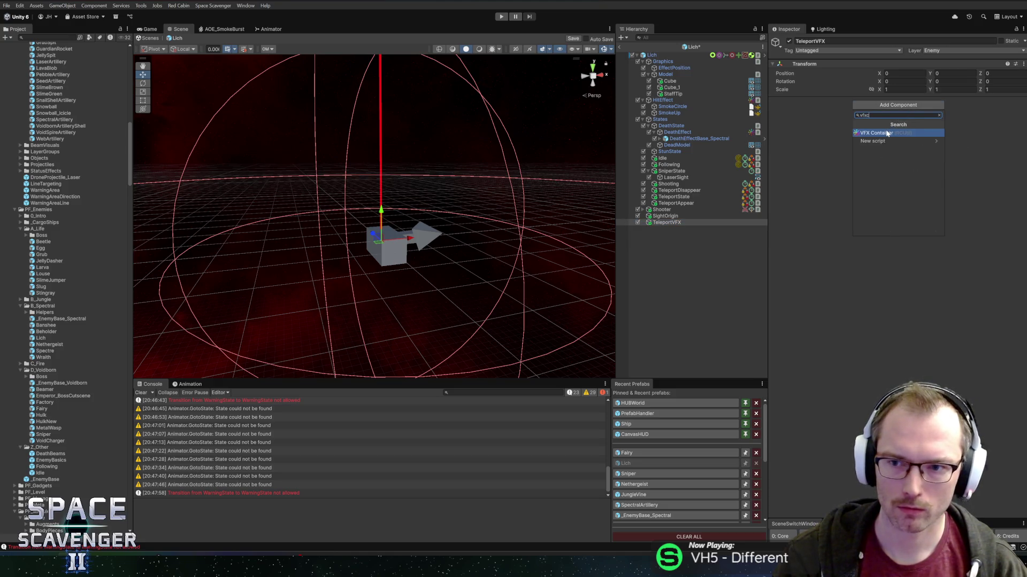
pyautogui.click(888, 133)
# Add a Visual Effect child under TeleportVFX using the VFX_DissolveMesh asset
pyautogui.rightClick(674, 222)
pyautogui.moveTo(702, 344)
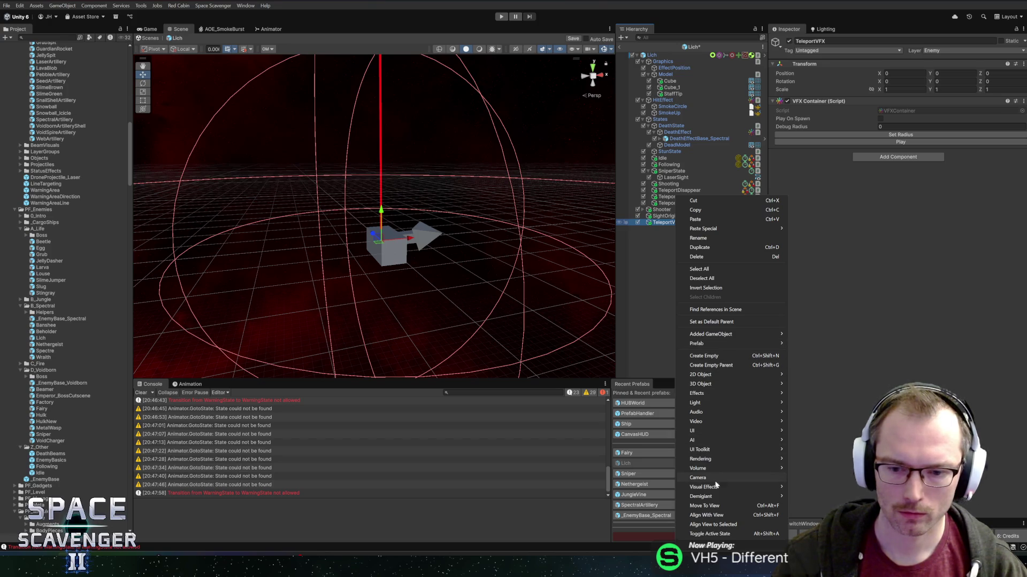
pyautogui.click(808, 487)
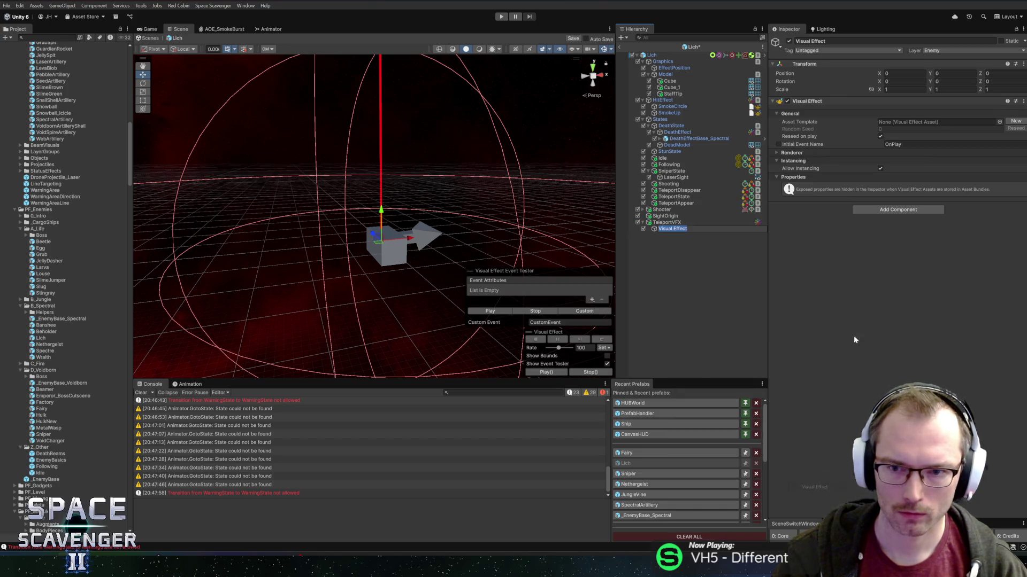
pyautogui.click(1000, 122)
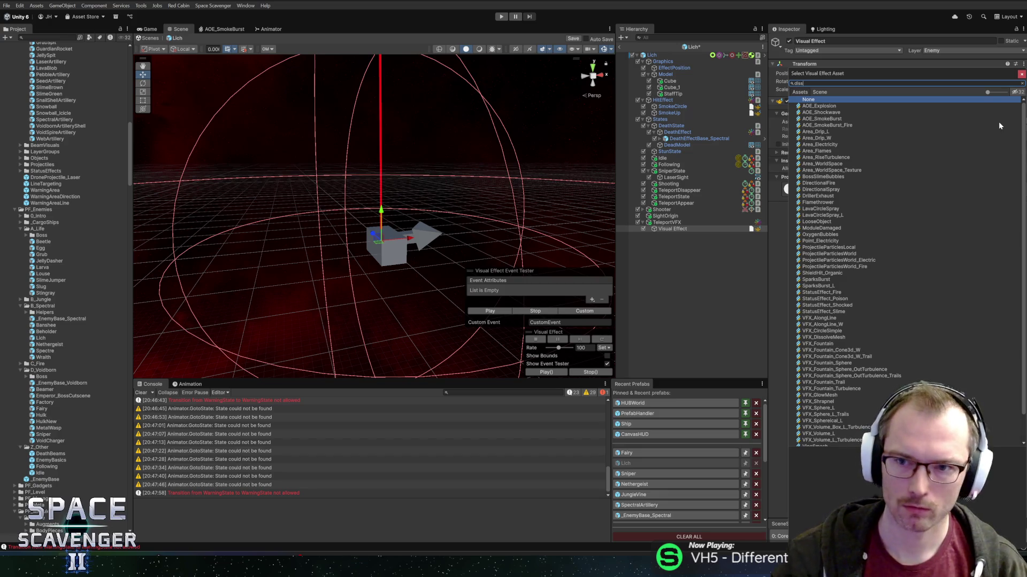
pyautogui.write('issolve')
pyautogui.doubleClick(824, 106)
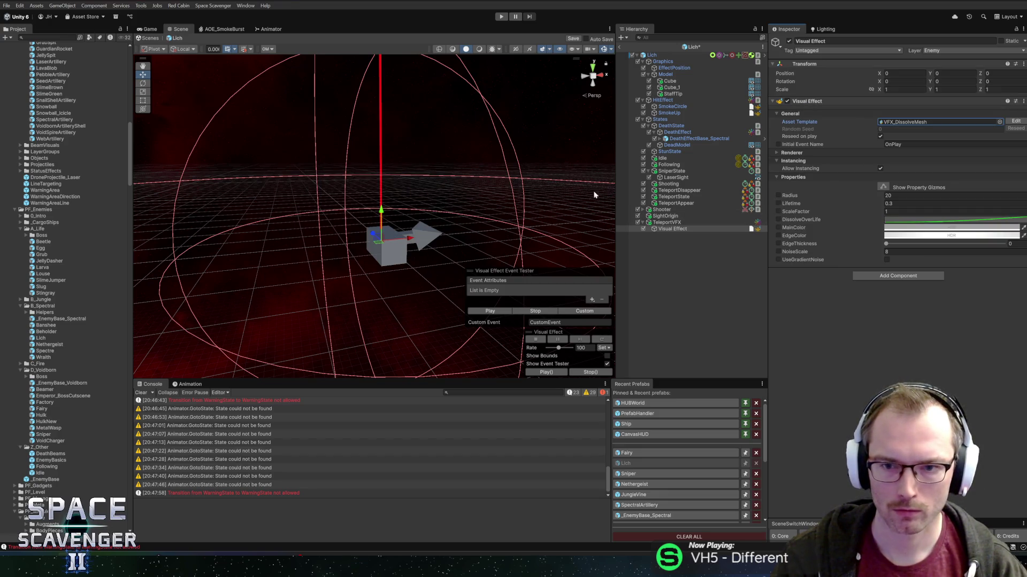
# Set the dissolve effect's Radius to 10 and Lifetime to 1
pyautogui.click(899, 195)
pyautogui.write('10')
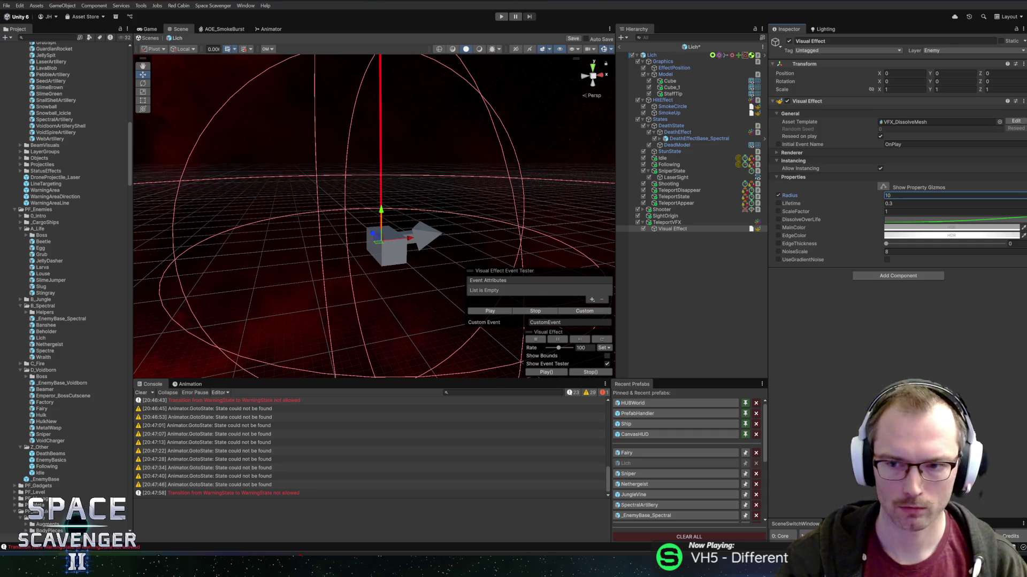
pyautogui.press('Return')
pyautogui.click(898, 203)
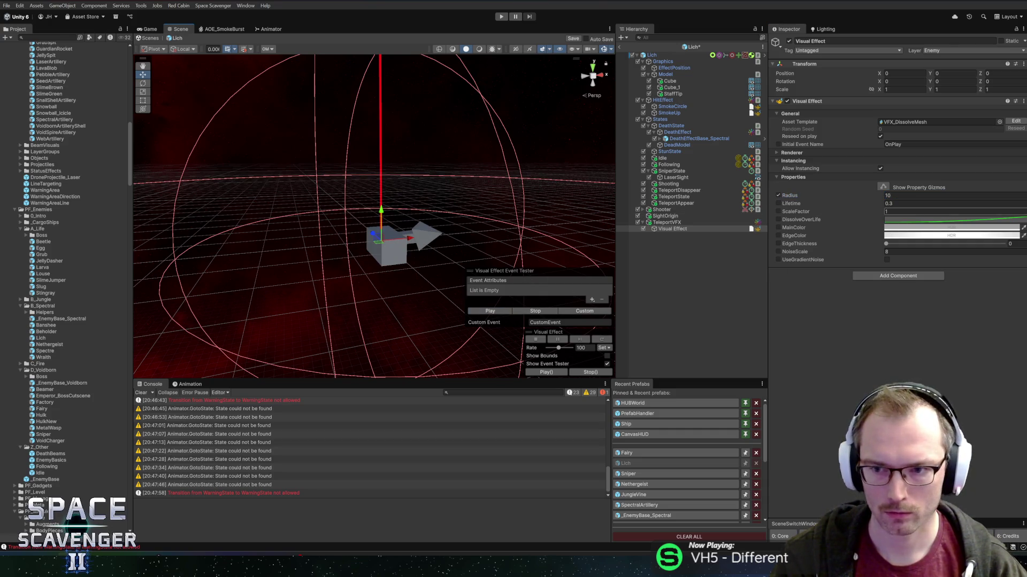
pyautogui.write('1')
pyautogui.press('Return')
# Set MainColor to bright green with hue 140, saturation 100, brightness 50
pyautogui.click(952, 227)
pyautogui.write('140')
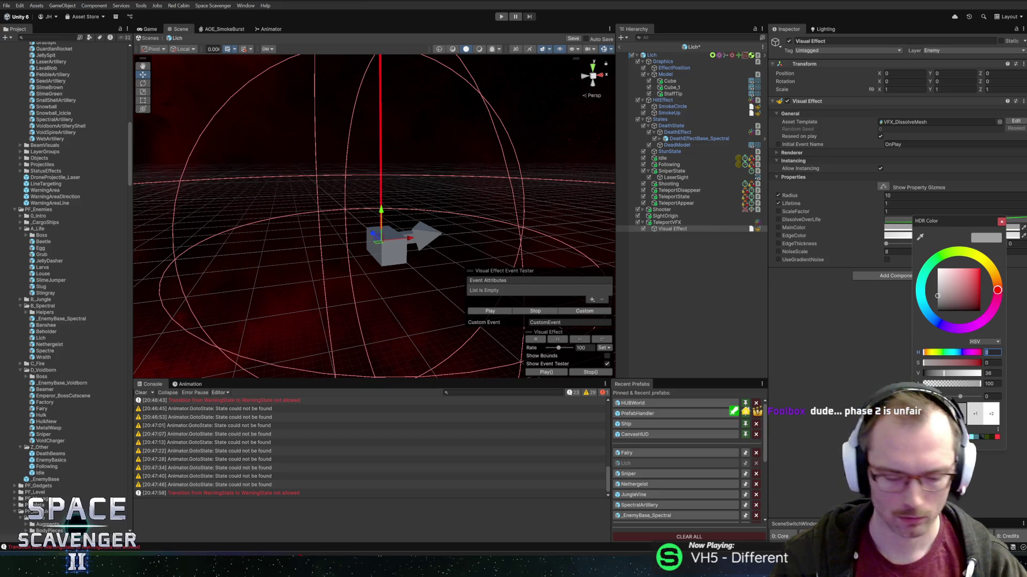
pyautogui.press('Tab')
pyautogui.write('100')
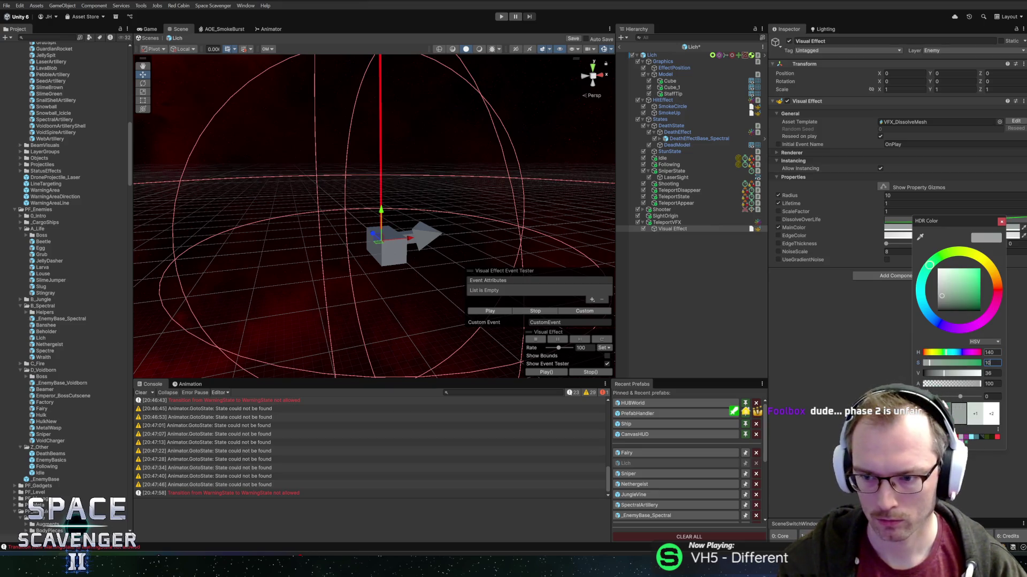
pyautogui.press('Tab')
pyautogui.write('50')
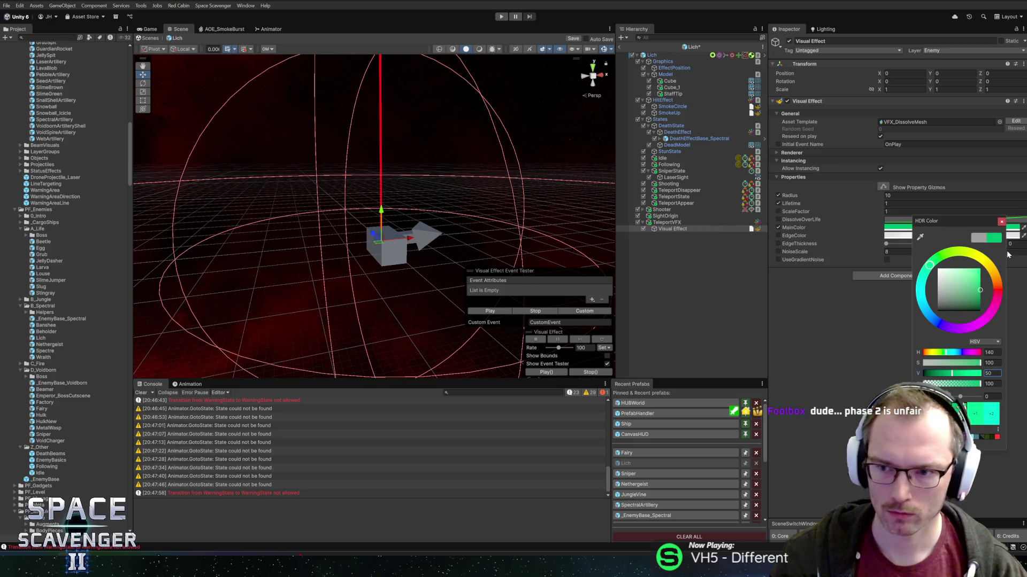
pyautogui.click(1002, 222)
# Make EdgeColor cyan-green (hue 150, saturation 100) and raise EdgeThickness slightly
pyautogui.click(980, 236)
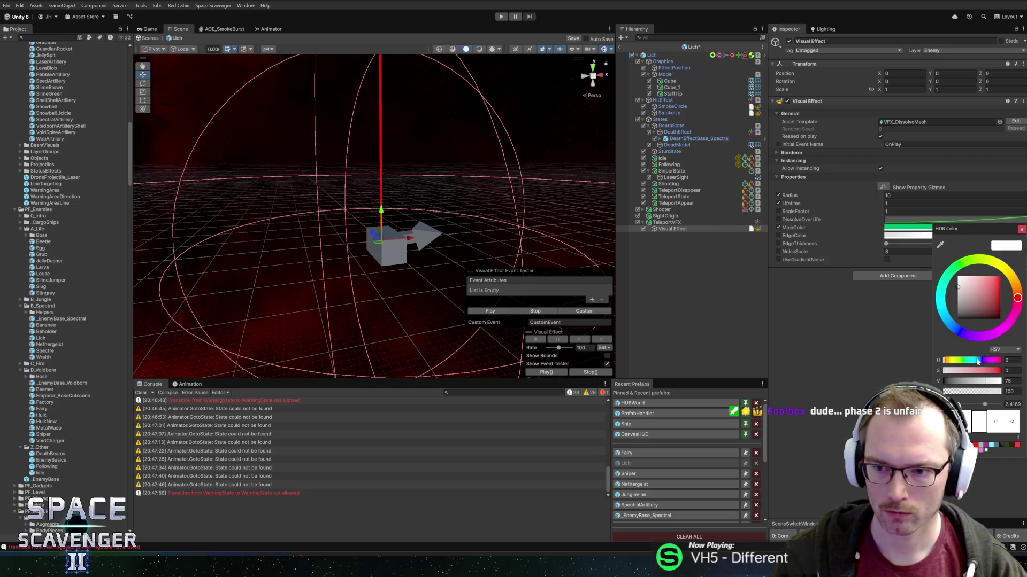
pyautogui.write('150')
pyautogui.press('Tab')
pyautogui.write('100')
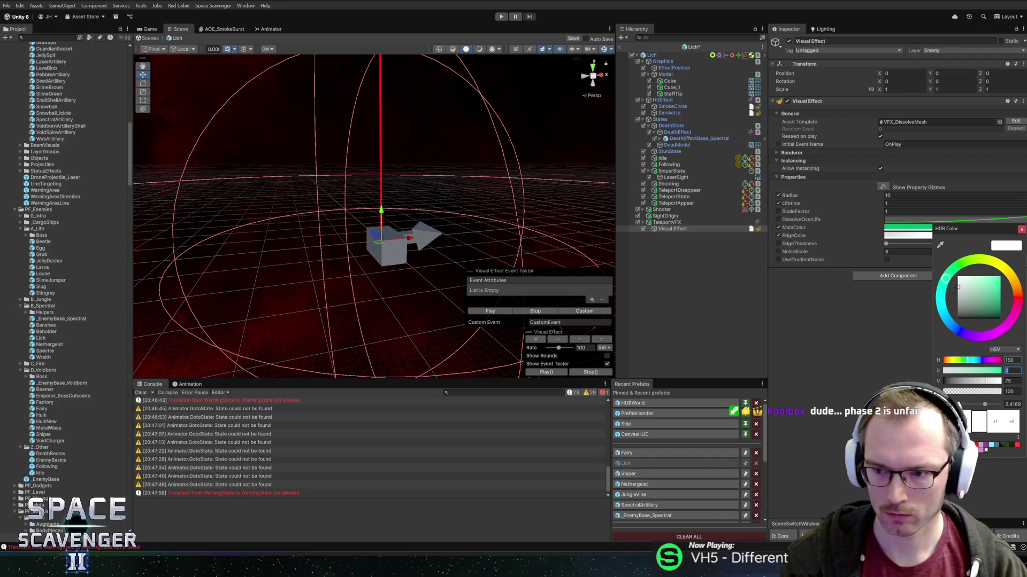
pyautogui.press('Tab')
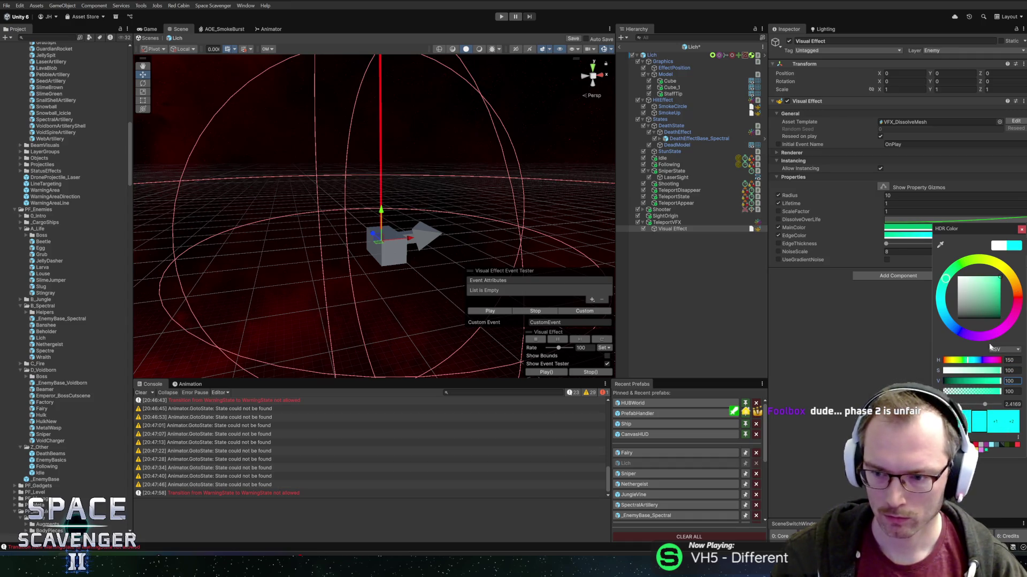
pyautogui.click(1021, 230)
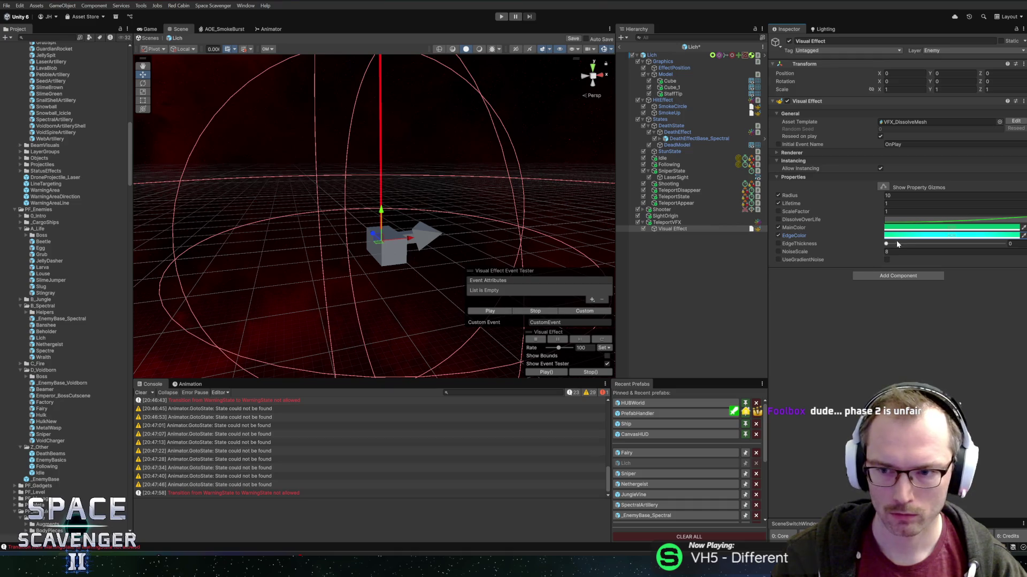
pyautogui.moveTo(898, 245); pyautogui.dragTo(898, 244)
# Preview and replay the dissolve effect in the Scene view
pyautogui.click(493, 313)
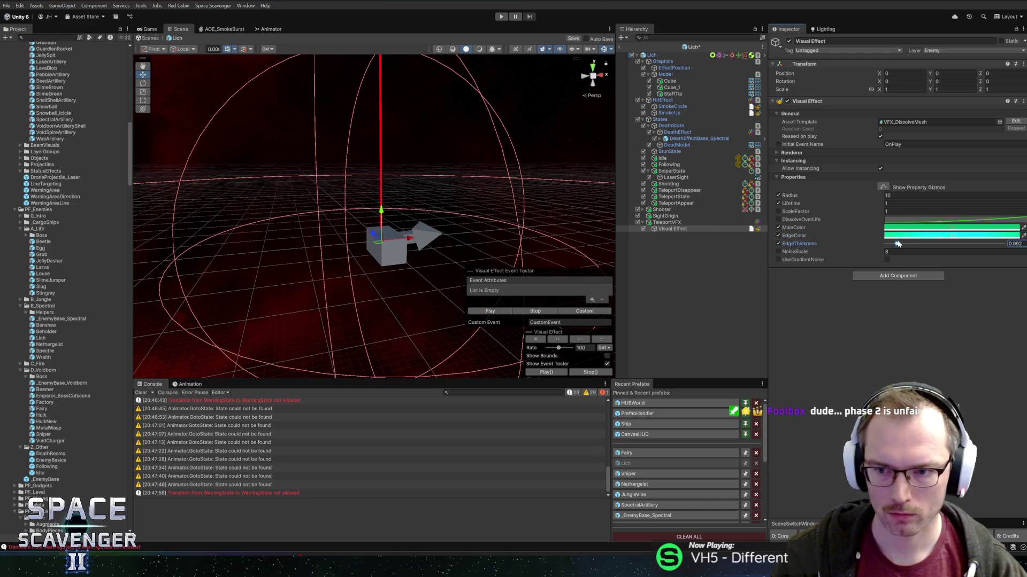
pyautogui.click(483, 313)
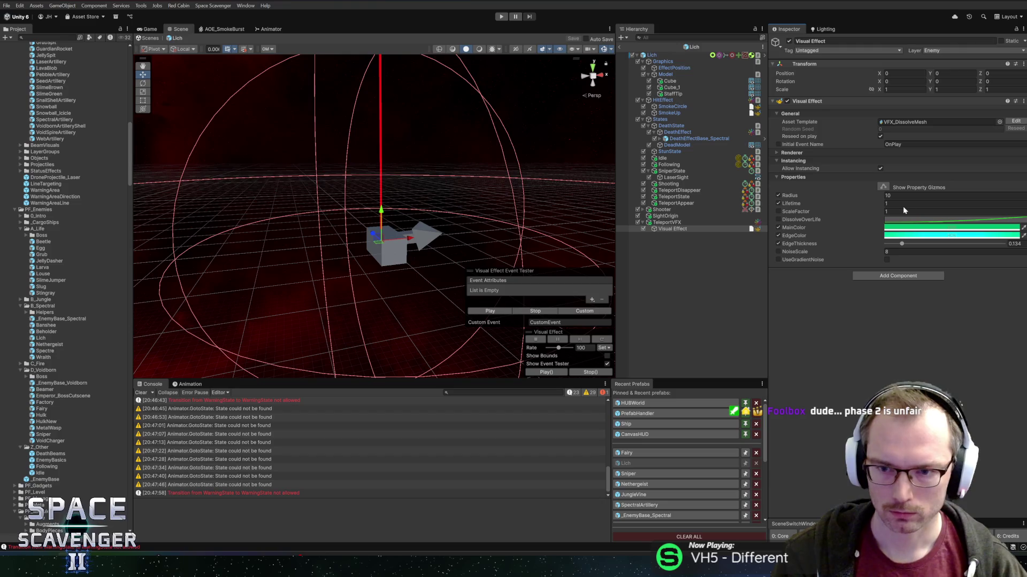
pyautogui.click(666, 222)
# Add a Particle Container component to TeleportVFX and save the Lich prefab
pyautogui.press('Up')
pyautogui.press('Up')
pyautogui.press('Up')
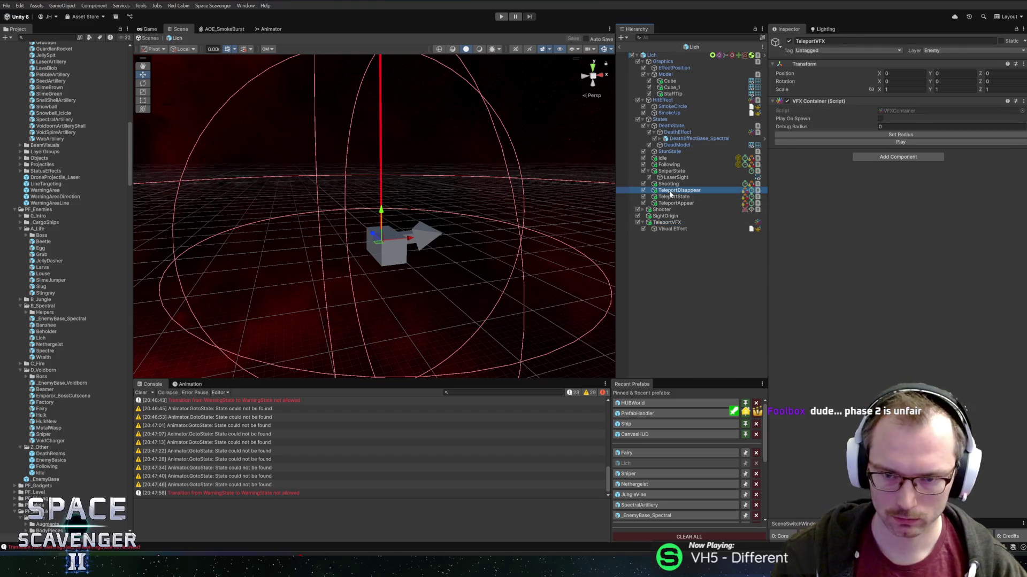
pyautogui.moveTo(666, 225); pyautogui.dragTo(844, 240)
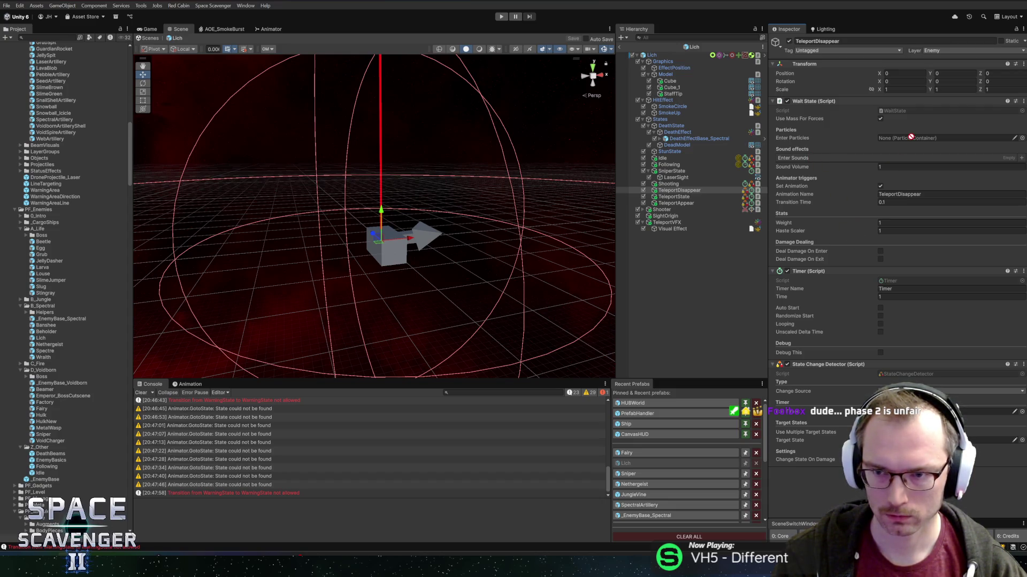
pyautogui.moveTo(910, 138); pyautogui.dragTo(666, 222)
pyautogui.click(666, 223)
pyautogui.click(877, 156)
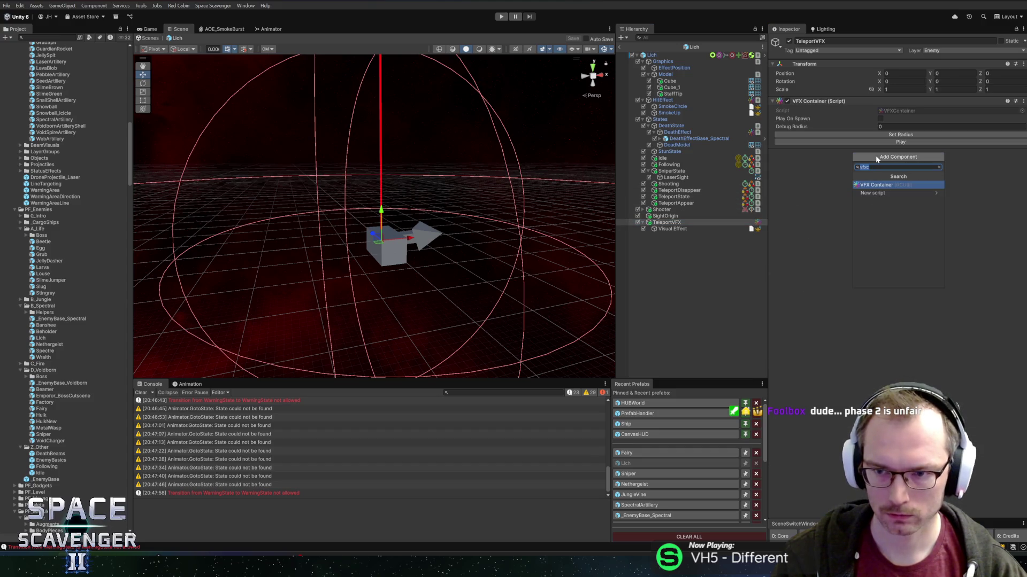
pyautogui.write('particlecon')
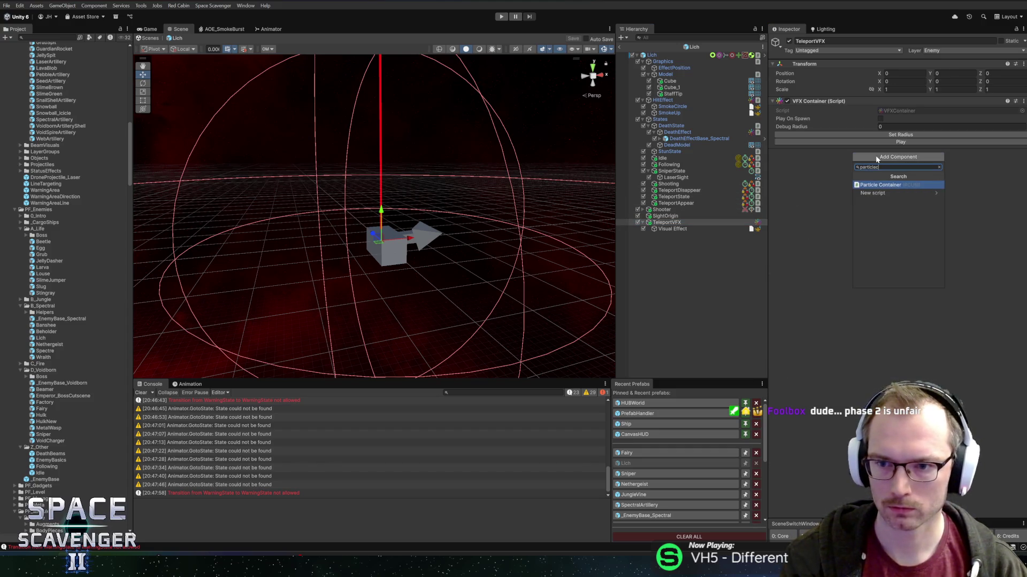
pyautogui.press('Return')
pyautogui.hotkey('ctrl', 's')
# Review how DeathEffect and SniperState reference their particle effects
pyautogui.click(686, 139)
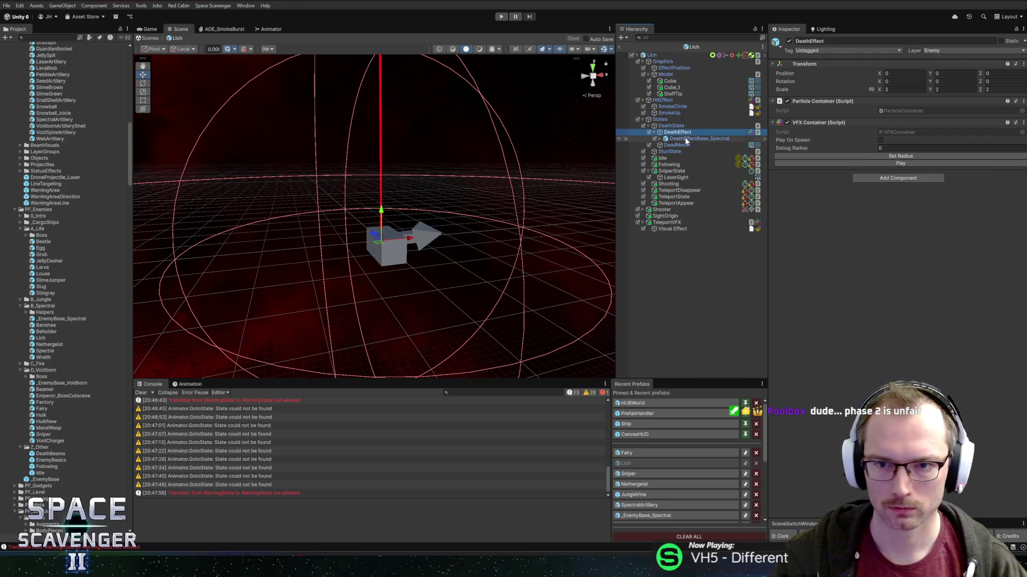
pyautogui.click(677, 132)
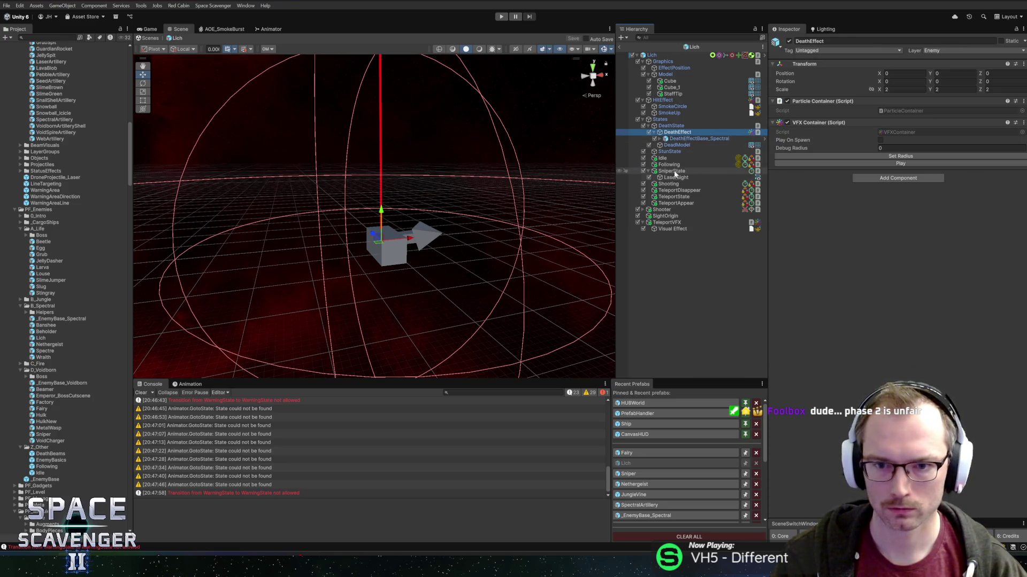
pyautogui.click(669, 170)
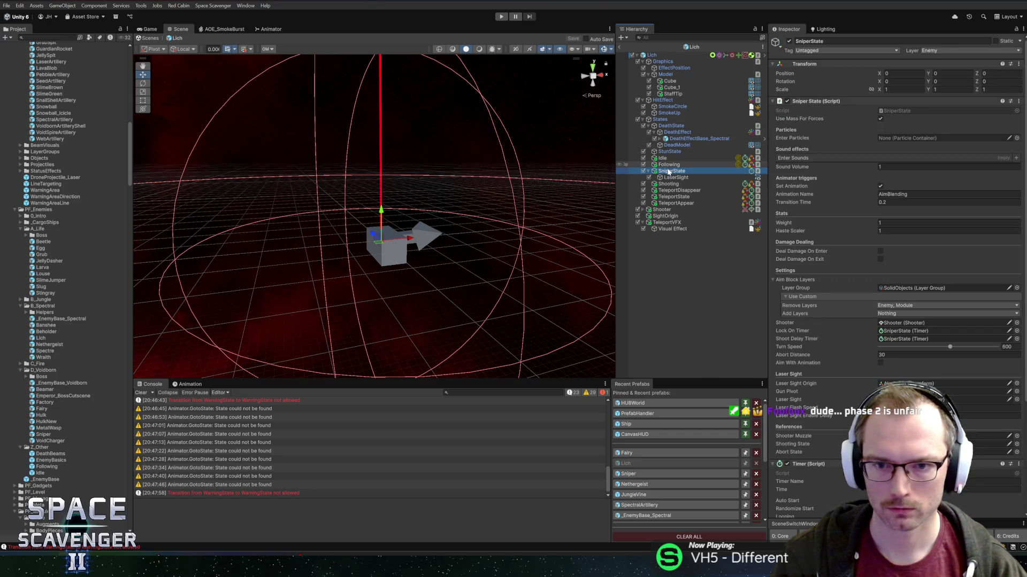
# Assign TeleportVFX to TeleportDisappear's Enter Particles field, then switch to the browser
pyautogui.click(673, 191)
pyautogui.click(660, 224)
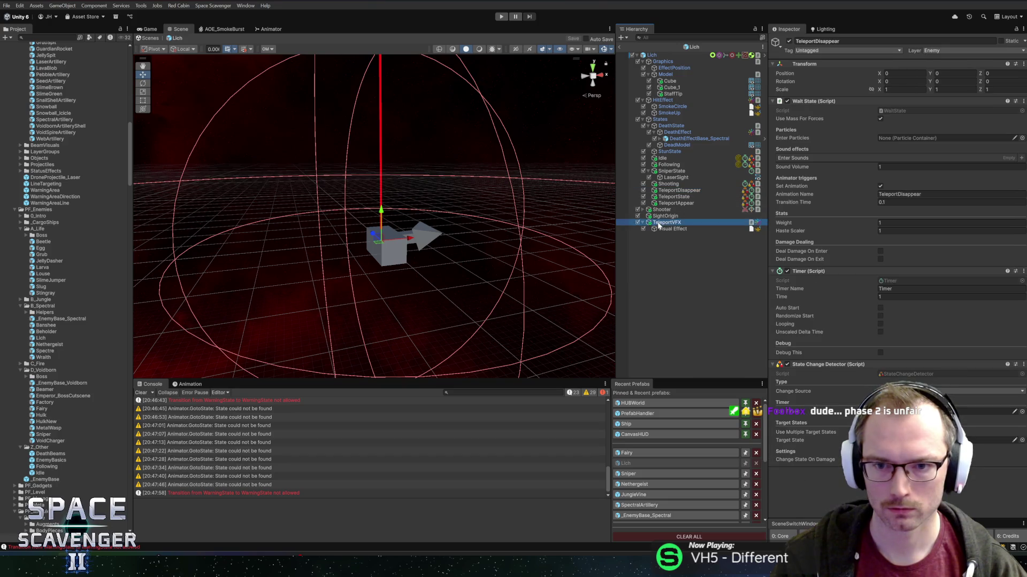
pyautogui.moveTo(659, 225); pyautogui.dragTo(902, 138)
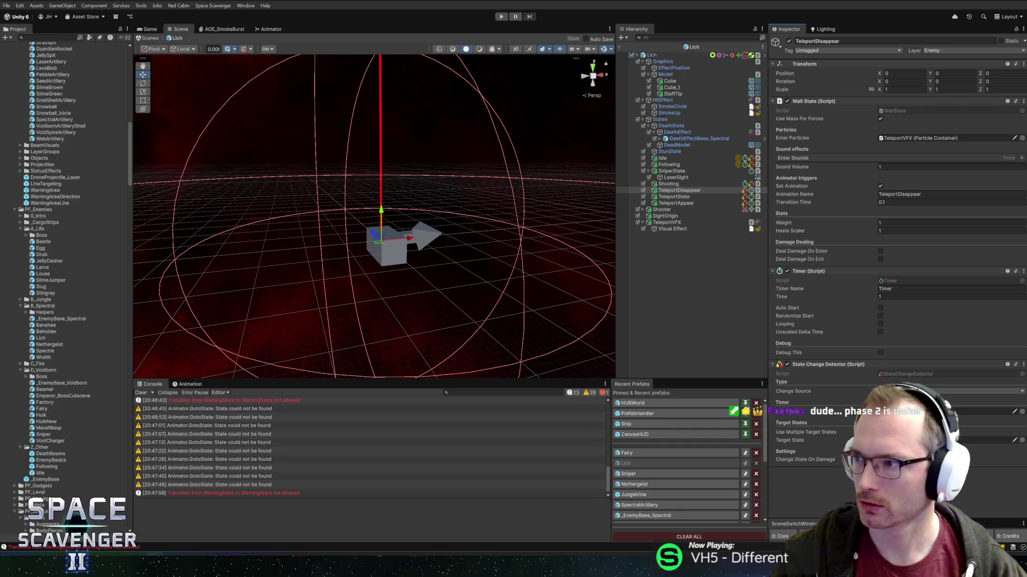
pyautogui.hotkey('alt', 'Tab')
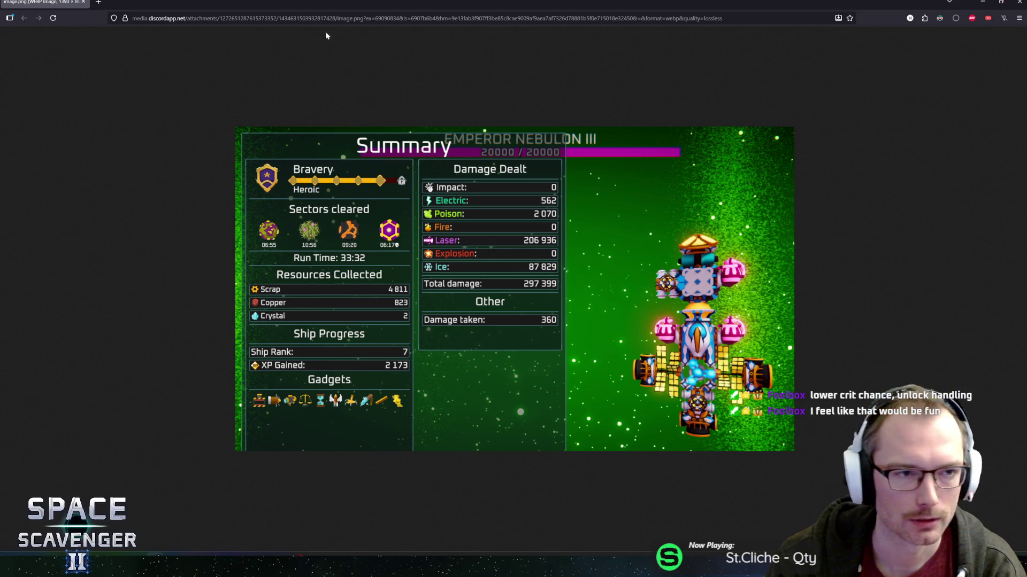
# Restore and close the browser showing the run summary to return to Unity
pyautogui.moveTo(262, 1)
pyautogui.mouseDown()
pyautogui.moveTo(270, 18)
pyautogui.moveTo(361, 34)
pyautogui.mouseUp()
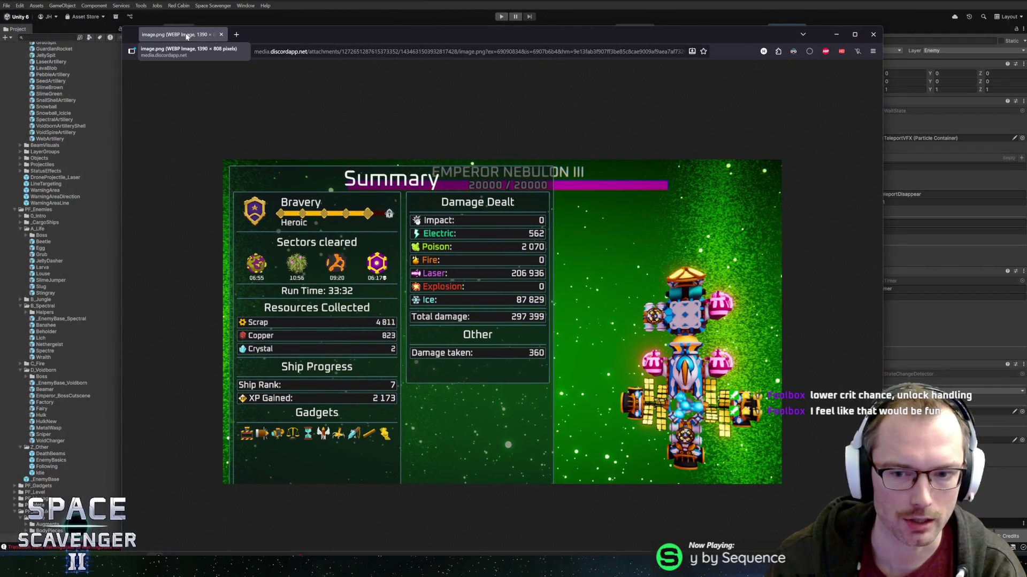
pyautogui.click(221, 34)
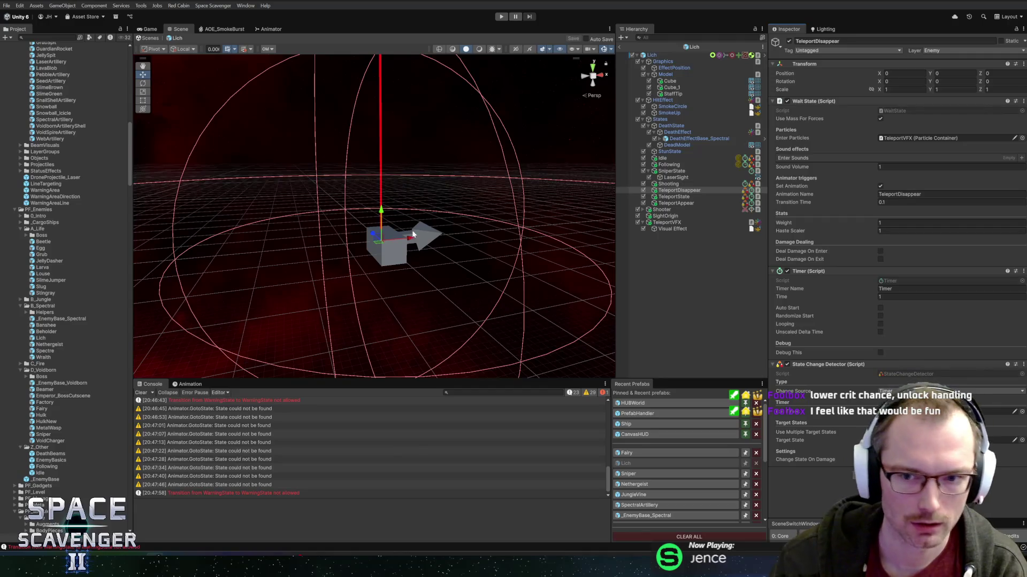
# Exit Prefab mode for the Lich and enter Play mode to play-test
pyautogui.moveTo(413, 234)
pyautogui.mouseDown()
pyautogui.moveTo(417, 225)
pyautogui.moveTo(388, 195)
pyautogui.moveTo(397, 183)
pyautogui.moveTo(465, 198)
pyautogui.moveTo(412, 172)
pyautogui.moveTo(450, 164)
pyautogui.mouseUp()
pyautogui.moveTo(380, 168); pyautogui.dragTo(439, 178)
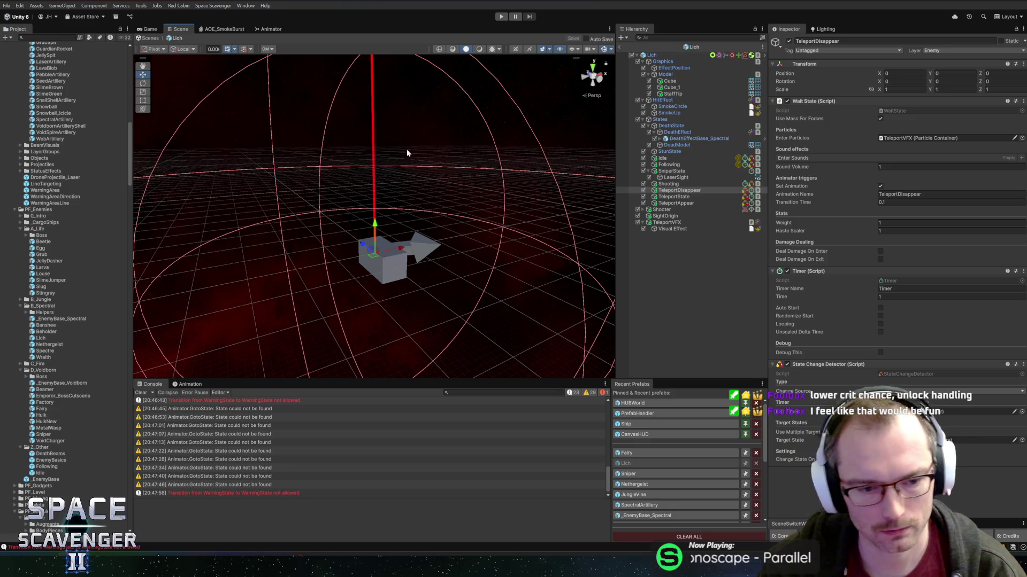
pyautogui.click(620, 51)
pyautogui.click(501, 16)
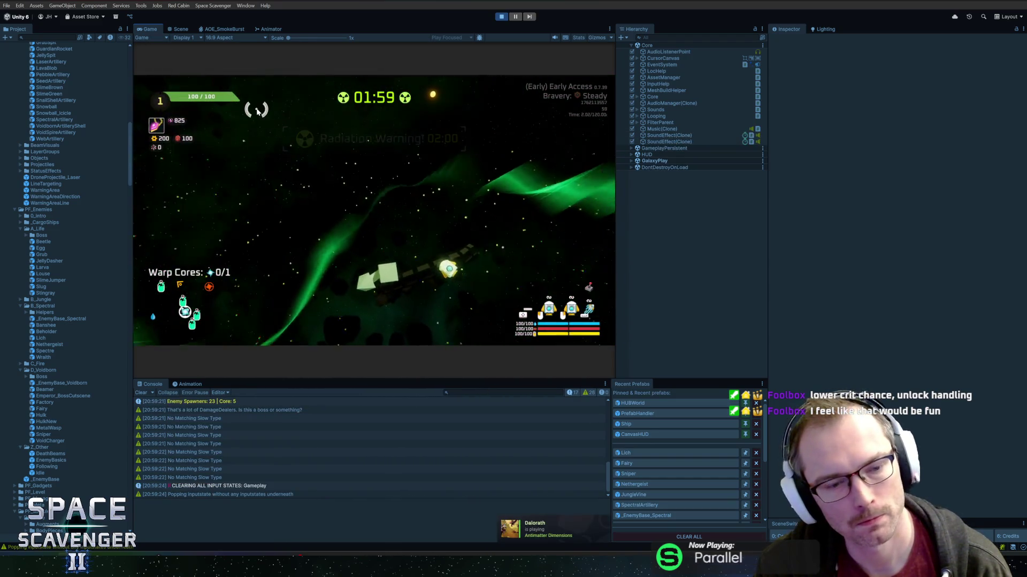
# Run the 'level radiation' debug command to clear the countdown, then stop Play mode
pyautogui.write('level ')
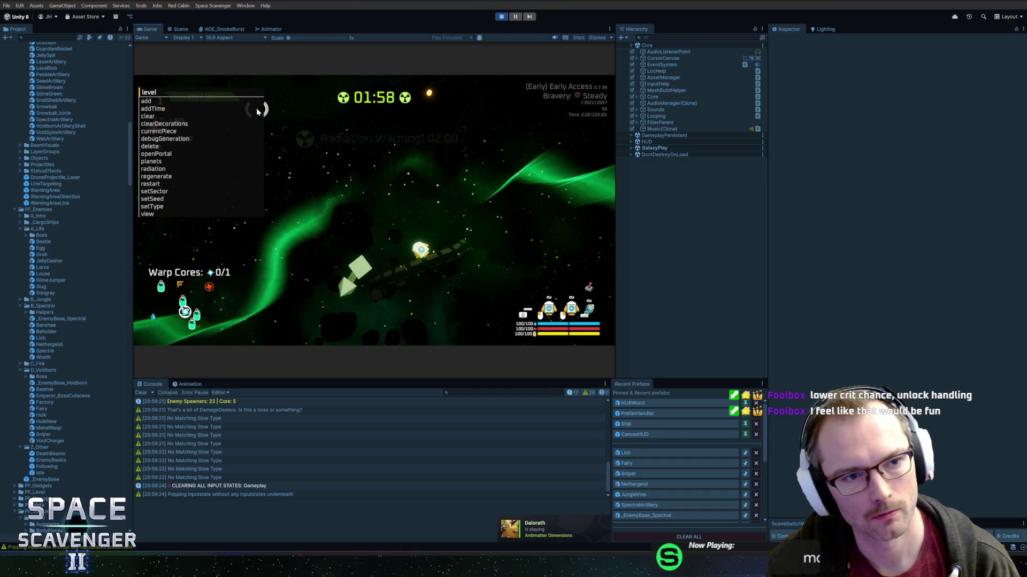
pyautogui.write('radiation st')
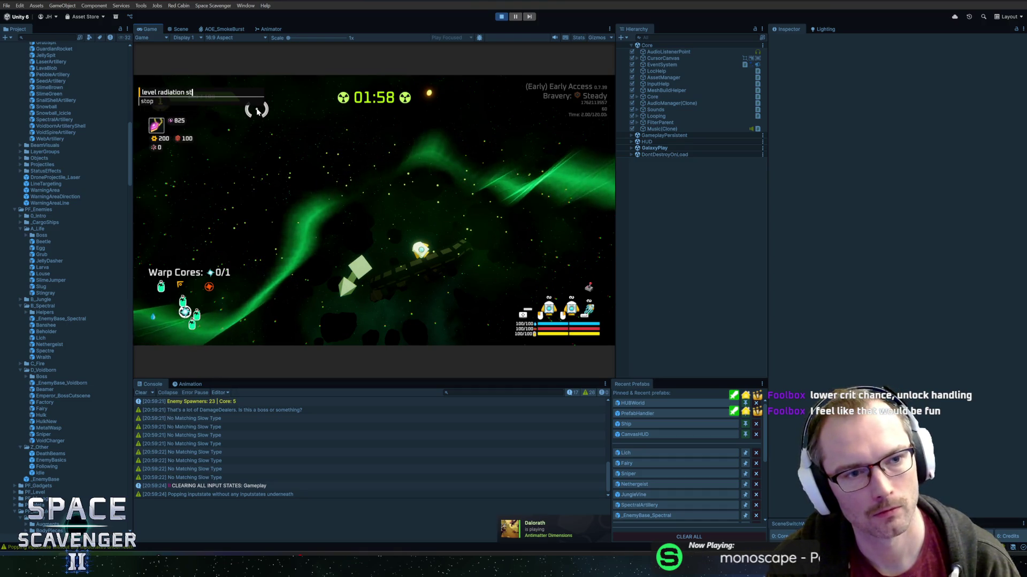
pyautogui.press('Return')
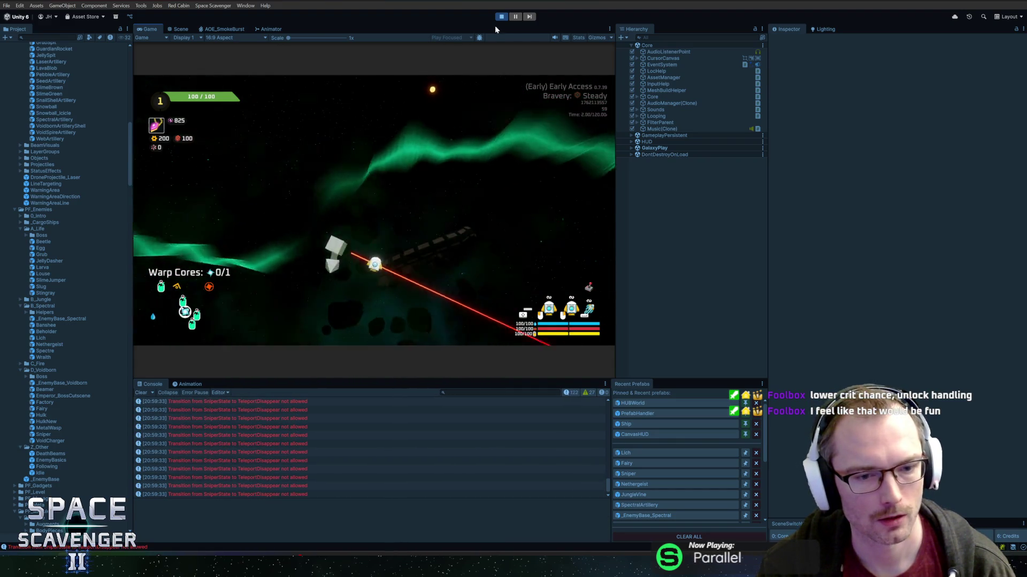
pyautogui.hotkey('ctrl', 'p')
# In Rider's Lich.cs, begin a '[SerializeField] private WaitState teleportSta' field below shootingState
pyautogui.hotkey('alt', 'Tab')
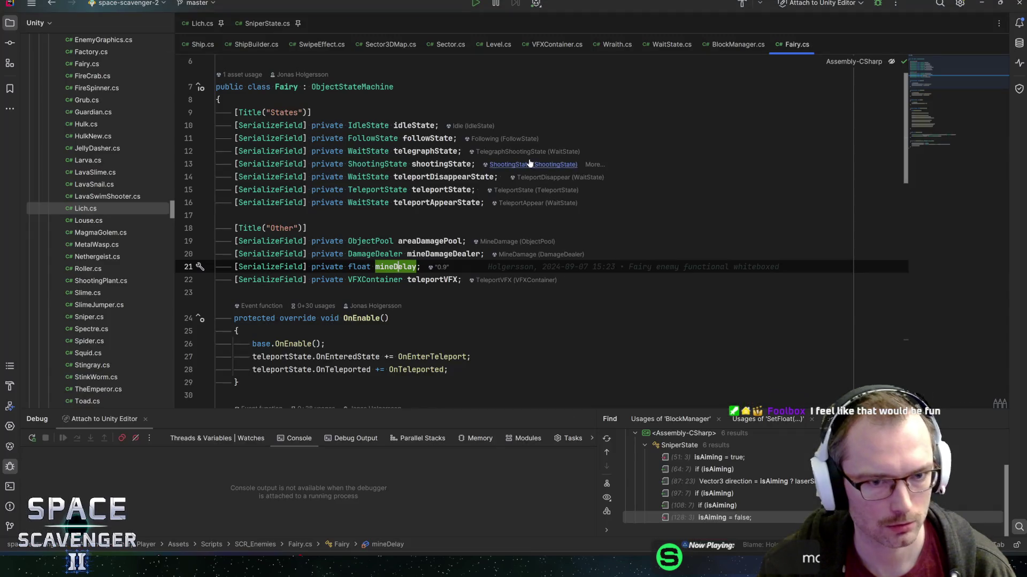
pyautogui.click(202, 23)
pyautogui.click(475, 156)
pyautogui.press('Return')
pyautogui.press('Return')
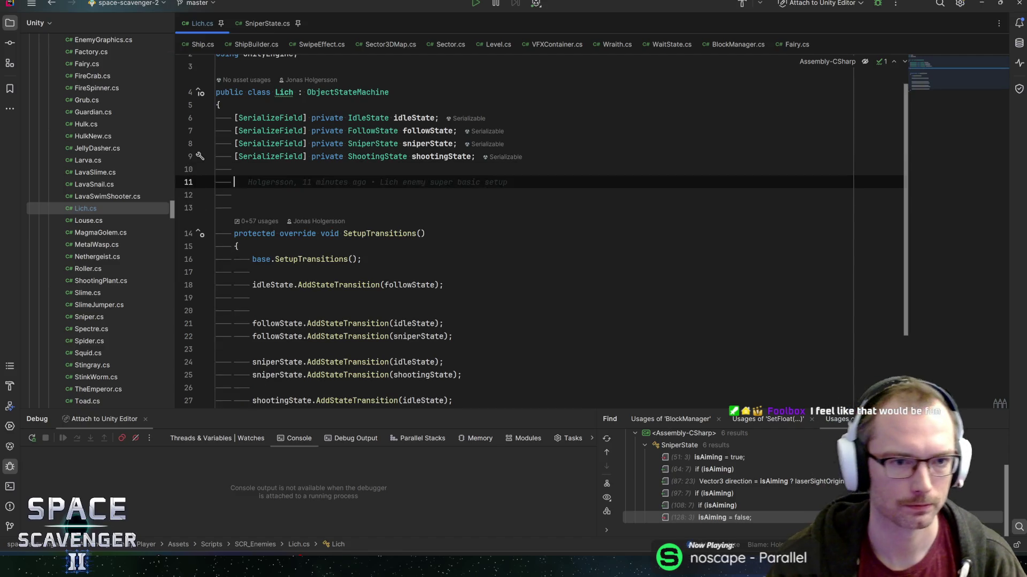
pyautogui.write('[SerializeField] private WaitState')
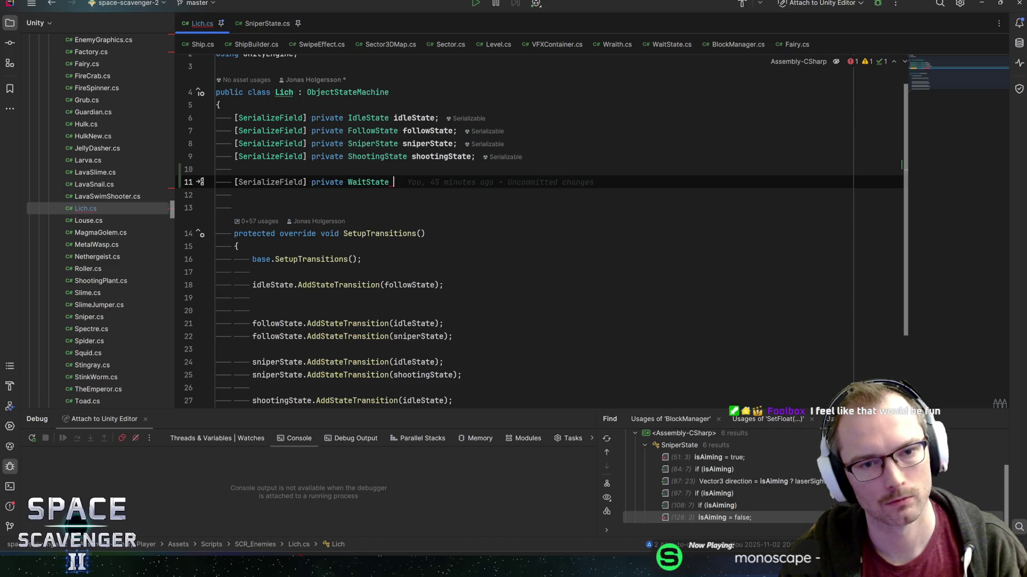
pyautogui.write('teleport')
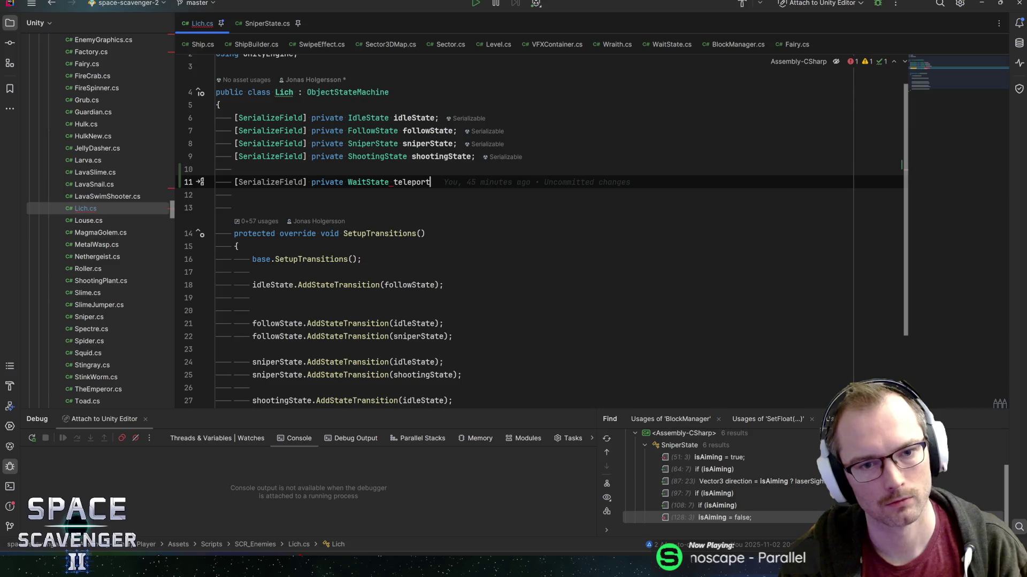
pyautogui.write('Sta')
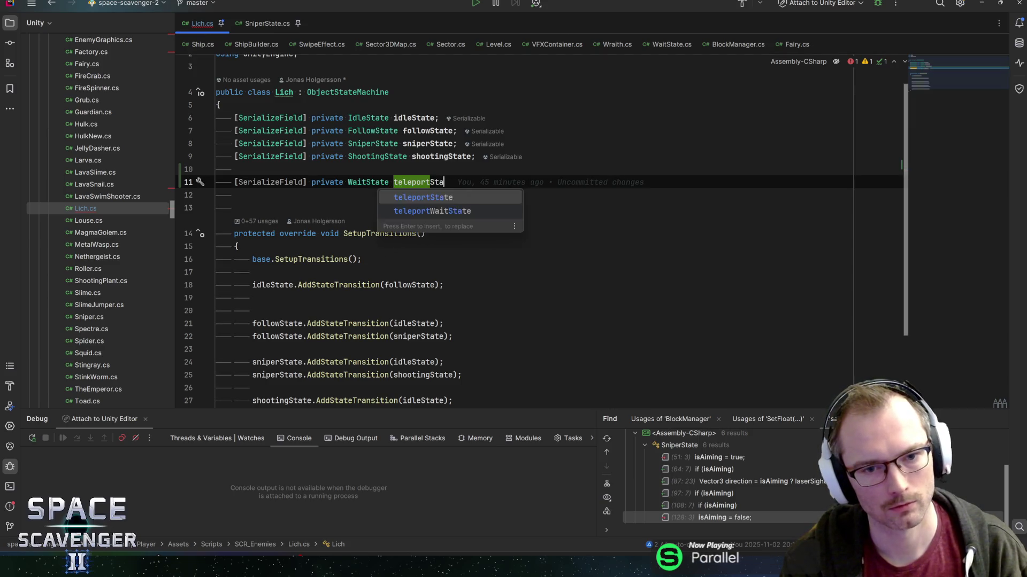
# Trim the field name back to 'teleport' and dismiss the completion suggestions
pyautogui.press('BackSpace')
pyautogui.press('BackSpace')
pyautogui.press('BackSpace')
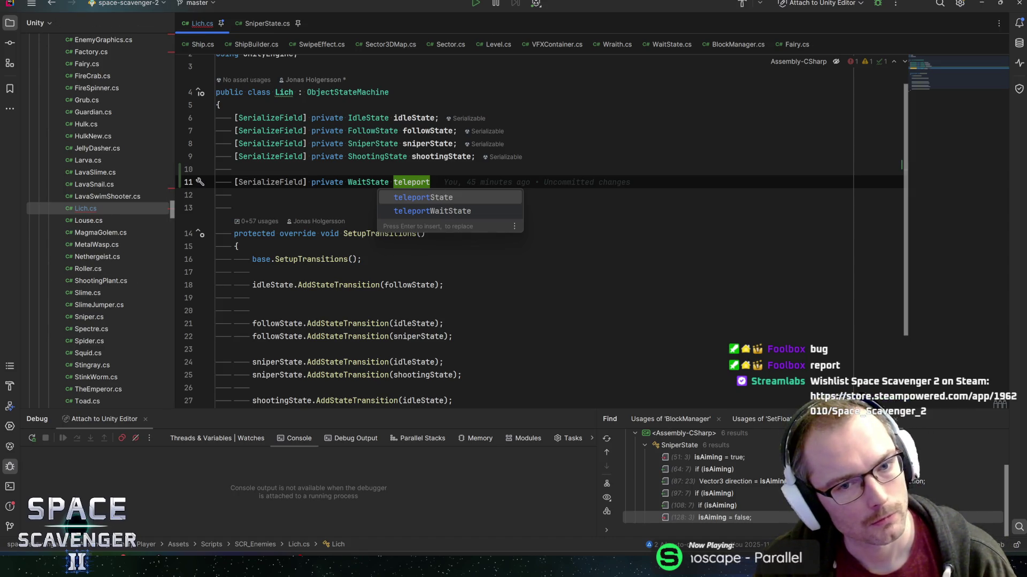
pyautogui.press('Escape')
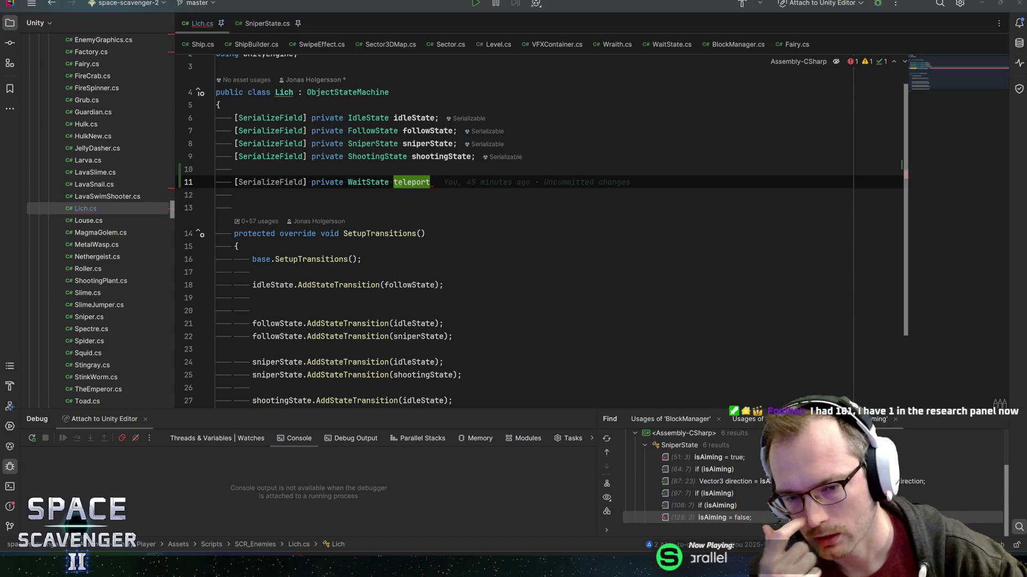
pyautogui.moveTo(181, 516)
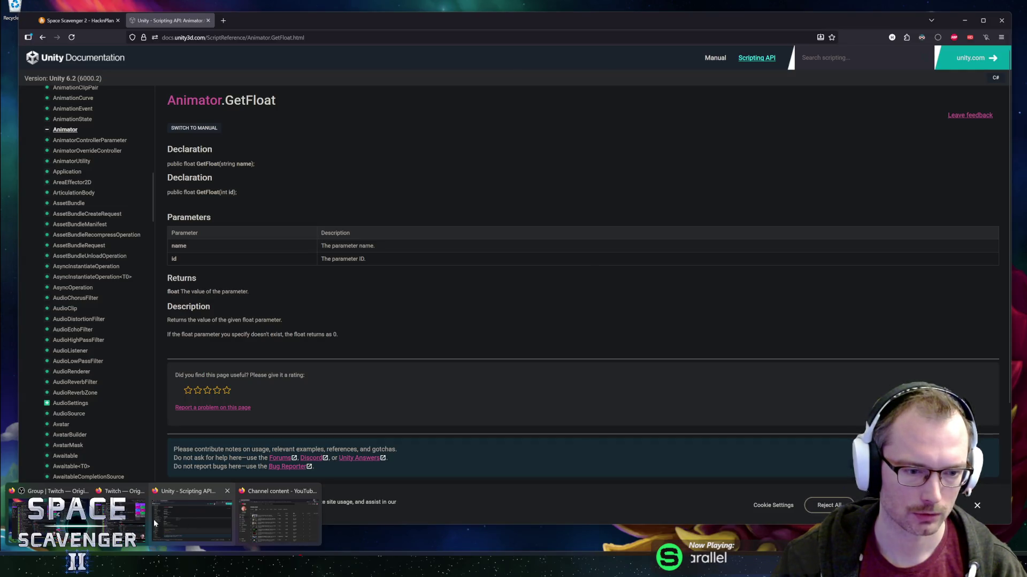
# On the HacknPlan board, start a task titled 'HUD Science counter in hub goes into negative when buying'
pyautogui.click(180, 518)
pyautogui.click(79, 21)
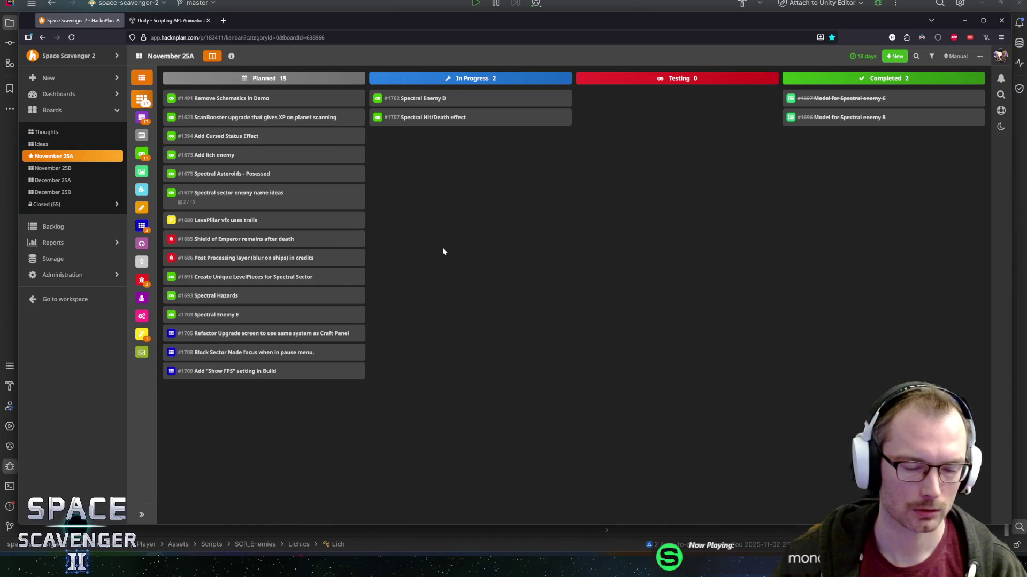
pyautogui.doubleClick(442, 247)
pyautogui.write('Science counter in ')
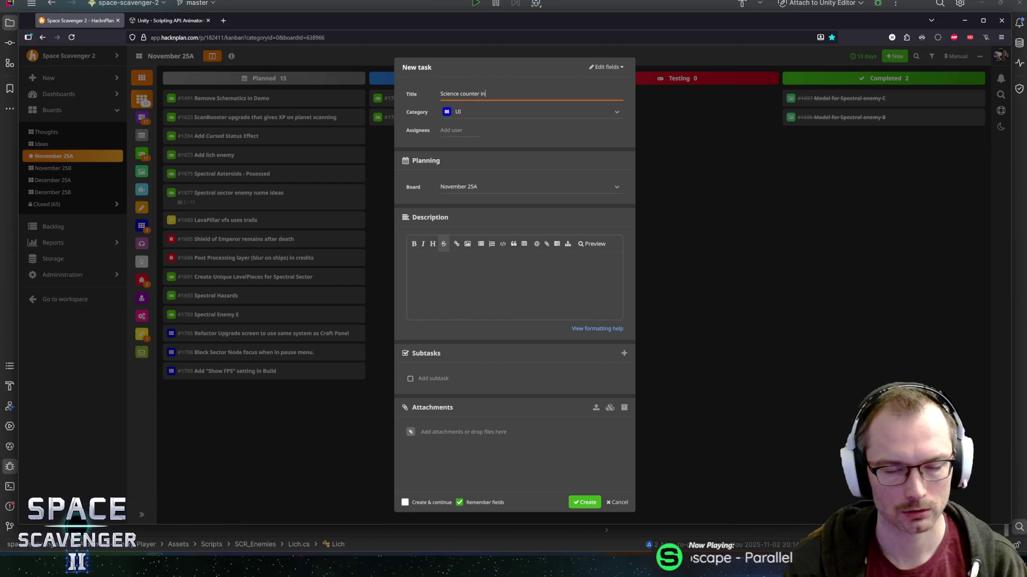
pyautogui.write('hub')
pyautogui.press('Home')
pyautogui.write('HUD')
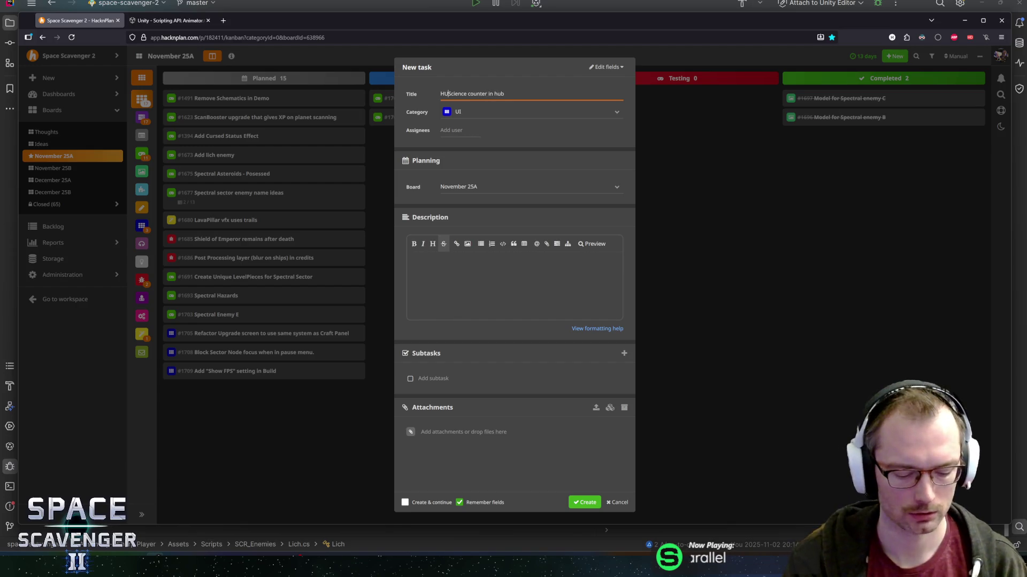
pyautogui.press('End')
pyautogui.write('car')
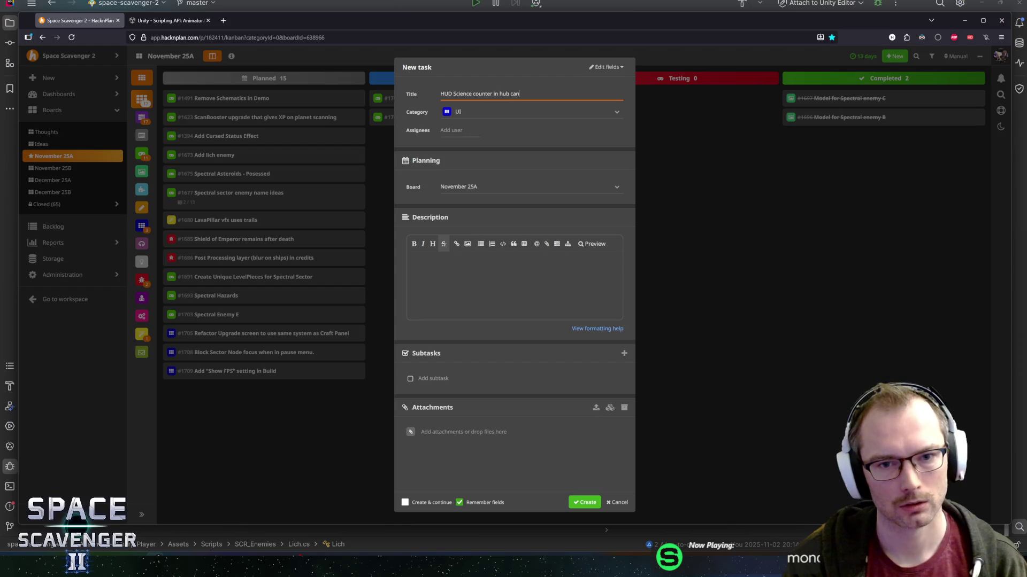
pyautogui.write('oes into negativewhen')
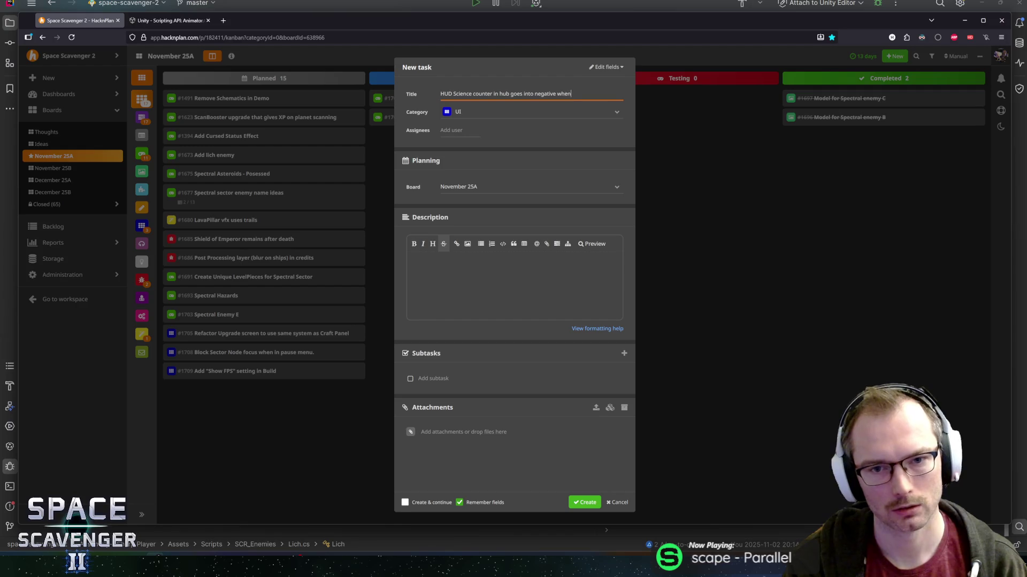
pyautogui.write(' byu')
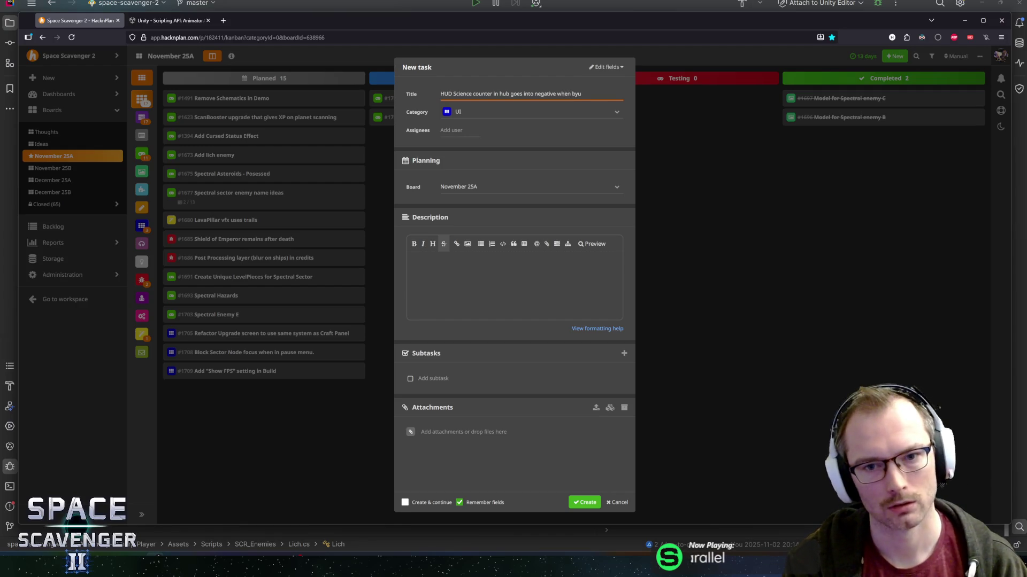
pyautogui.press('BackSpace')
pyautogui.press('BackSpace')
pyautogui.write('uying')
# Describe that the hub counter should show total science rather than per-run, and create the task
pyautogui.click(412, 261)
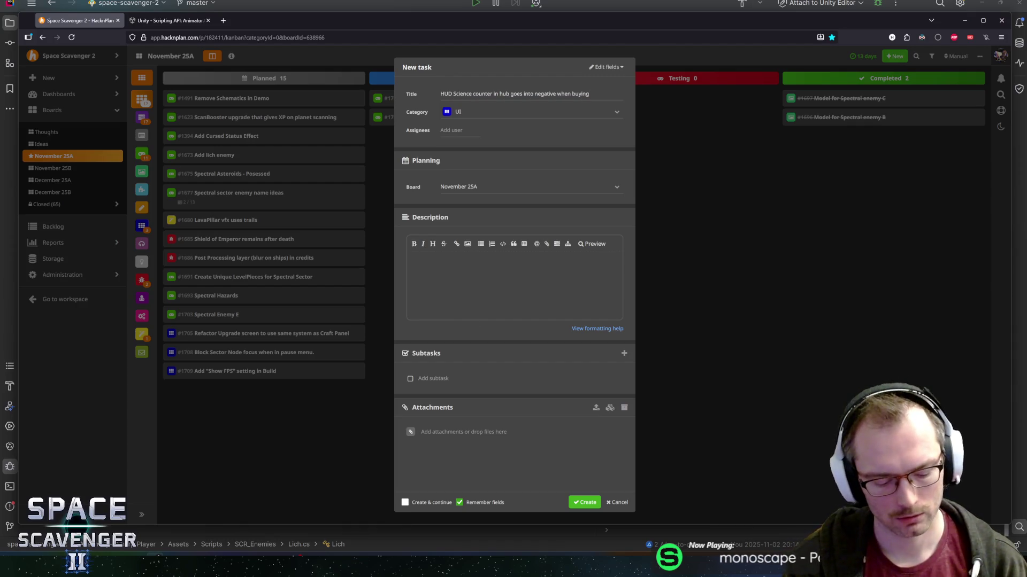
pyautogui.write('Science counter in')
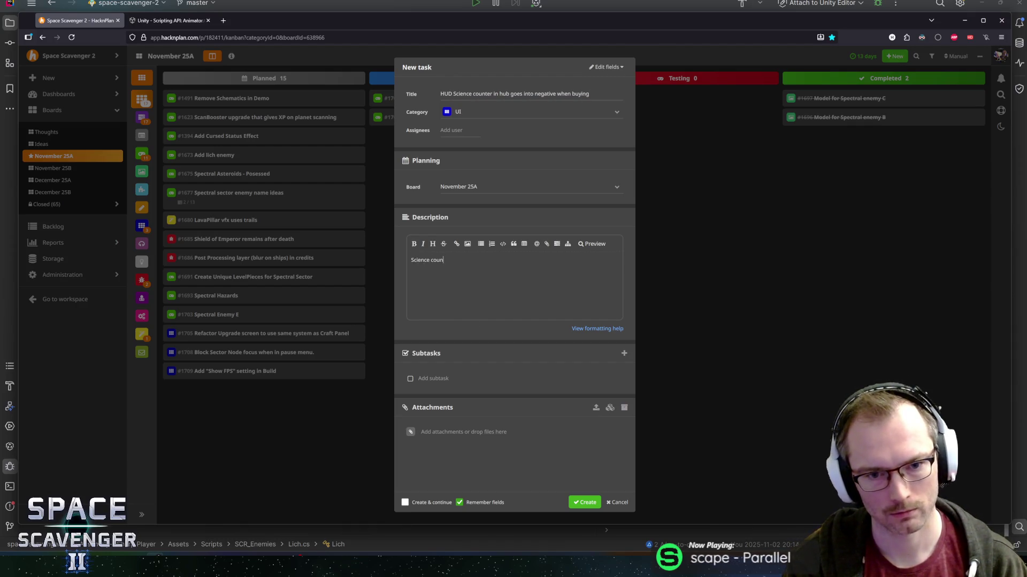
pyautogui.write(' hub ')
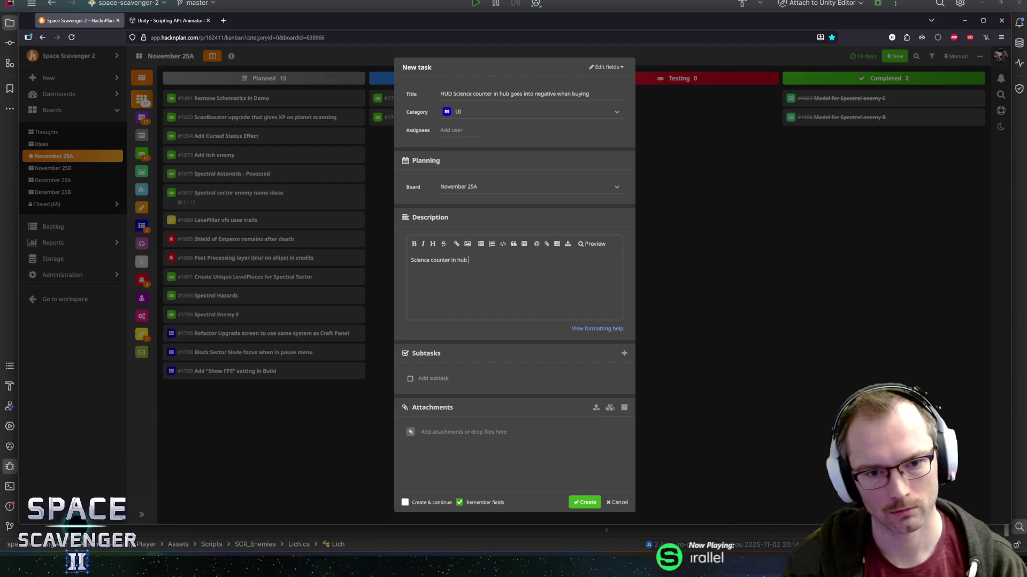
pyautogui.write('should probab')
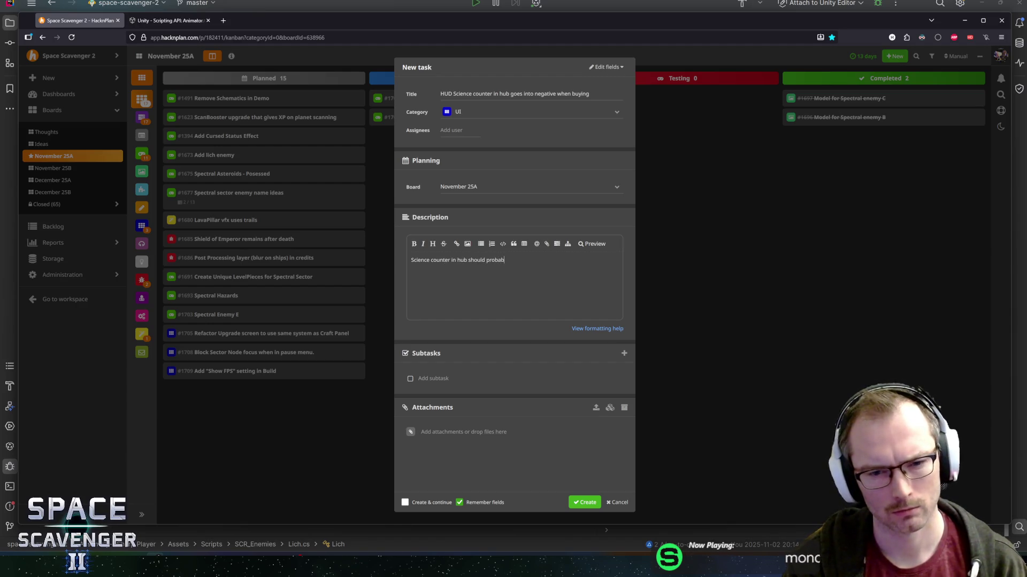
pyautogui.write('ly show total sci')
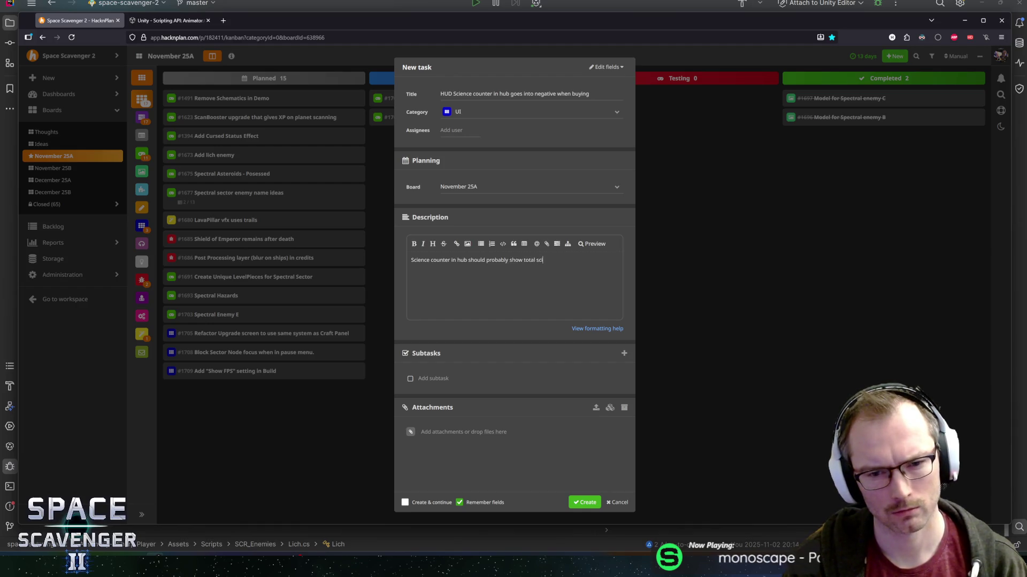
pyautogui.write('ence not "per run')
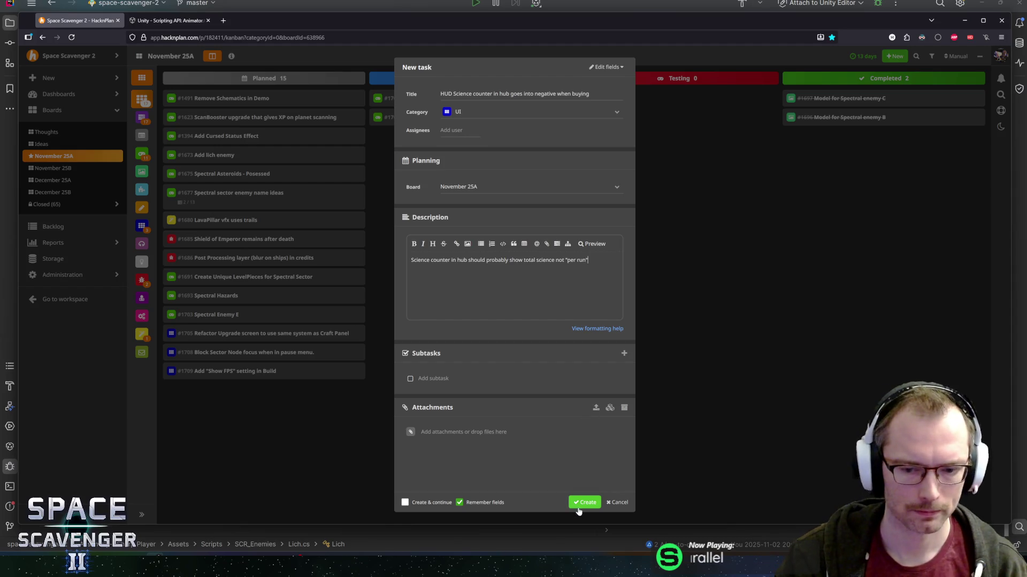
pyautogui.click(580, 503)
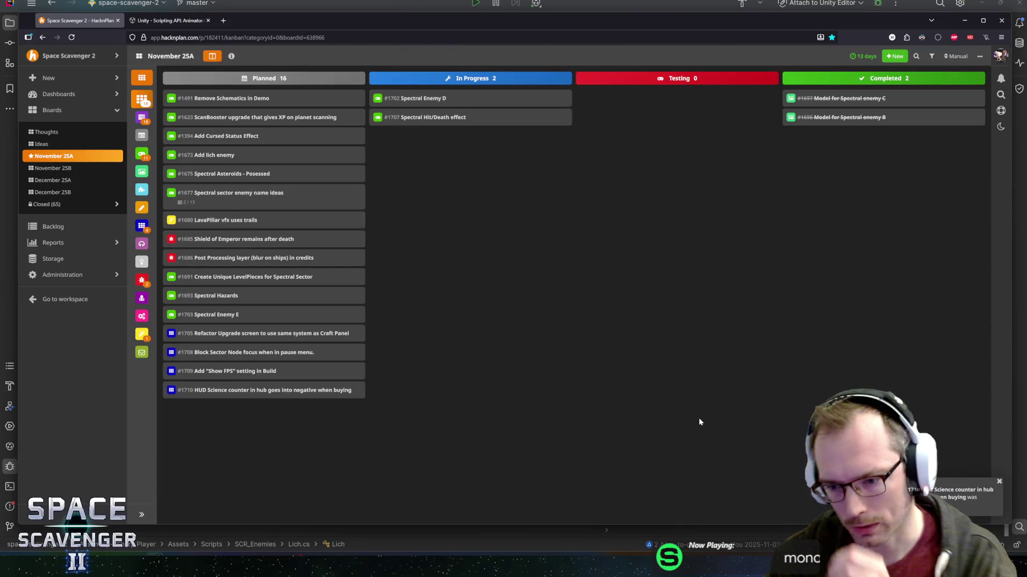
pyautogui.hotkey('alt', 'Tab')
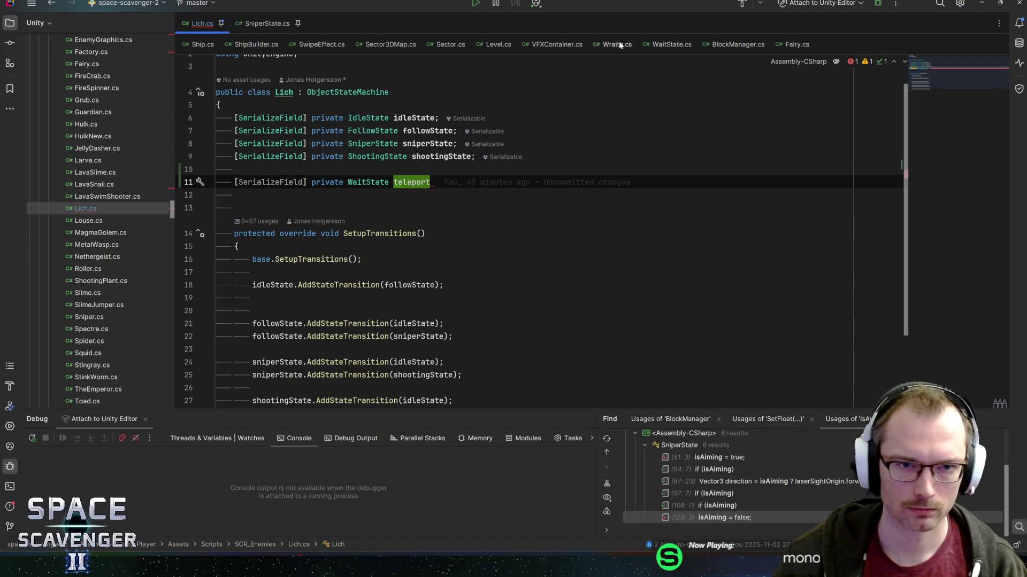
# After checking Fairy's teleport fields, name the Lich field teleportDisappearState and duplicate it twice
pyautogui.click(794, 44)
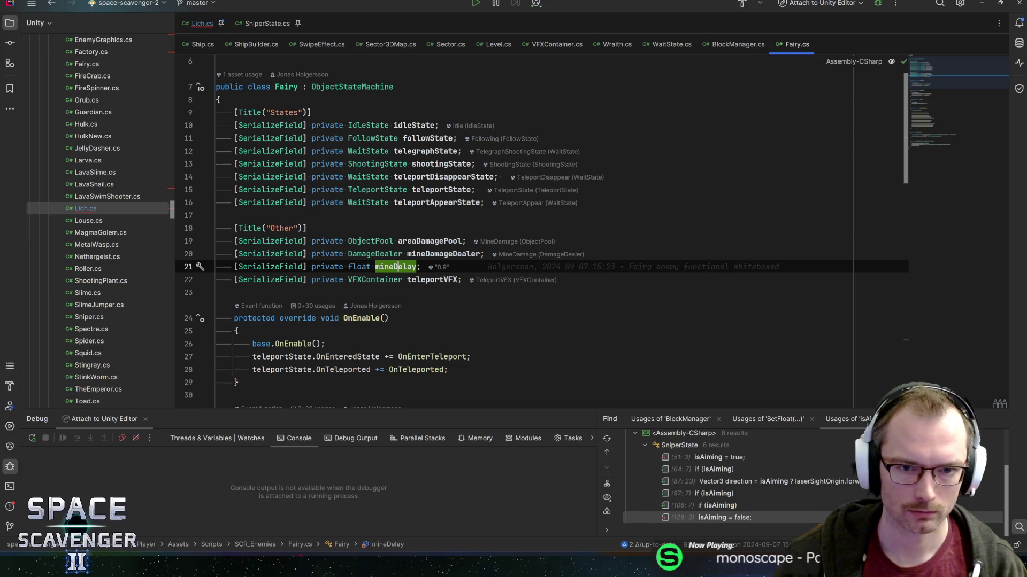
pyautogui.hotkey('ctrl', 'Tab')
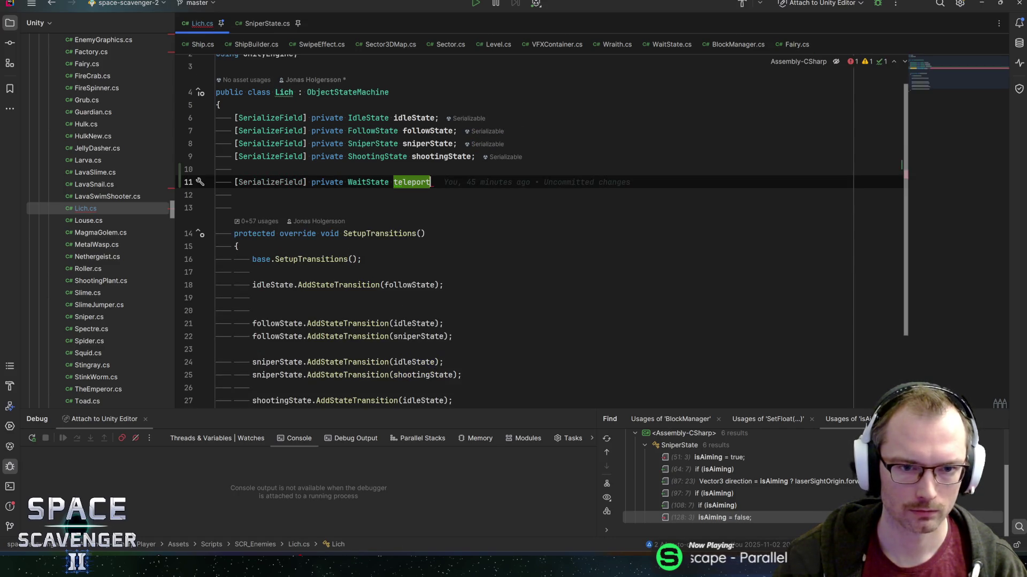
pyautogui.write('DisappearState;')
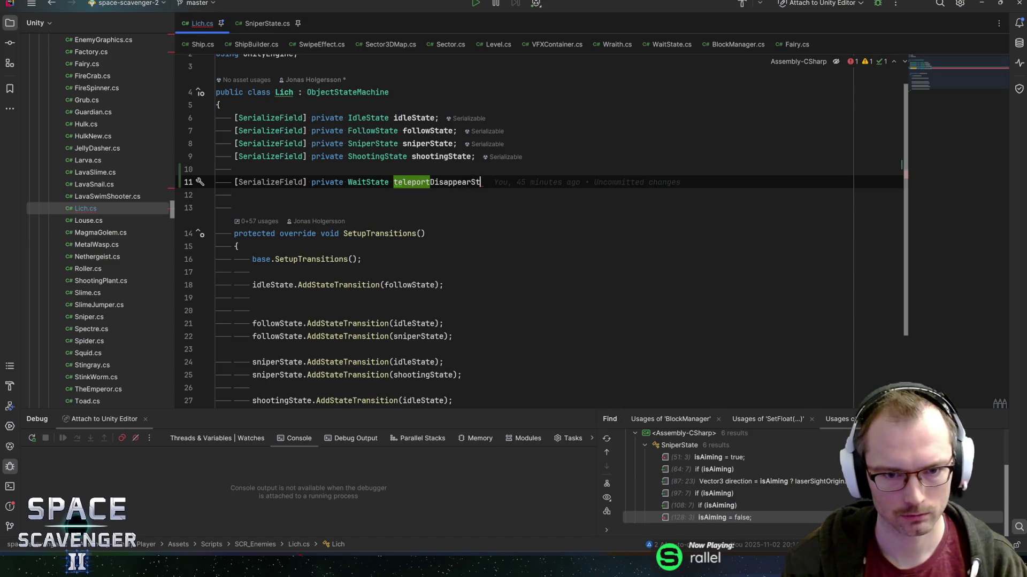
pyautogui.hotkey('ctrl', 'd')
pyautogui.hotkey('ctrl', 'd')
# Rename the duplicated fields to teleportAppearState and teleportState
pyautogui.click(401, 208)
pyautogui.hotkey('ctrl', 'Right')
pyautogui.press('Delete')
pyautogui.press('Delete')
pyautogui.press('Delete')
pyautogui.write('A')
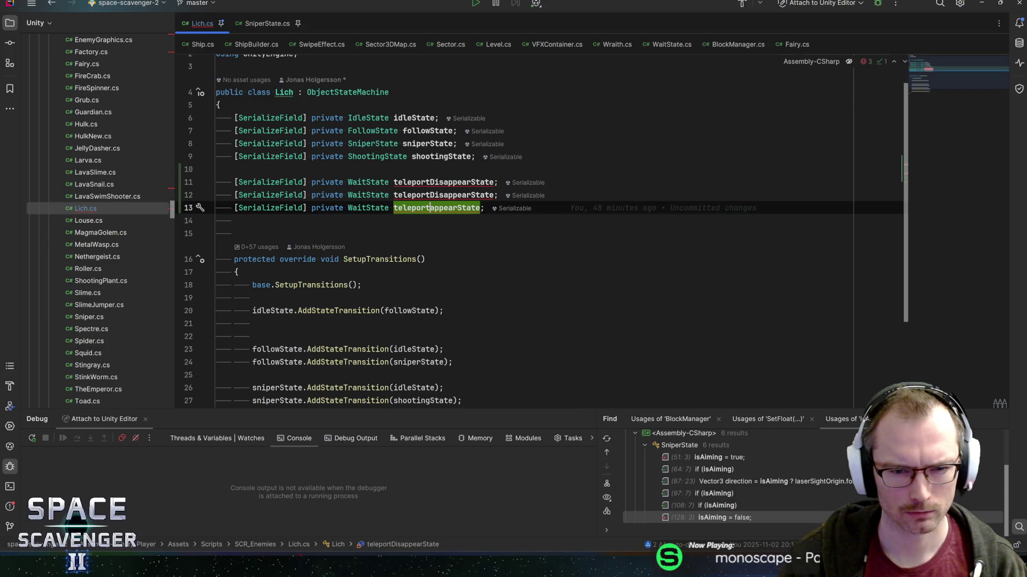
pyautogui.press('Up')
pyautogui.hotkey('ctrl', 'w')
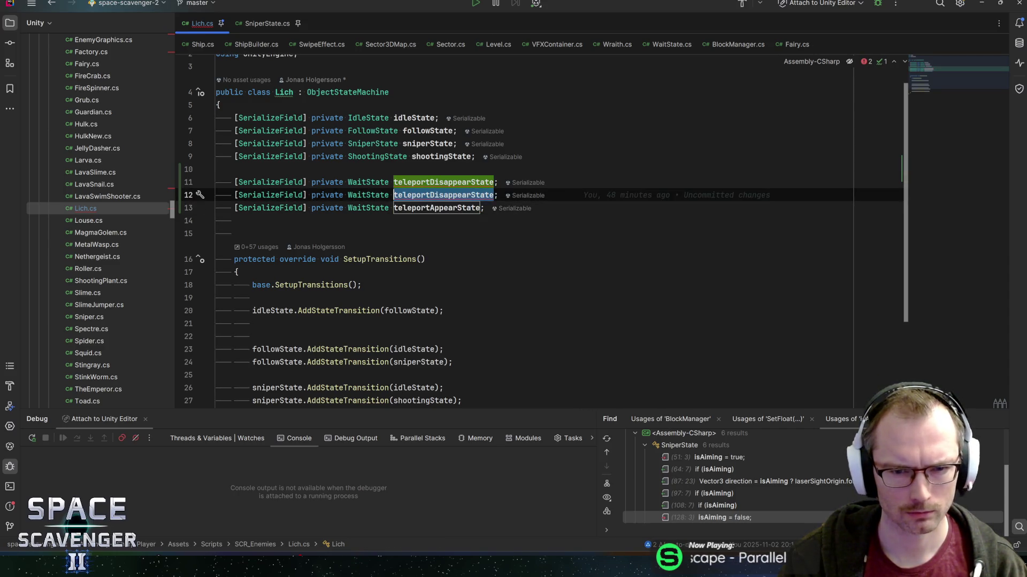
pyautogui.write('teleportState')
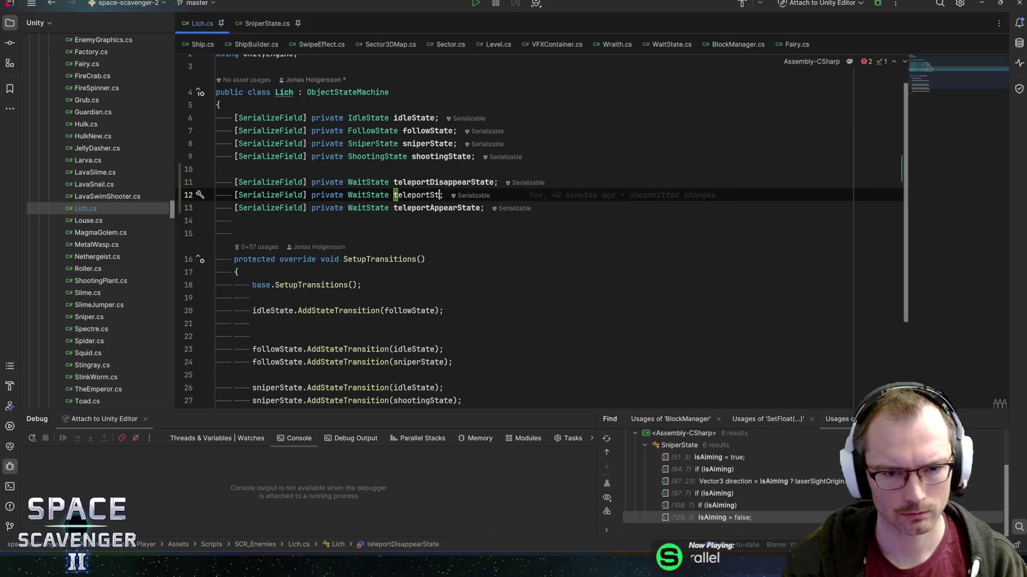
pyautogui.scroll(-3, 535, 229)
pyautogui.click(453, 311)
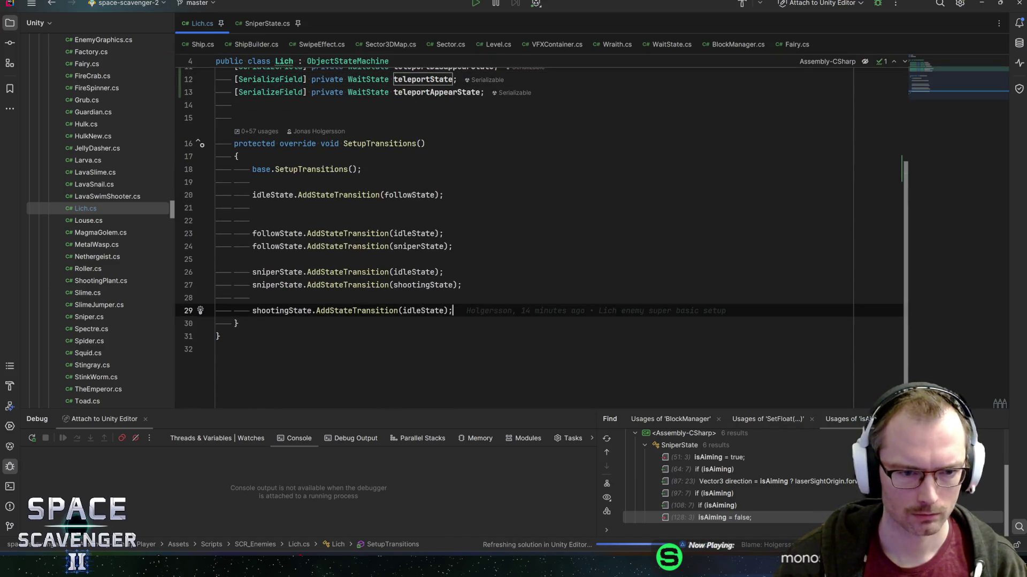
# Add a transition from sniperState to teleportDisappearState above the shootingState transition
pyautogui.press('Return')
pyautogui.press('Return')
pyautogui.write('sn')
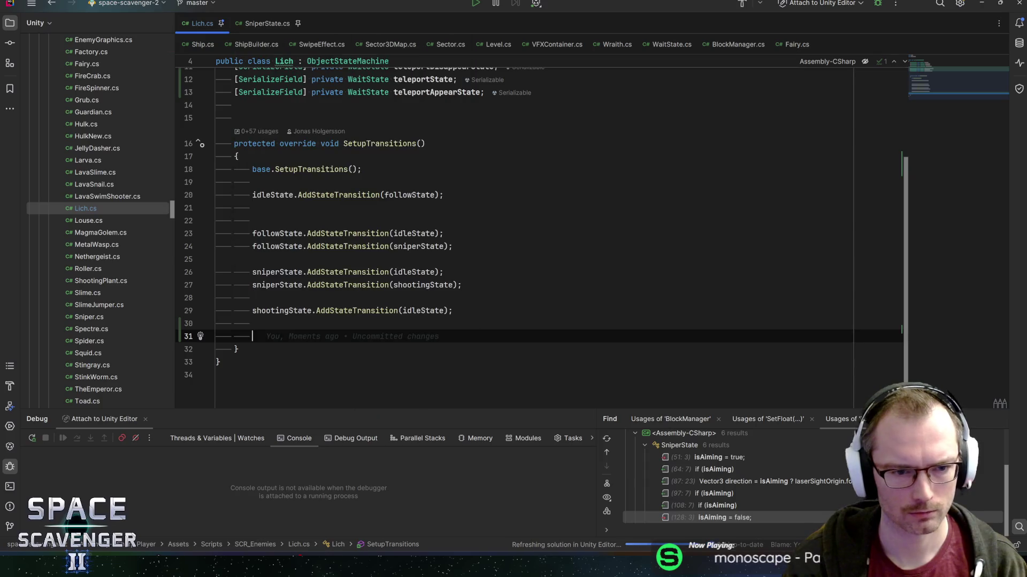
pyautogui.write('iper')
pyautogui.press('Return')
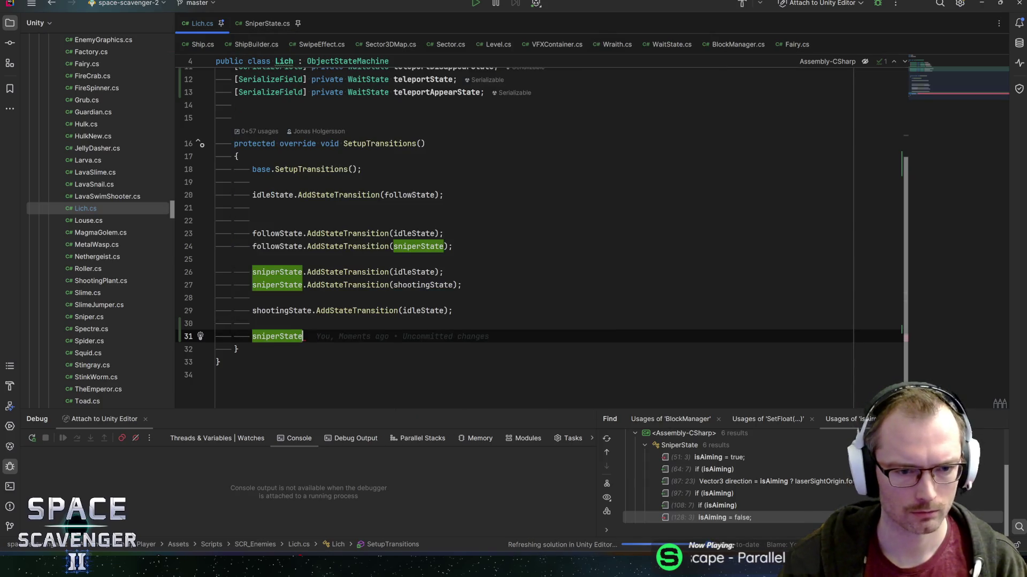
pyautogui.hotkey('alt', 'shift', 'Up')
pyautogui.hotkey('alt', 'shift', 'Up')
pyautogui.hotkey('alt', 'shift', 'Up')
pyautogui.write('.Addst')
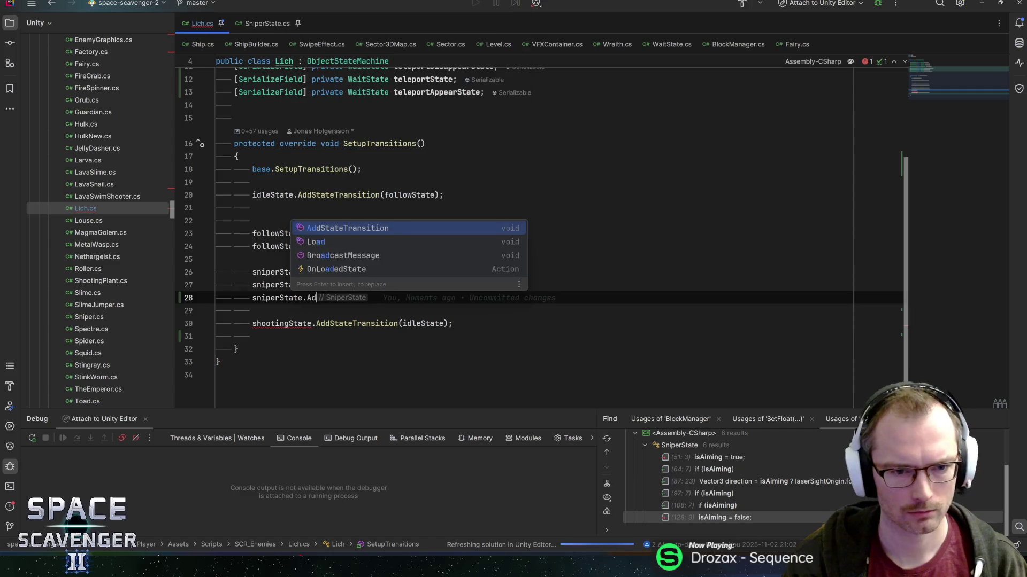
pyautogui.press('Return')
pyautogui.write('telepost')
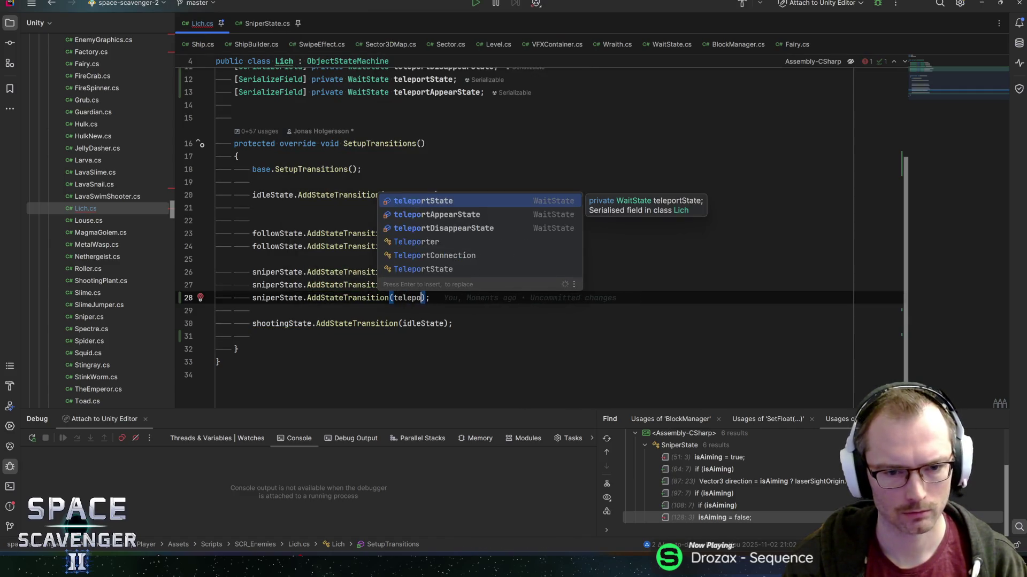
pyautogui.write('st')
pyautogui.press('Down')
pyautogui.press('Down')
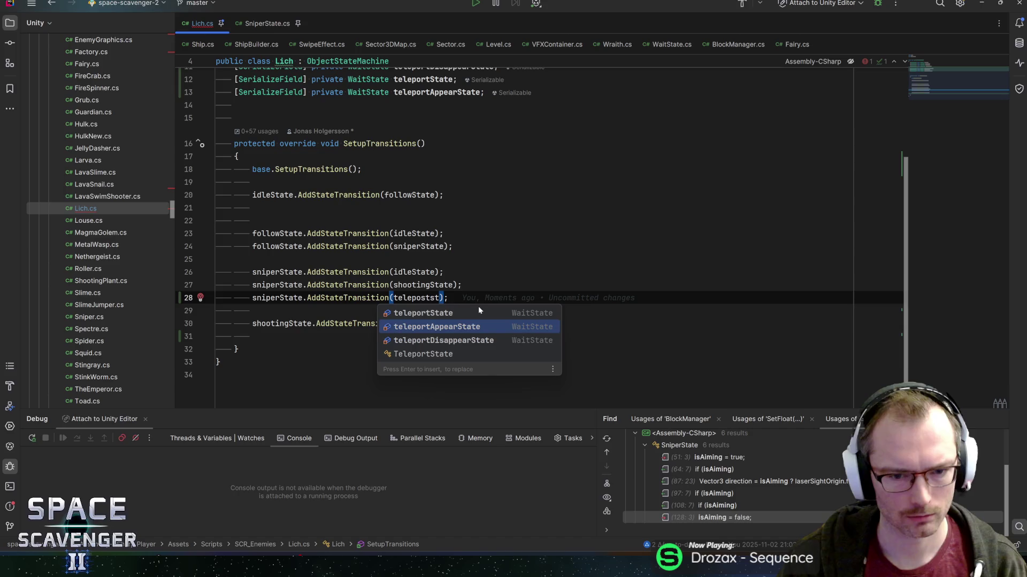
pyautogui.press('Return')
pyautogui.press('End')
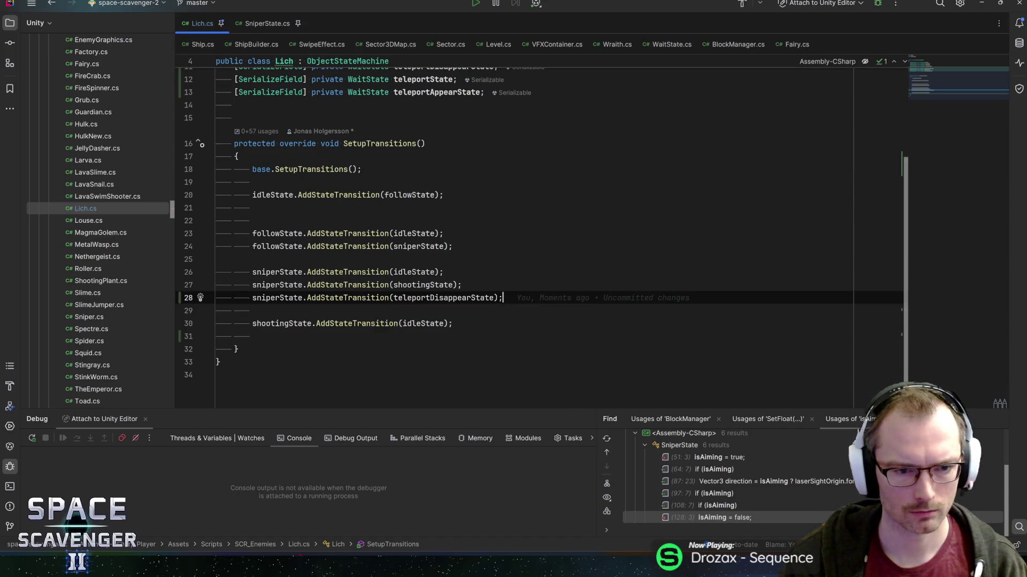
# Add a transition from teleportDisappearState to teleportState
pyautogui.press('Down')
pyautogui.press('Down')
pyautogui.press('Return')
pyautogui.press('Return')
pyautogui.write('t')
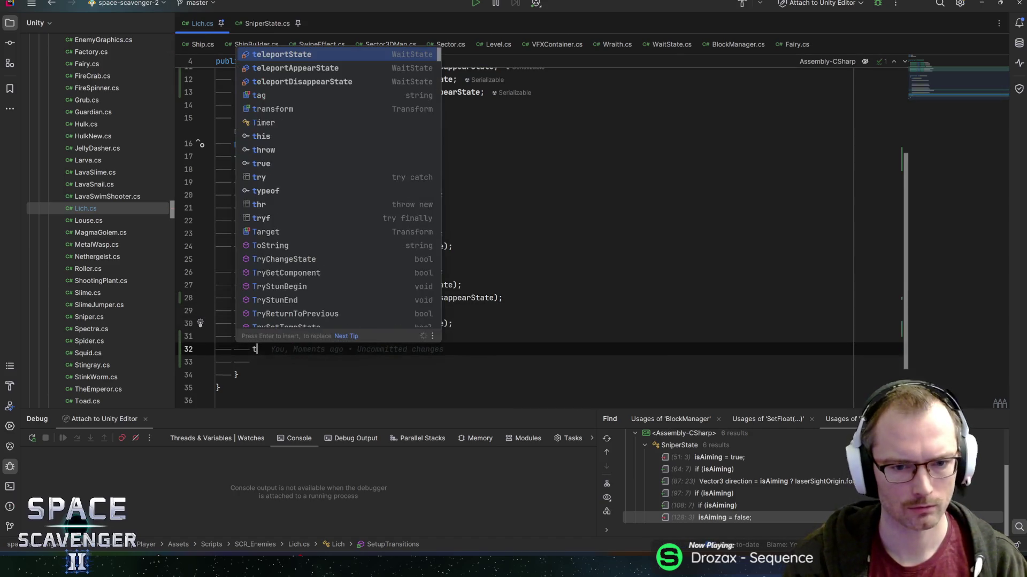
pyautogui.write('elepodis')
pyautogui.press('Return')
pyautogui.write('.ad')
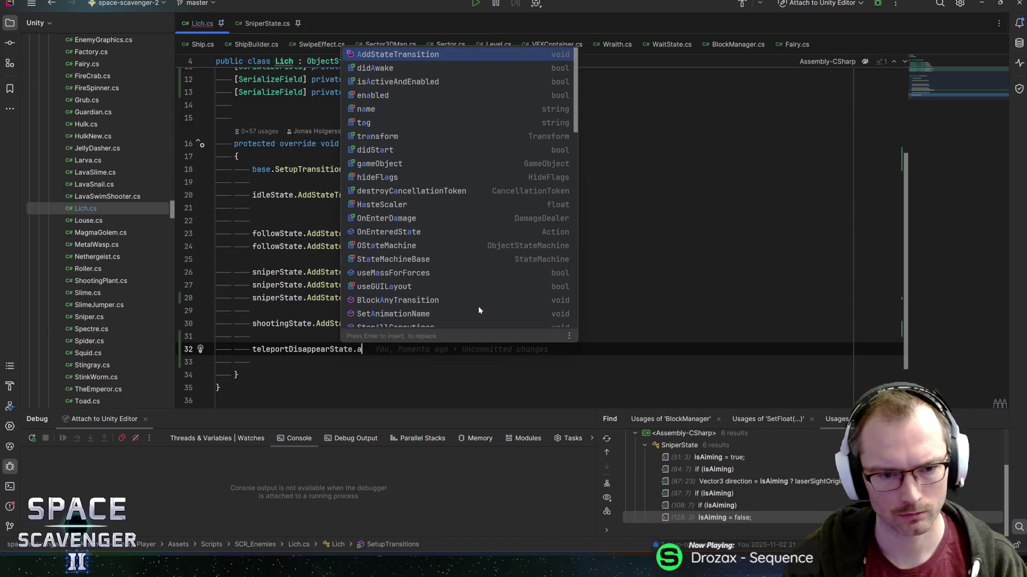
pyautogui.press('Return')
pyautogui.write('teleport);')
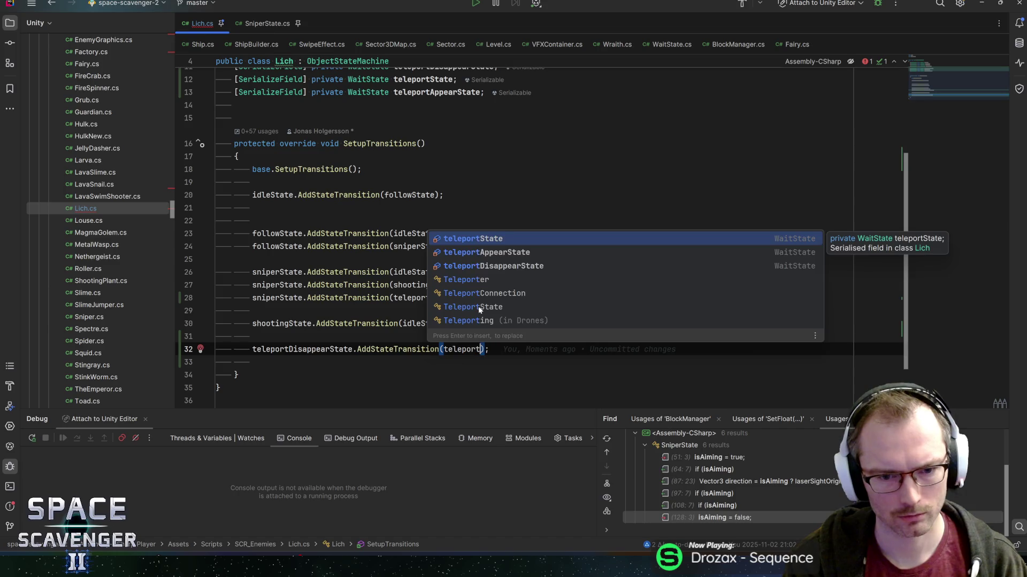
pyautogui.press('Escape')
pyautogui.hotkey('ctrl', 'space')
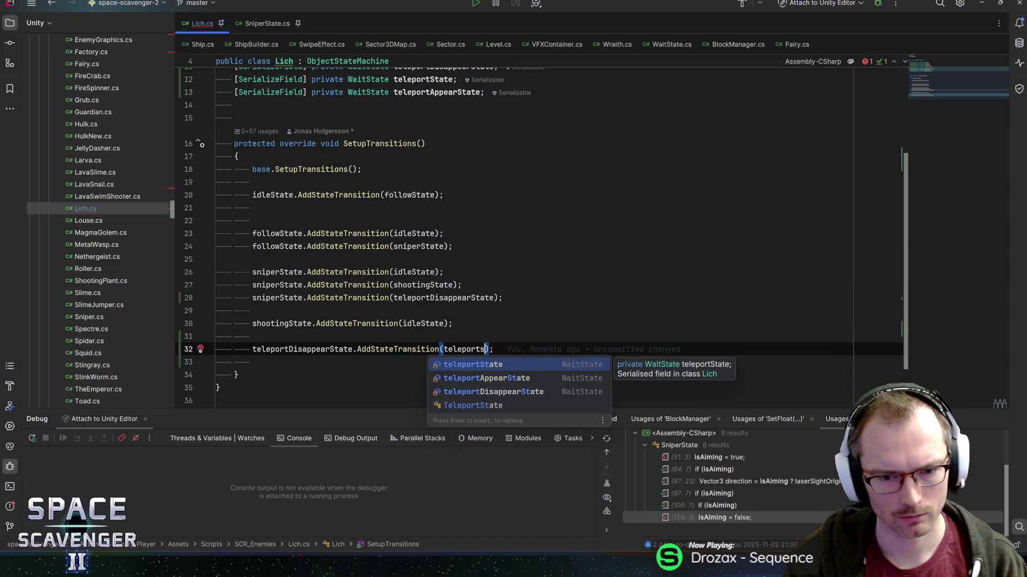
pyautogui.press('Return')
# Duplicate that line into a transition from teleportState to teleportAppearState
pyautogui.press('End')
pyautogui.hotkey('ctrl', 'd')
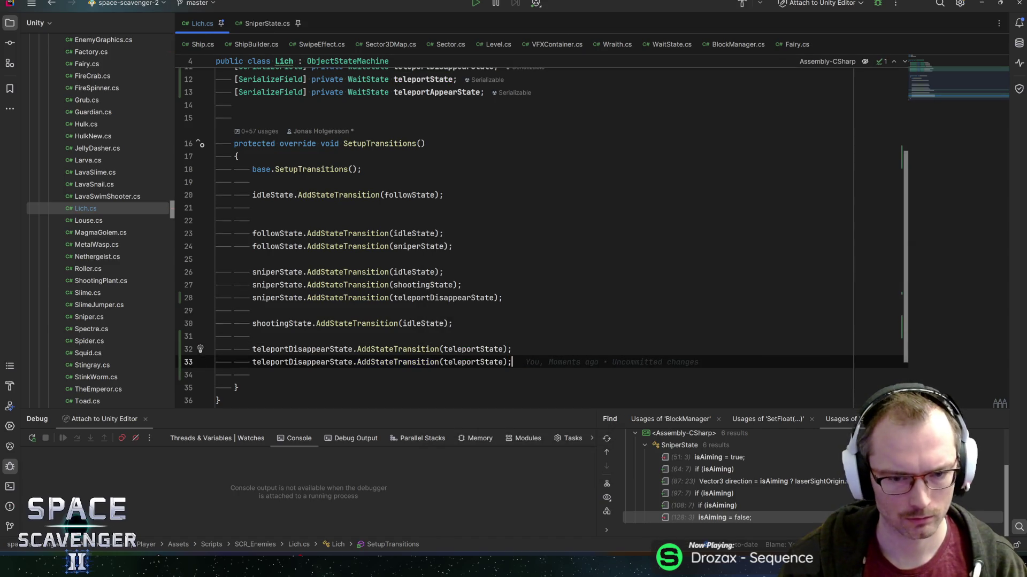
pyautogui.press('Home')
pyautogui.hotkey('ctrl', 'shift', 'Right')
pyautogui.write('teleposn')
pyautogui.press('BackSpace')
pyautogui.press('BackSpace')
pyautogui.write('rt')
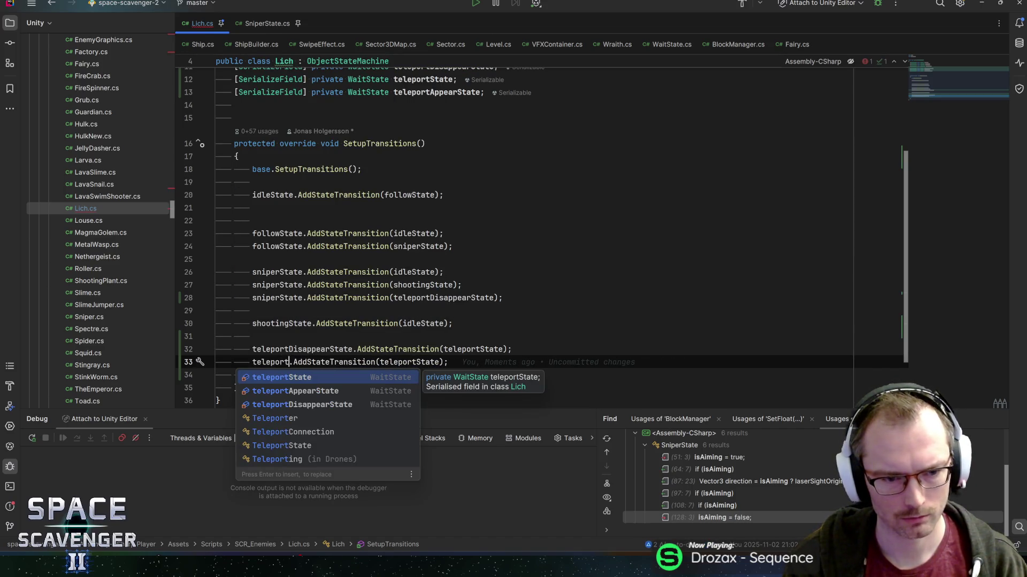
pyautogui.press('Return')
pyautogui.press('End')
pyautogui.press('Left')
pyautogui.press('Left')
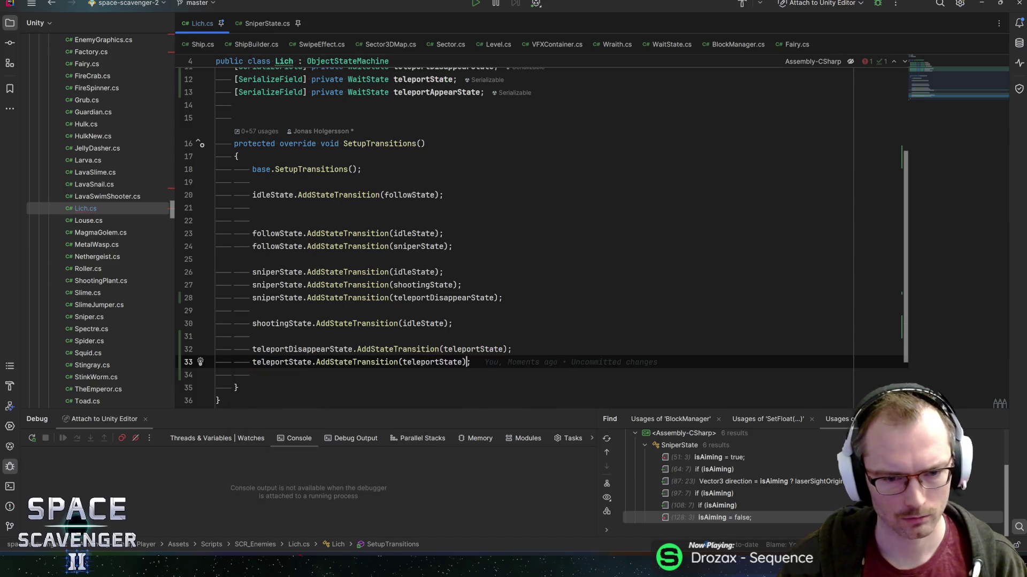
pyautogui.press('BackSpace')
pyautogui.press('BackSpace')
pyautogui.press('BackSpace')
pyautogui.write('A')
pyautogui.press('Return')
pyautogui.press('End')
# Add a transition from teleportAppearState back to idleState and save Lich.cs
pyautogui.press('Return')
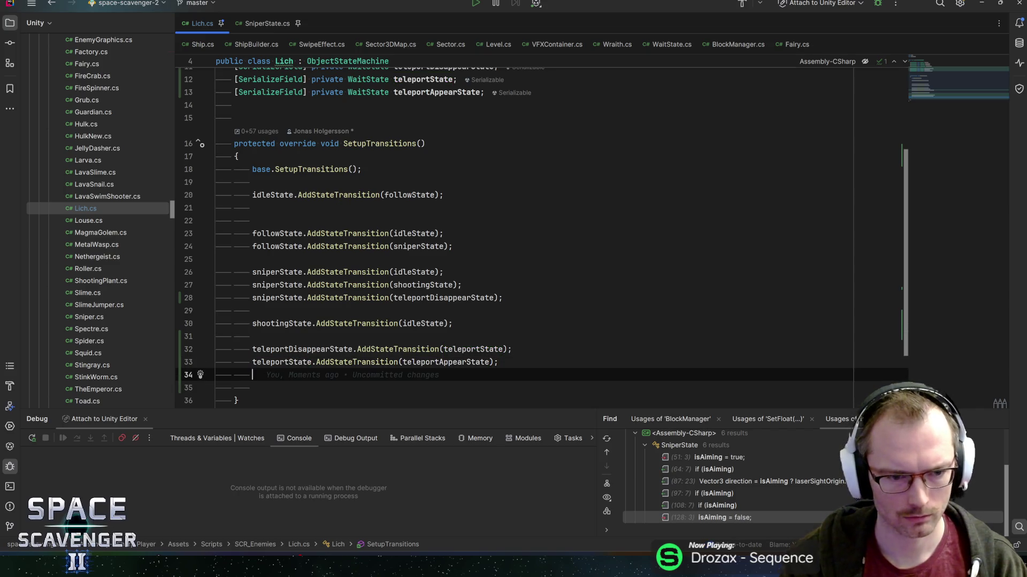
pyautogui.write('appearst')
pyautogui.press('Return')
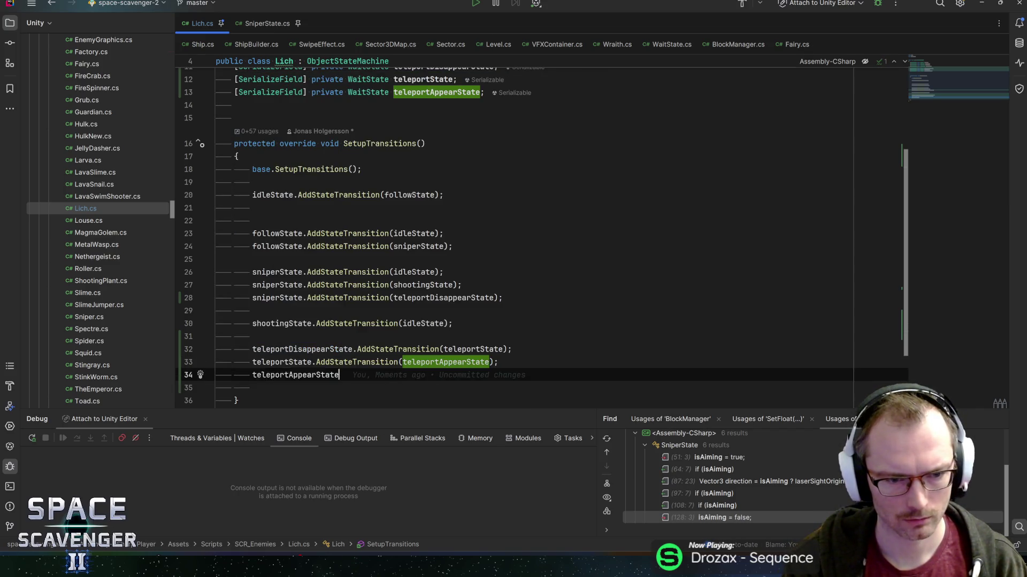
pyautogui.write('.AddS')
pyautogui.write('tateT')
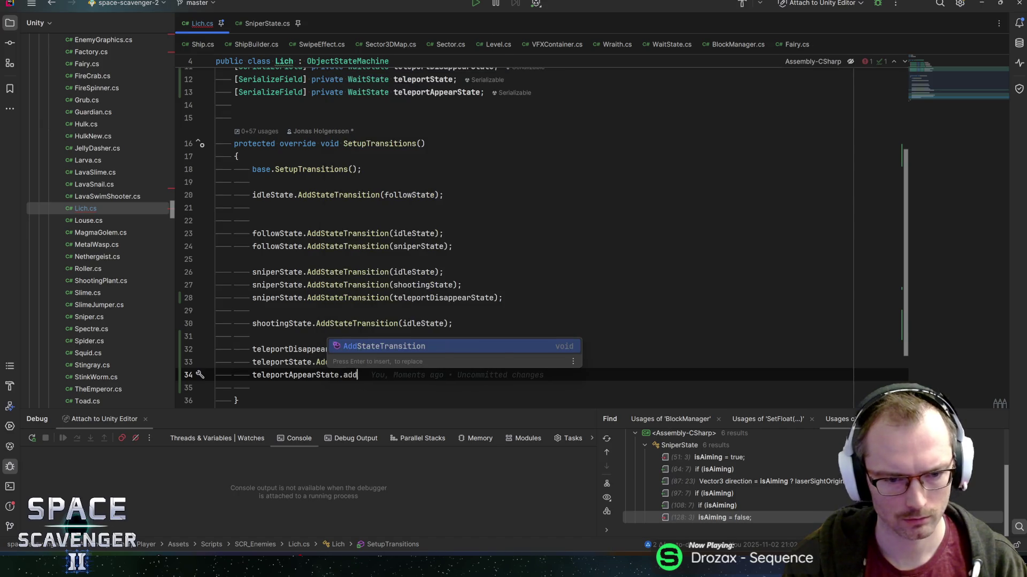
pyautogui.press('Return')
pyautogui.write('ition(idleState);')
pyautogui.press('Return')
pyautogui.press('End')
pyautogui.hotkey('ctrl', 's')
pyautogui.press('Delete')
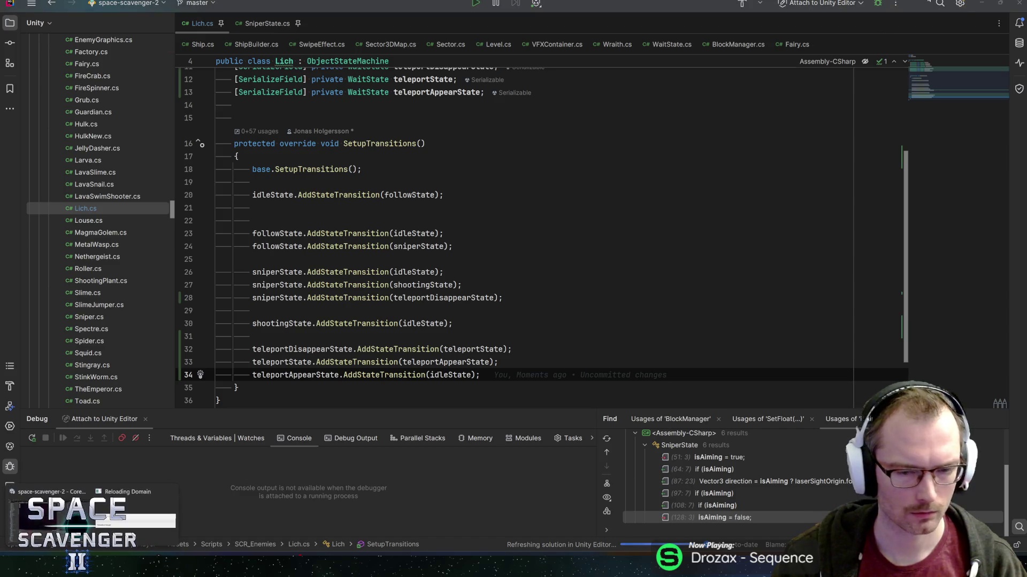
pyautogui.hotkey('alt', 'Tab')
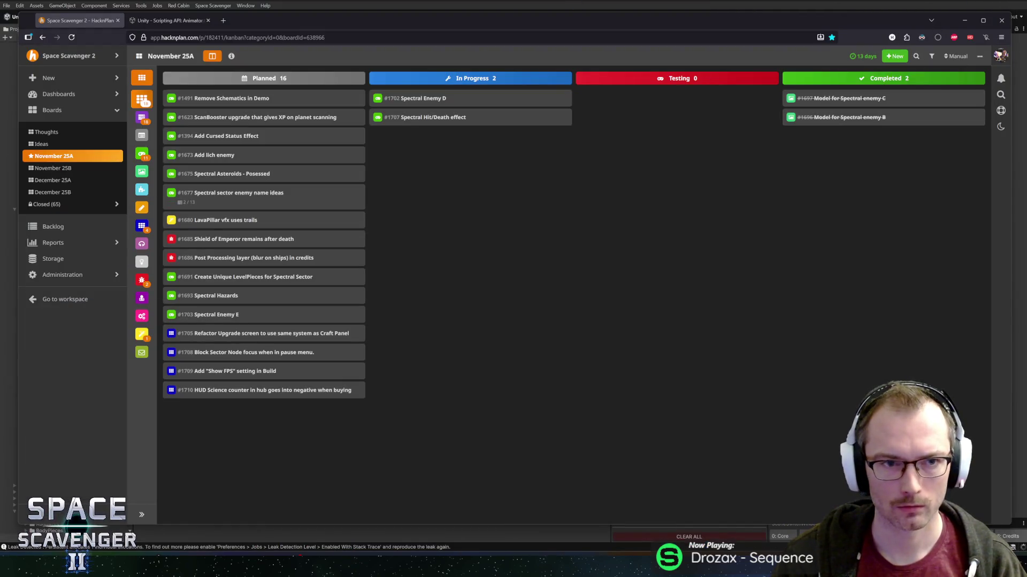
# Open the Lich prefab from Recent Prefabs in Unity
pyautogui.click(964, 20)
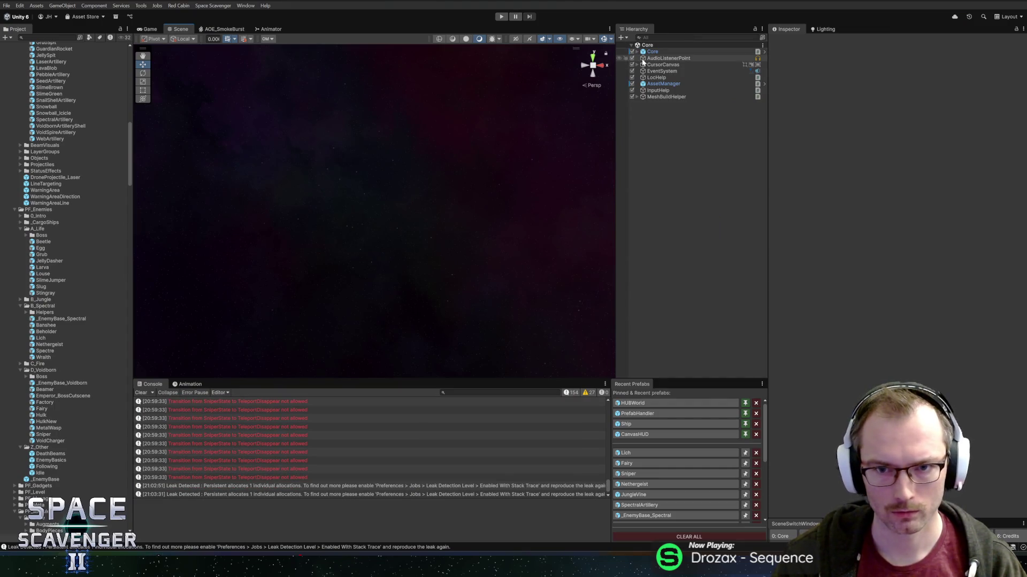
pyautogui.click(642, 454)
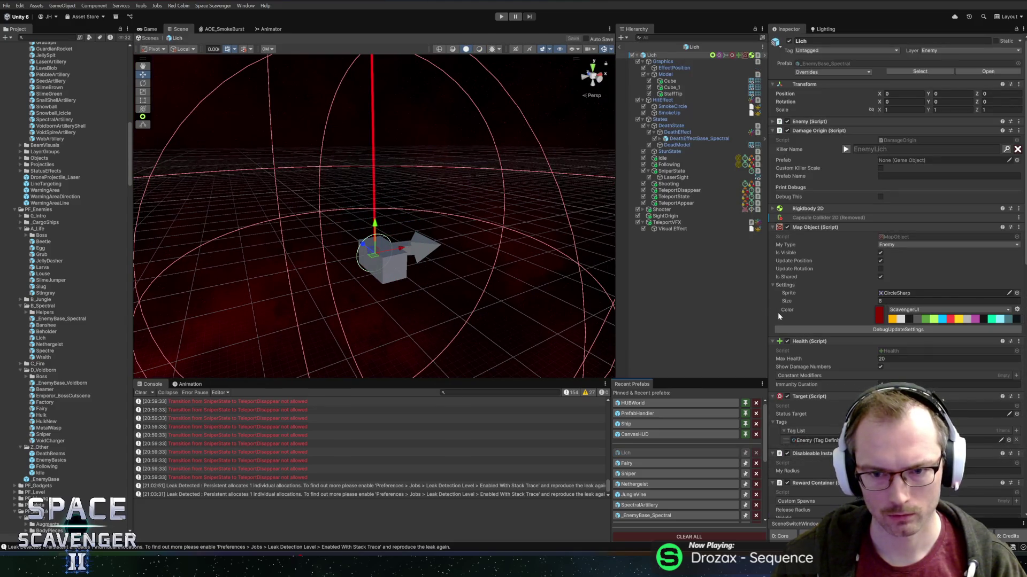
pyautogui.scroll(-10, 848, 370)
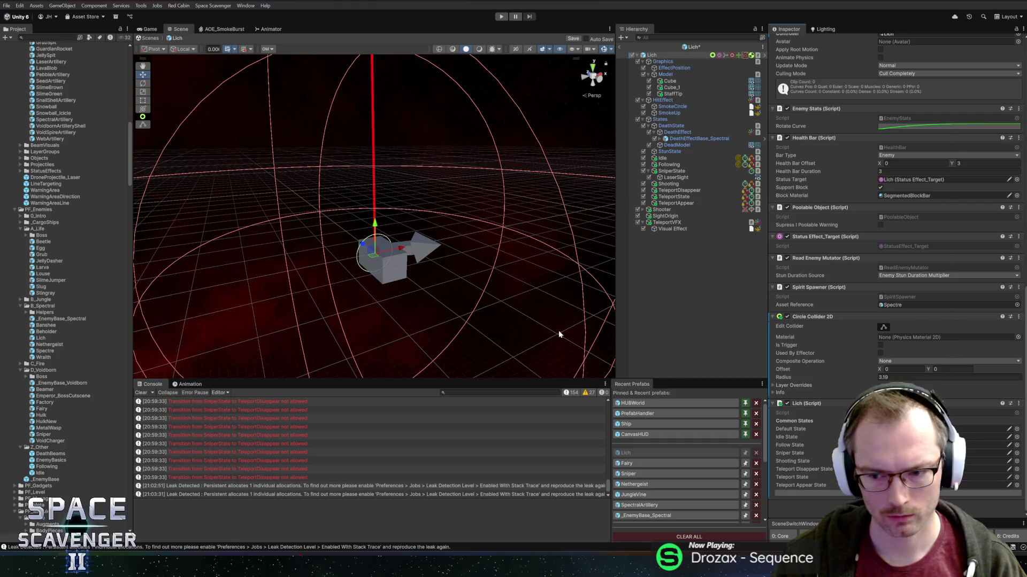
# In Lich.cs, change the teleportState field's type from WaitState to TeleportState
pyautogui.hotkey('alt', 'Tab')
pyautogui.hotkey('alt', 'Tab')
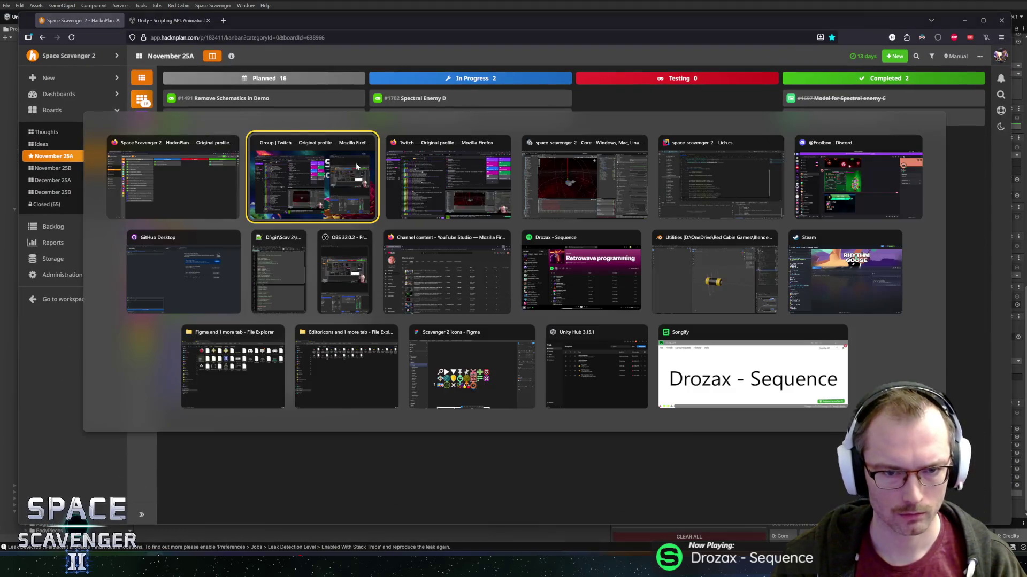
pyautogui.press('Tab')
pyautogui.press('Tab')
pyautogui.press('Tab')
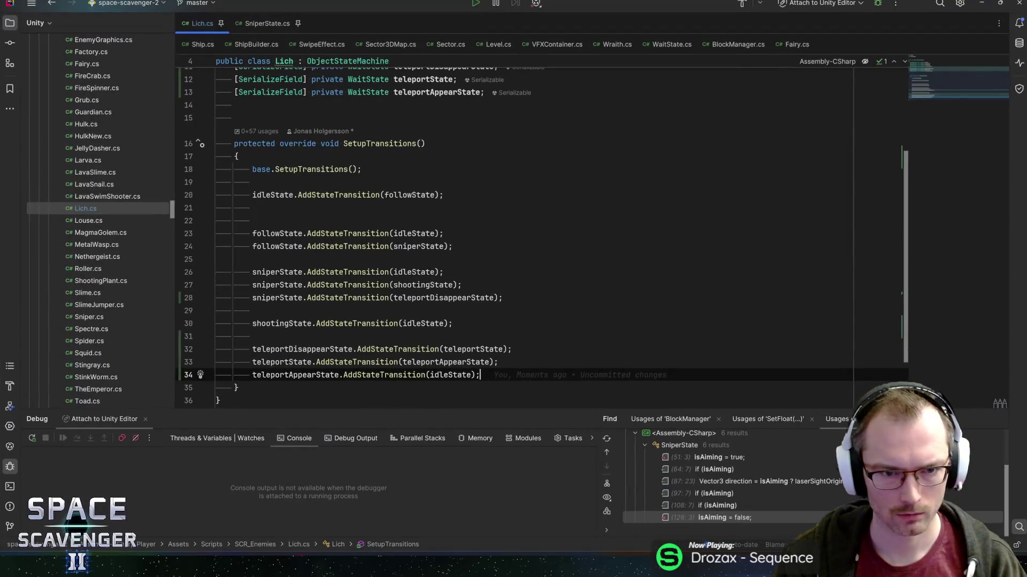
pyautogui.scroll(4, 535, 230)
pyautogui.doubleClick(372, 215)
pyautogui.write('Te')
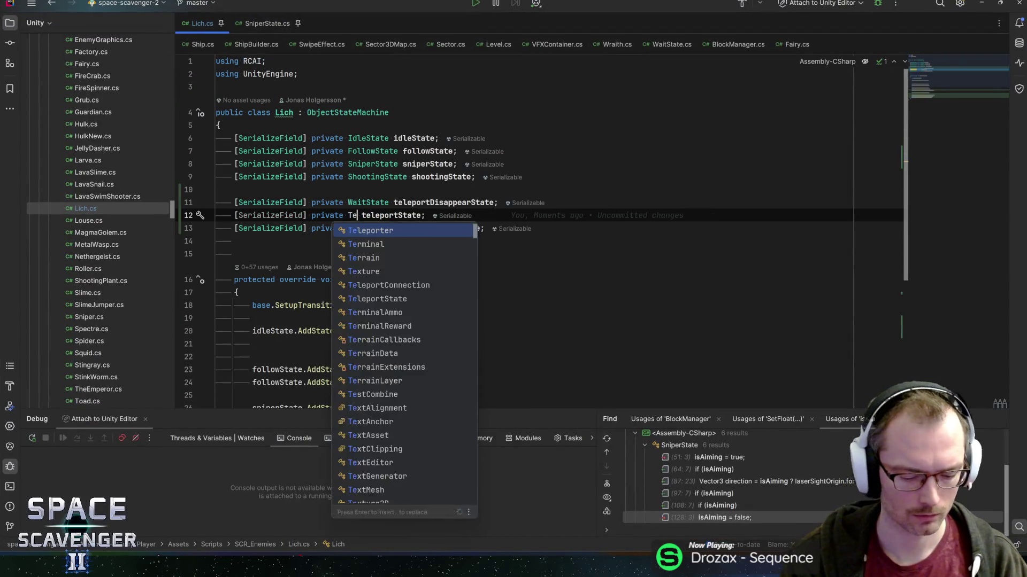
pyautogui.write('leportS')
pyautogui.press('Return')
pyautogui.press('End')
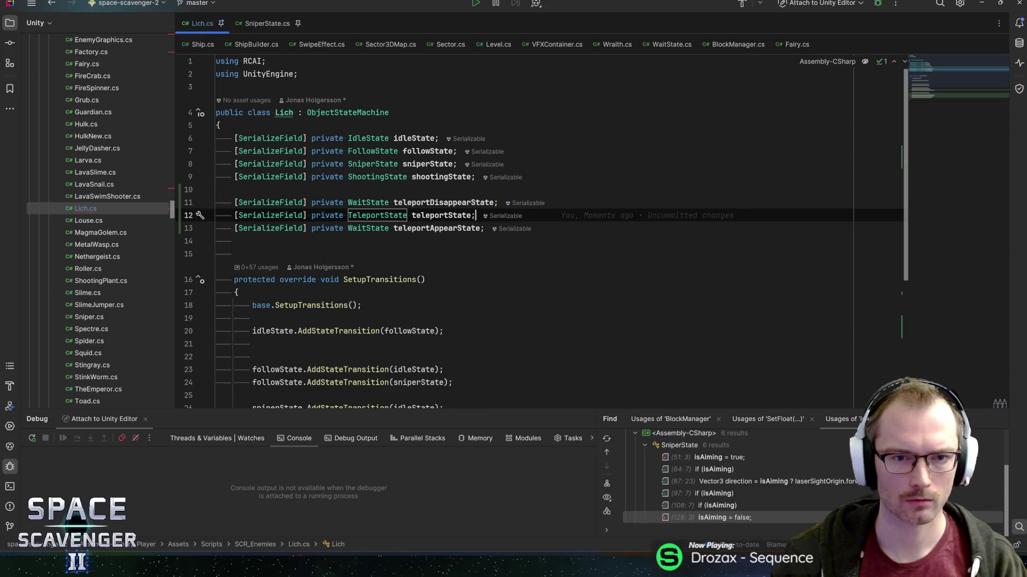
pyautogui.click(983, 4)
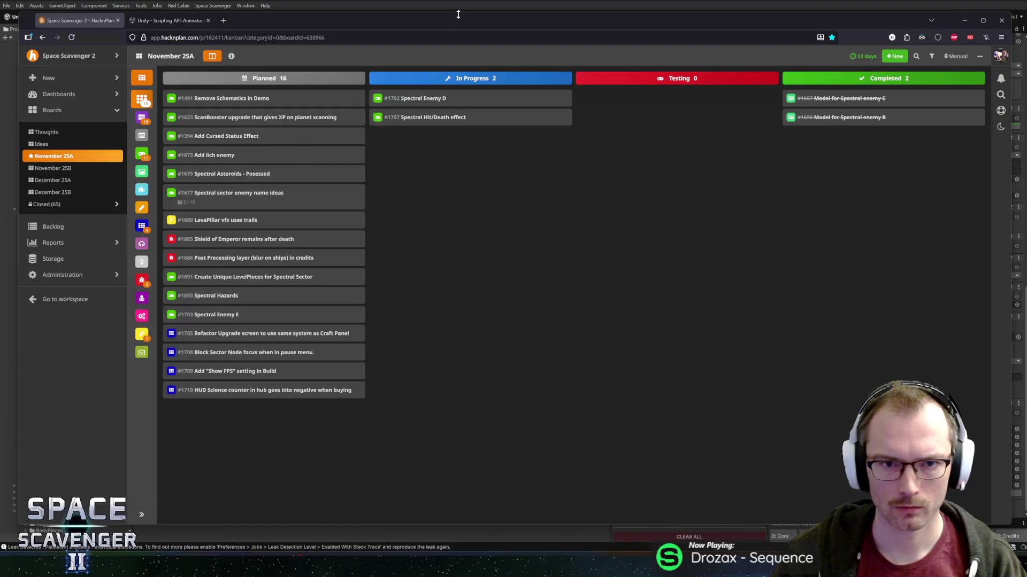
# Let Unity recompile the scripts, check the Lich Inspector, and enter Play mode
pyautogui.hotkey('alt', 'Tab')
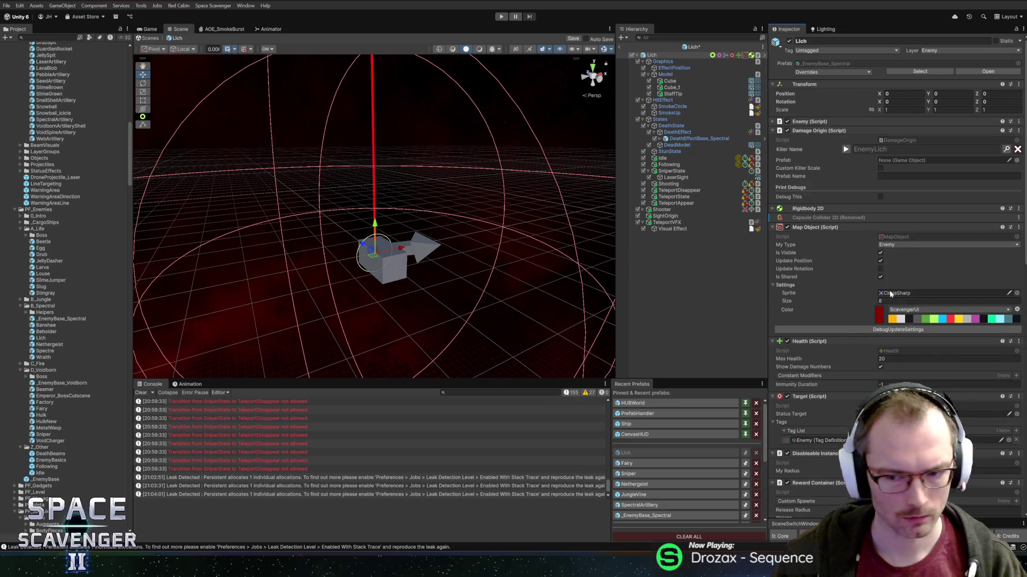
pyautogui.scroll(-15, 835, 265)
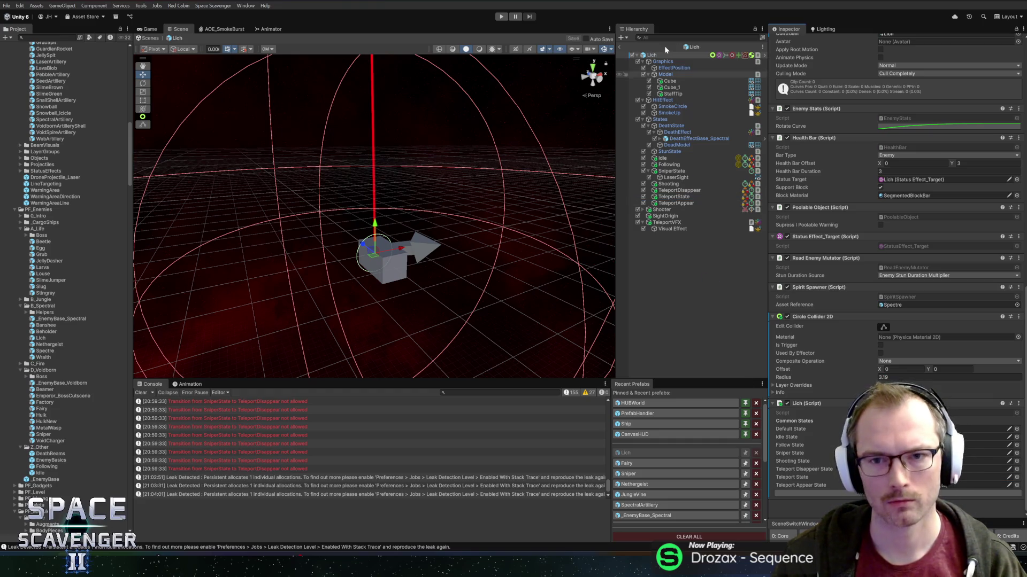
pyautogui.click(501, 18)
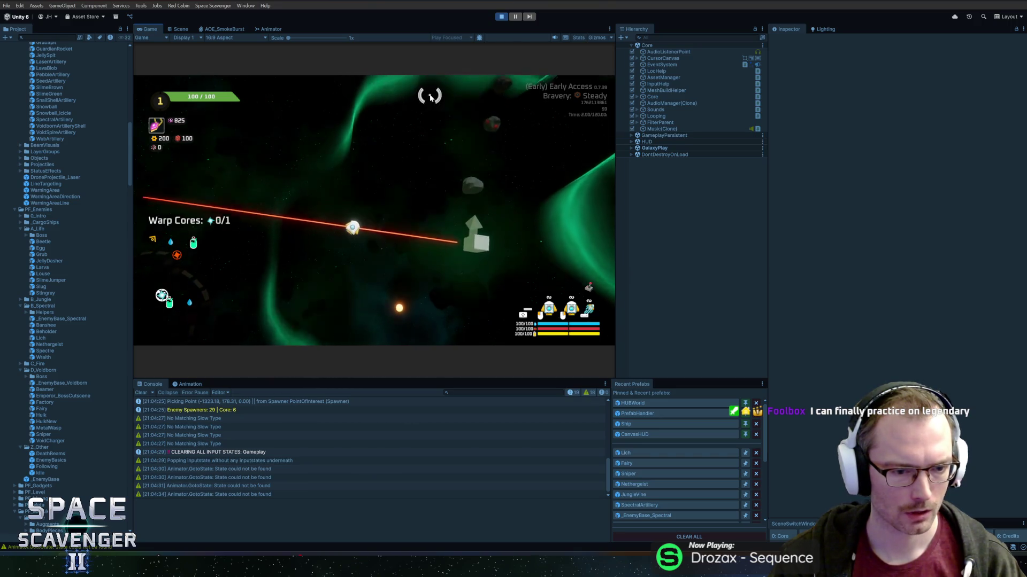
# Stop Play mode, reopen the Lich prefab and review its TeleportDisappear and TeleportState settings
pyautogui.hotkey('ctrl', 'p')
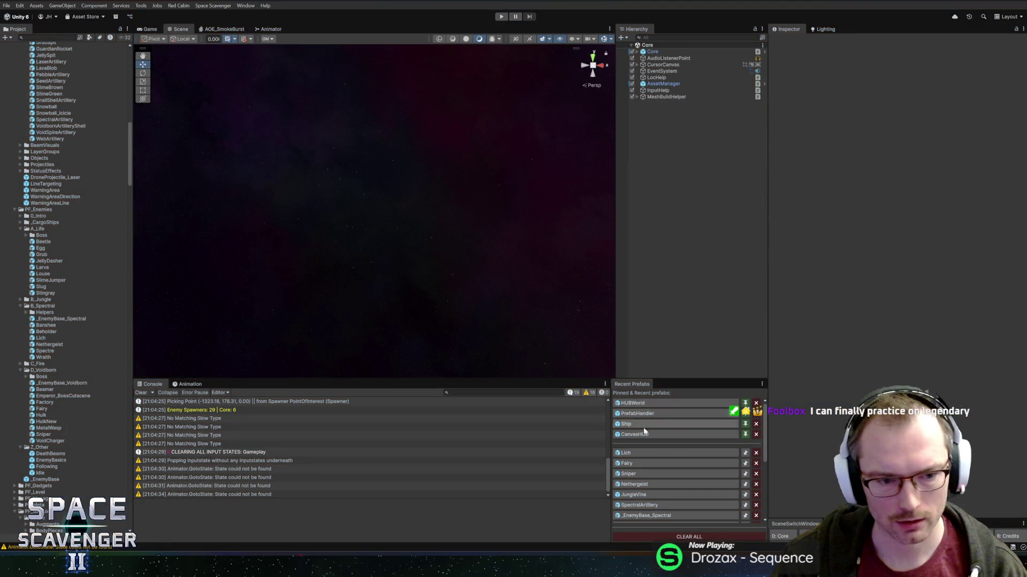
pyautogui.click(646, 453)
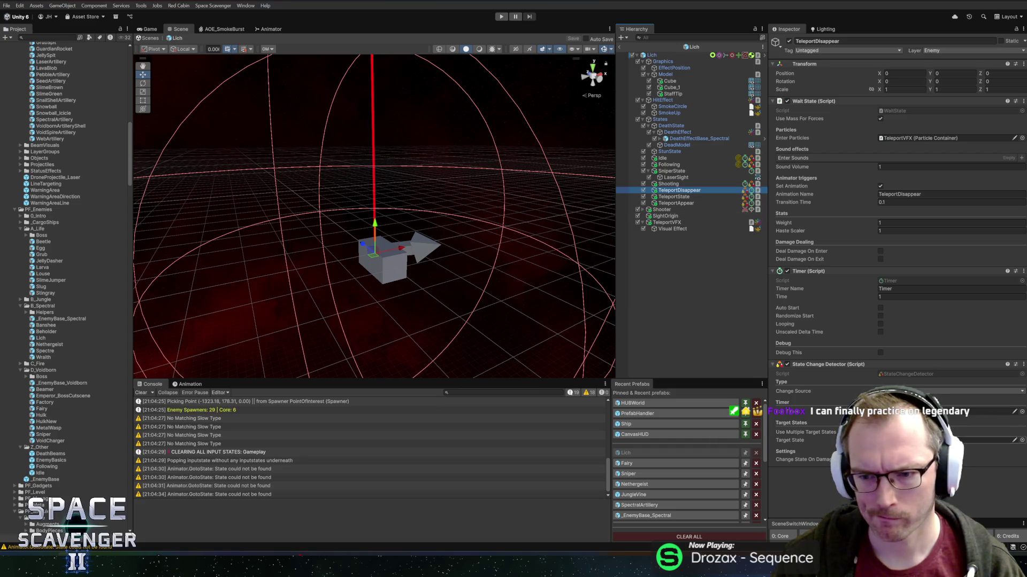
pyautogui.click(670, 199)
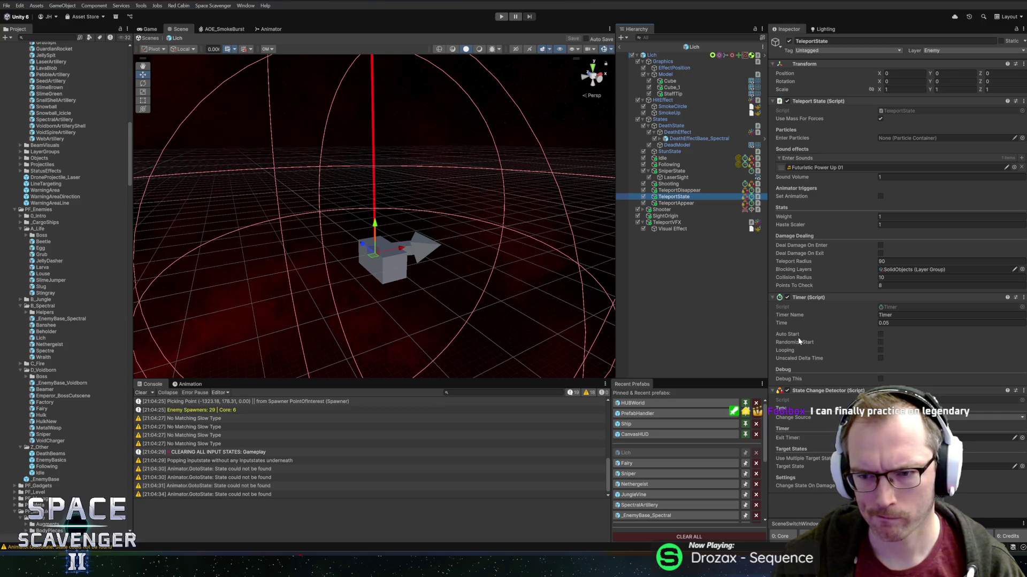
pyautogui.hotkey('alt', 'Tab')
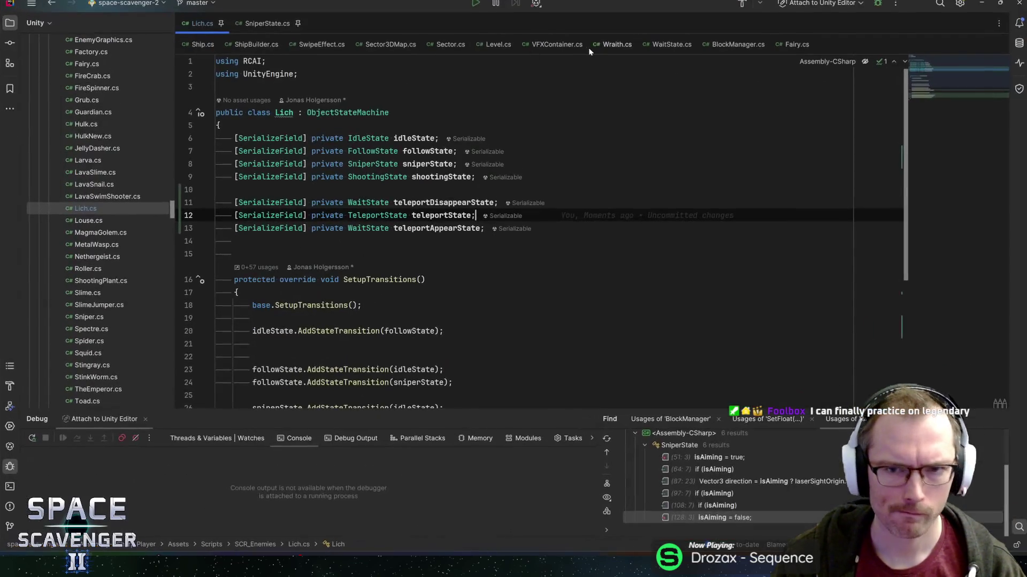
# In Fairy.cs, find the teleportState usages and jump to the OnTeleported method
pyautogui.click(792, 45)
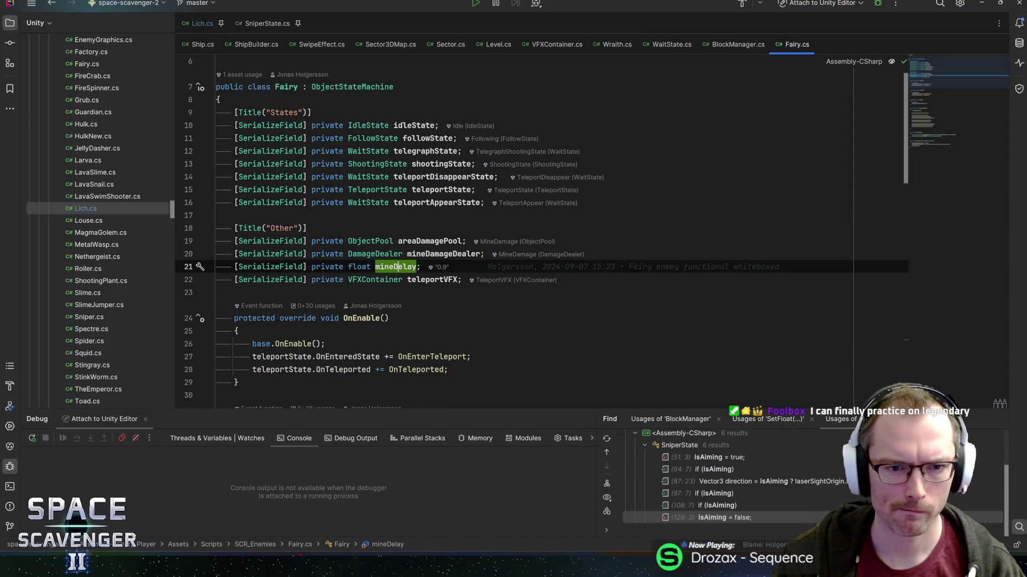
pyautogui.doubleClick(440, 190)
pyautogui.hotkey('ctrl', 'f')
pyautogui.press('Return')
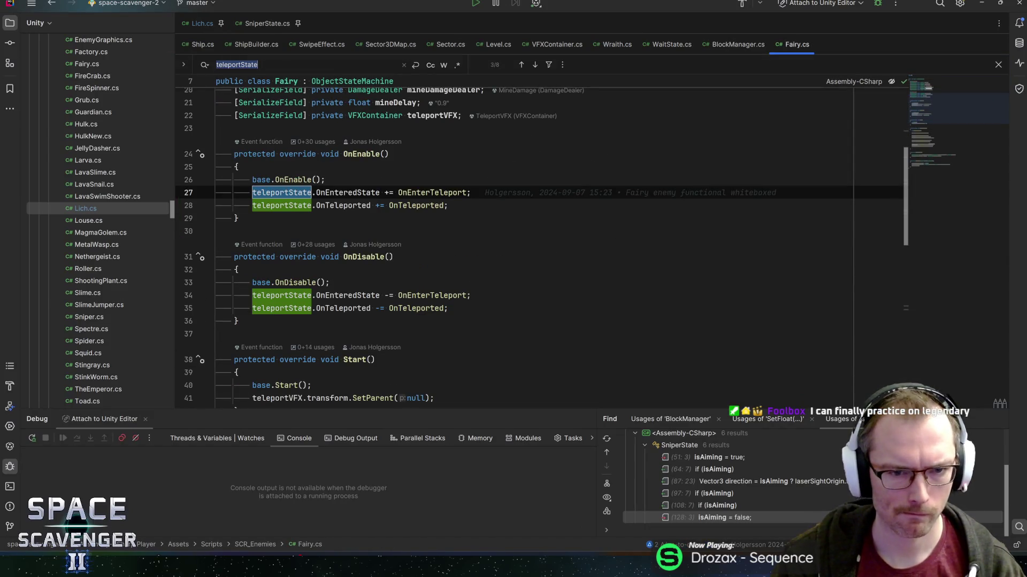
pyautogui.press('Down')
pyautogui.hotkey('ctrl', 'b')
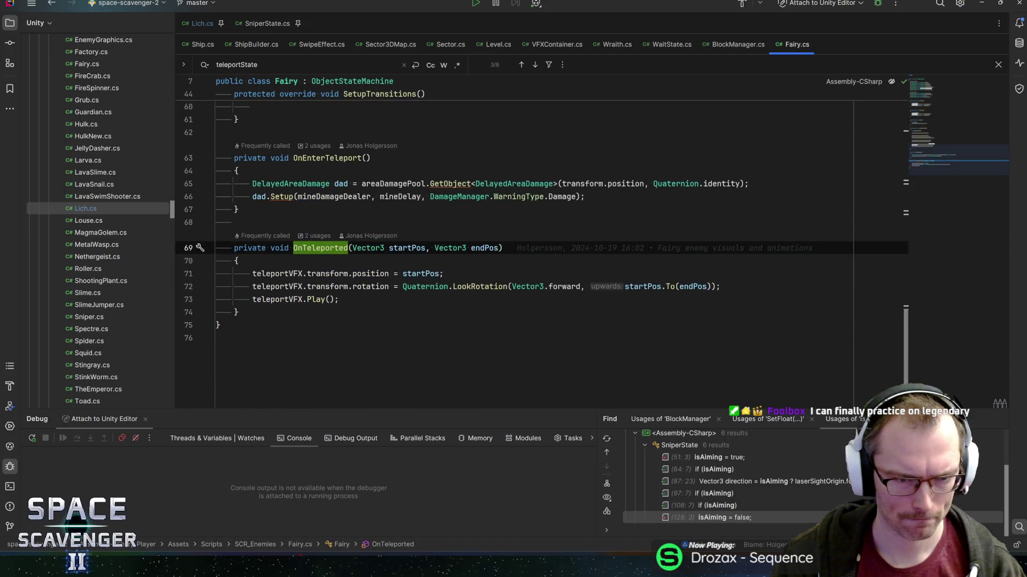
pyautogui.press('Down')
pyautogui.press('Down')
# Review OnTeleported's VFX position, rotation and play lines, then start Play mode in Unity
pyautogui.click(334, 273)
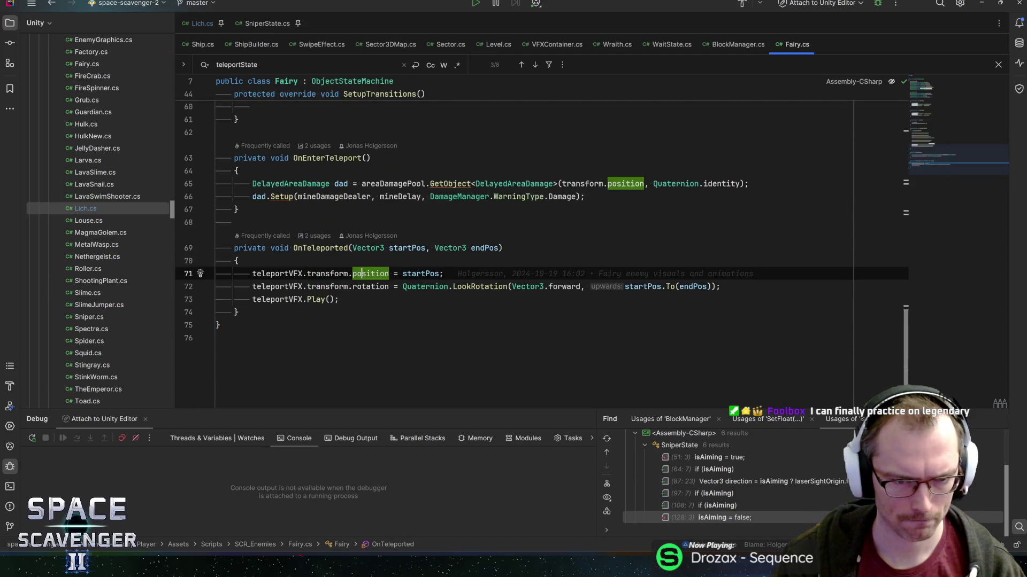
pyautogui.click(279, 286)
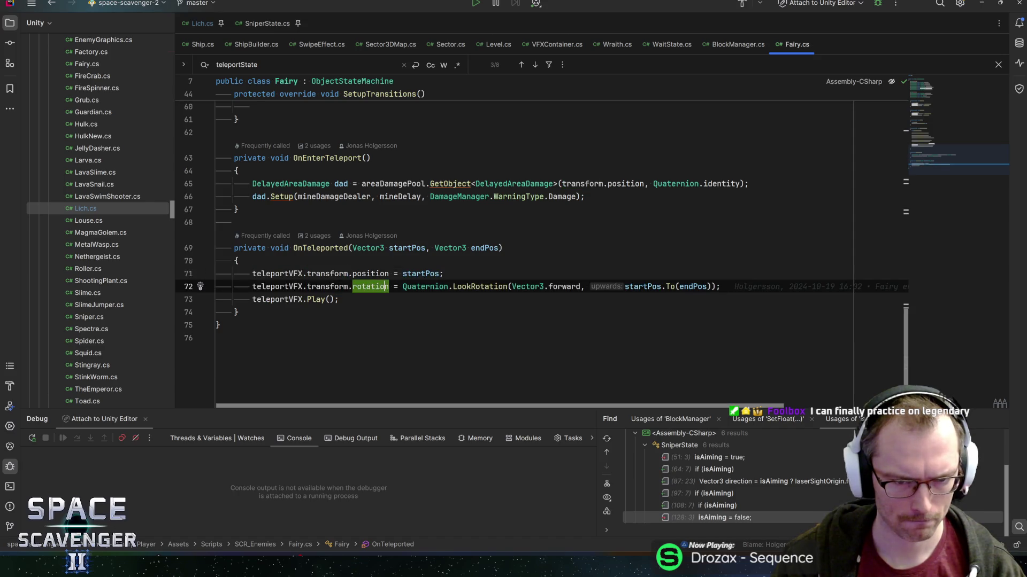
pyautogui.hotkey('ctrl', 'q')
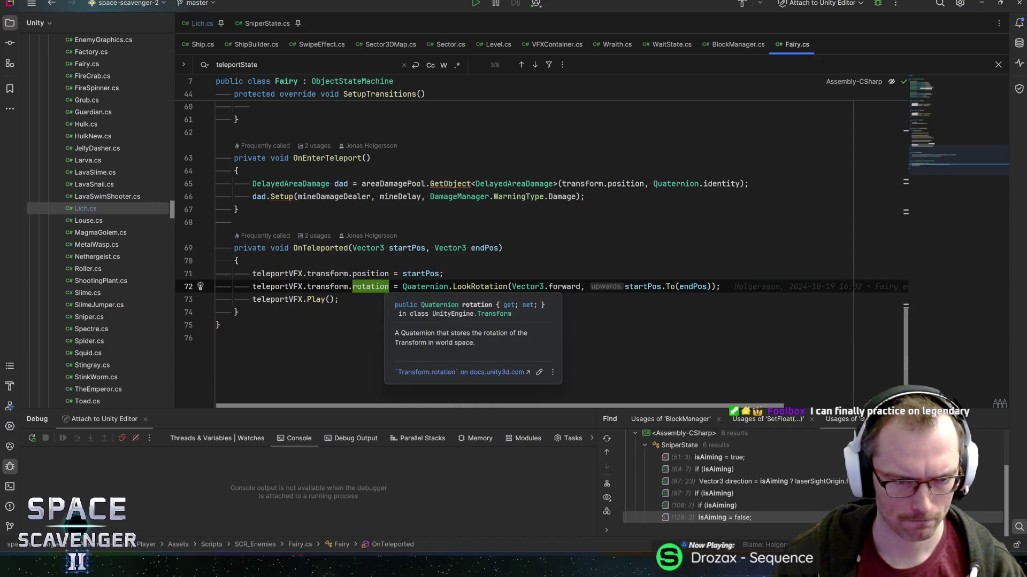
pyautogui.press('Escape')
pyautogui.click(275, 299)
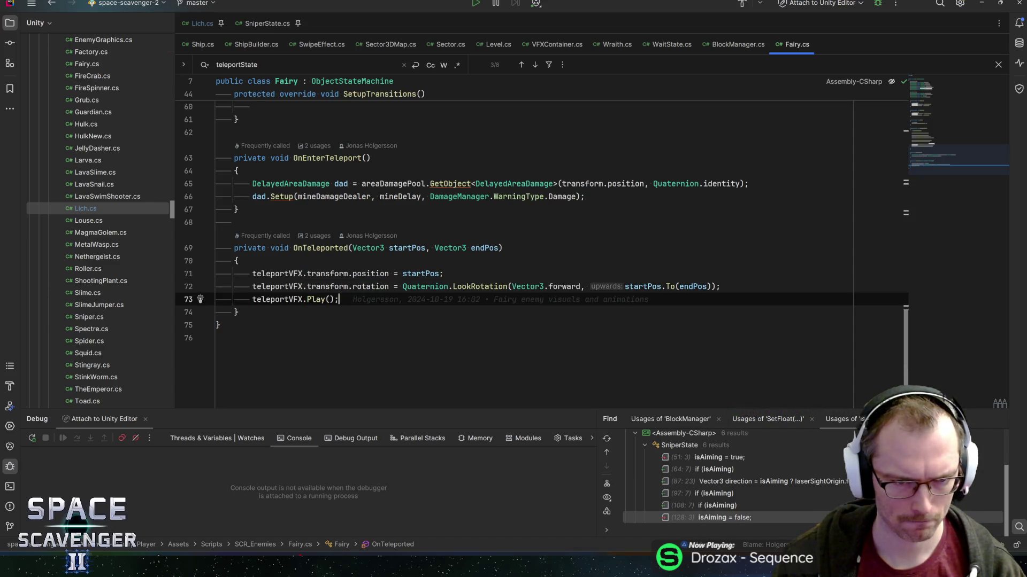
pyautogui.scroll(3, 534, 241)
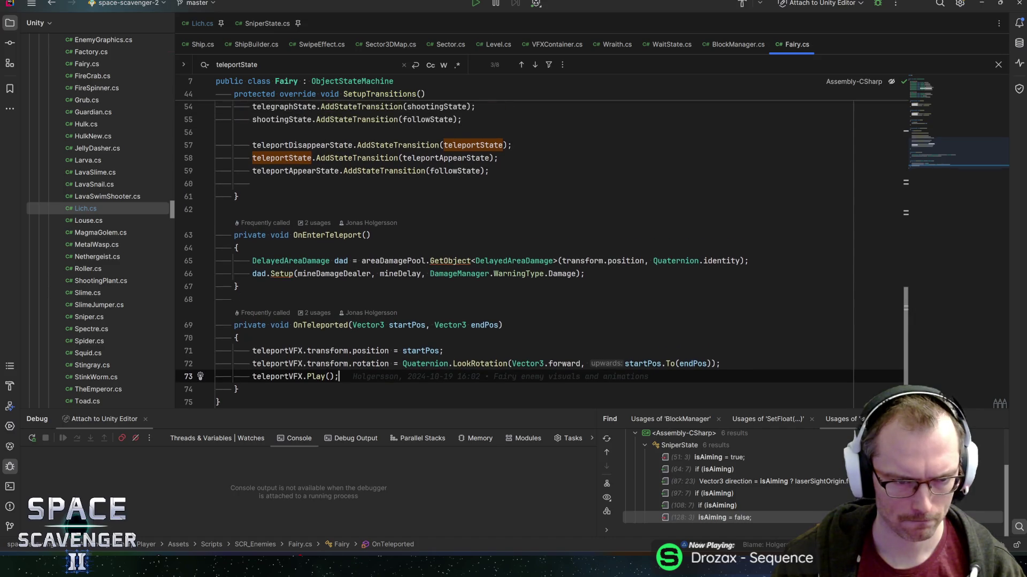
pyautogui.click(316, 260)
pyautogui.scroll(4, 437, 223)
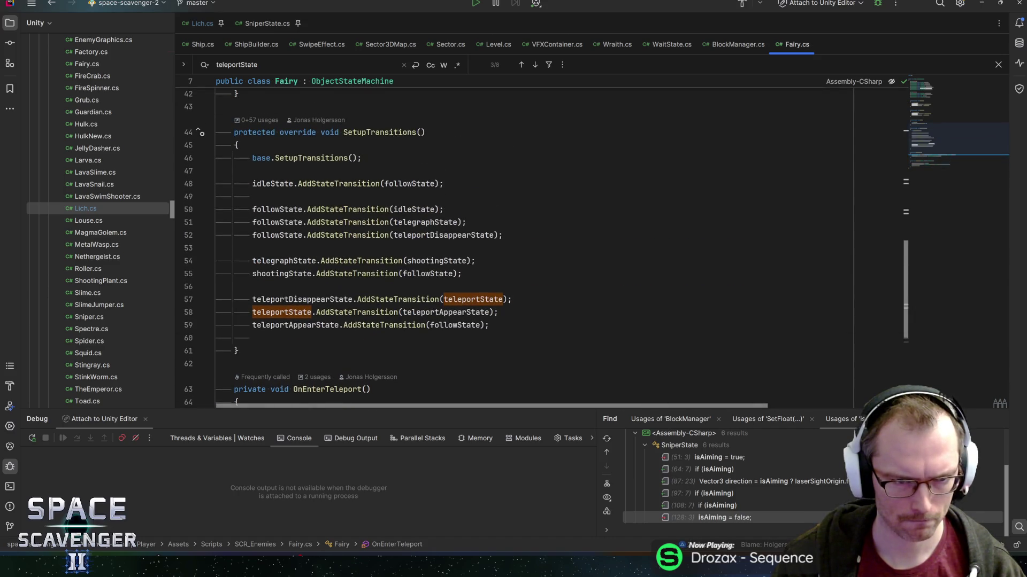
pyautogui.hotkey('alt', 'Tab')
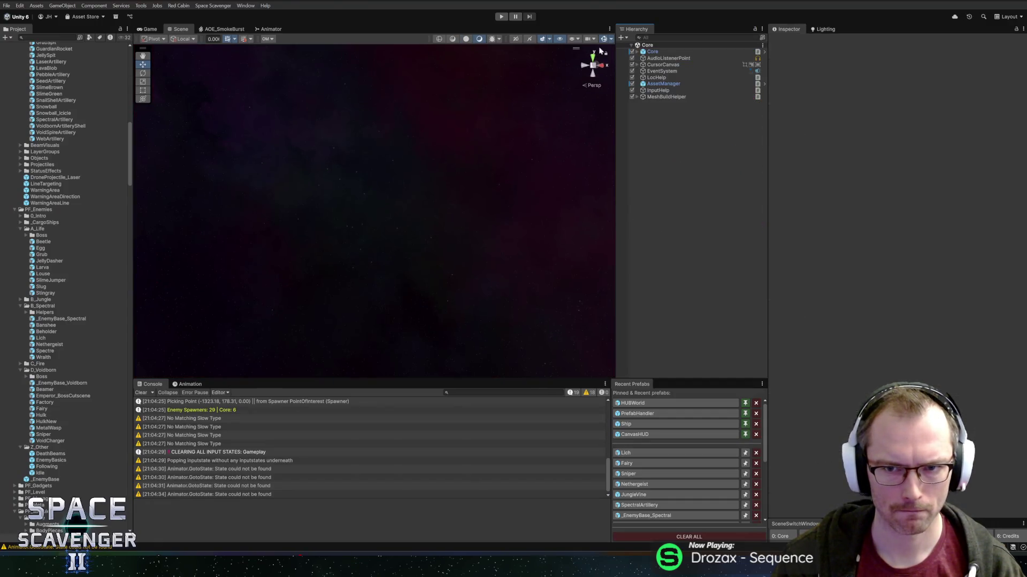
pyautogui.click(497, 17)
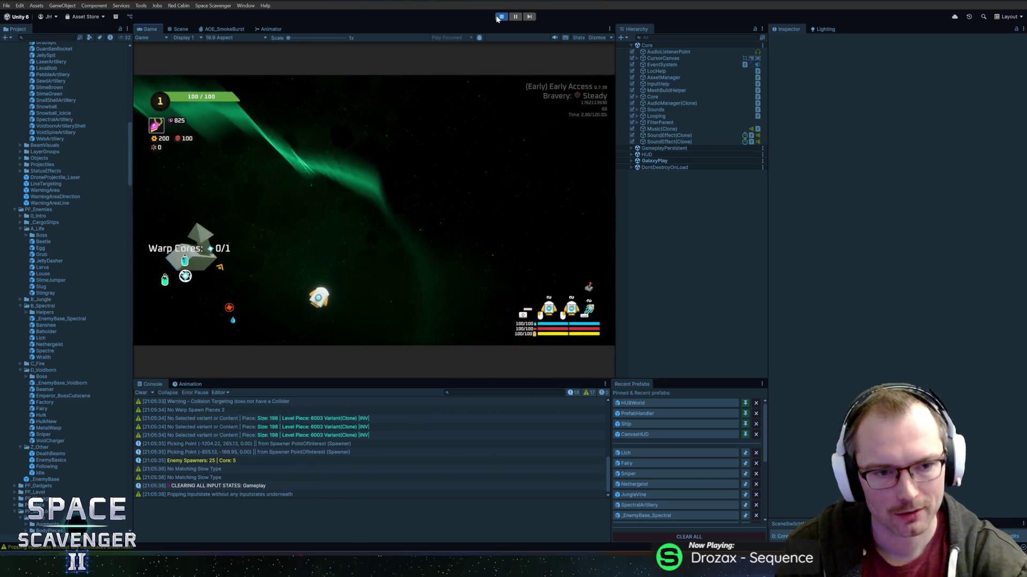
# Maximize the game view while playing
pyautogui.hotkey('shift', 'space')
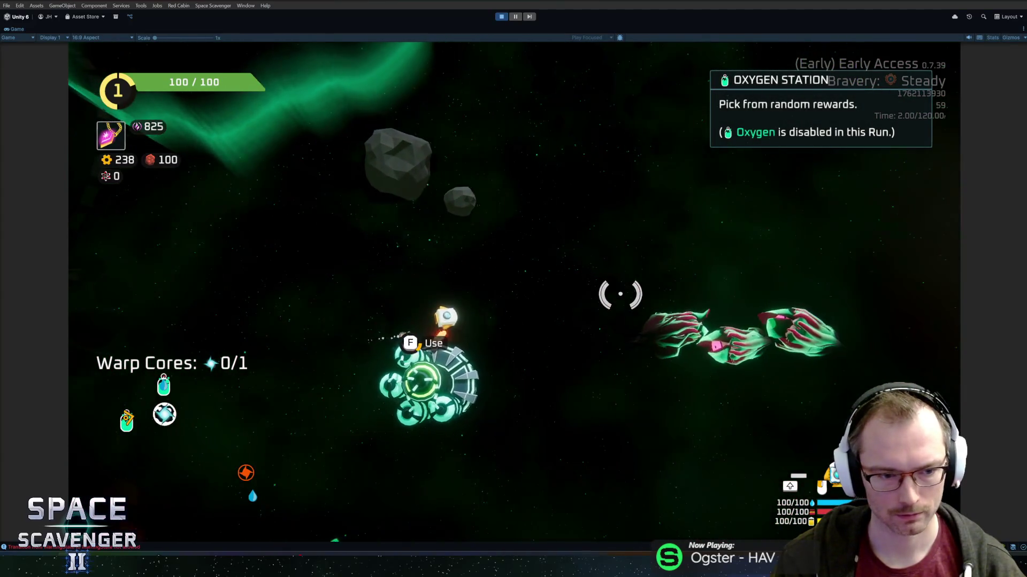
# Claim the 80-gear reward, then bring up HacknPlan and start a new task
pyautogui.click(551, 484)
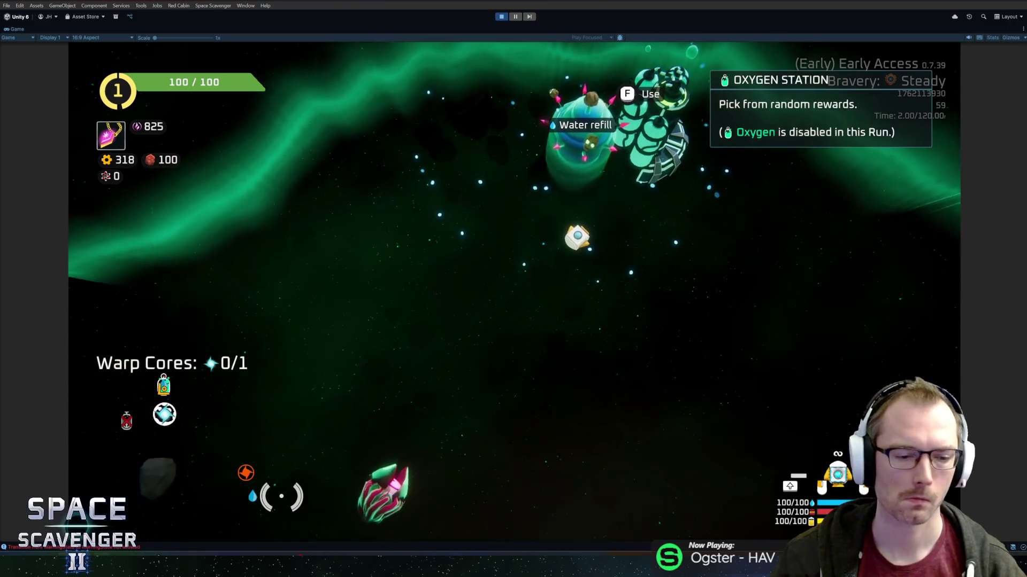
pyautogui.click(56, 508)
pyautogui.press('n')
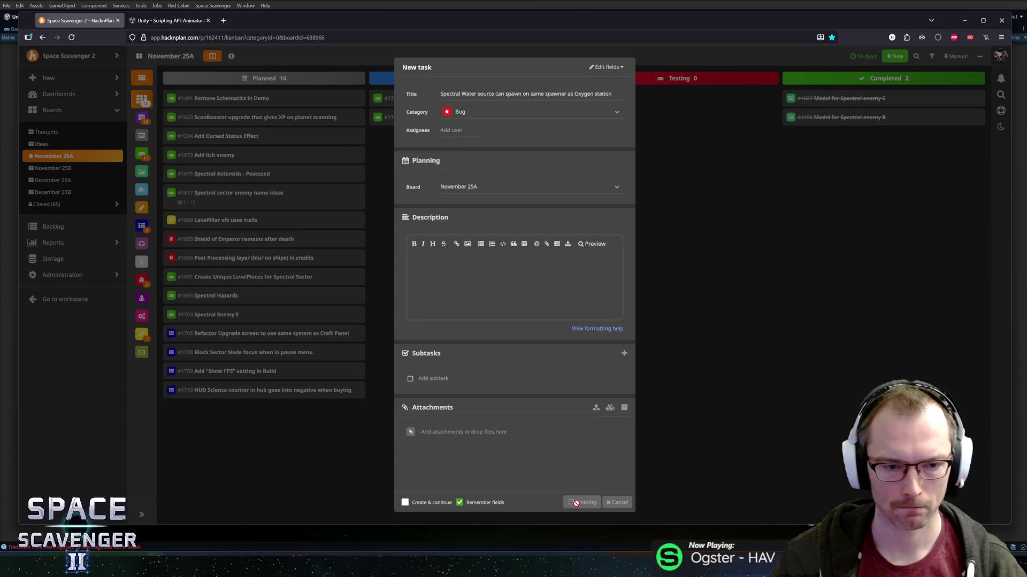
# Submit the Bug task 'Spectral Water source can spawn on same spawner as Oxygen station' and return to Unity
pyautogui.hotkey('alt', 'Tab')
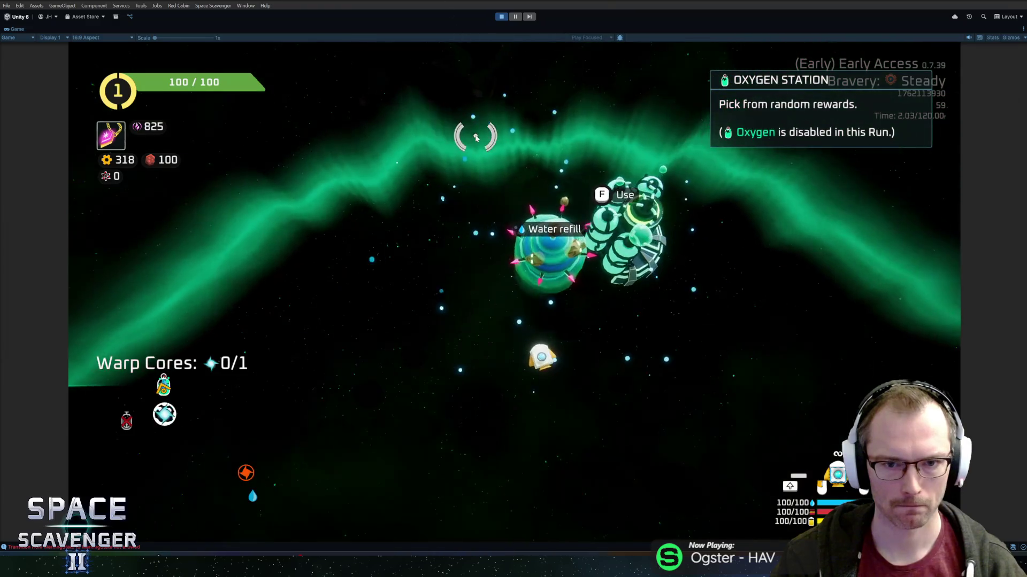
# Attack nearby enemies, then pick the Singularity upgrade card for Rank 2
pyautogui.click(463, 299)
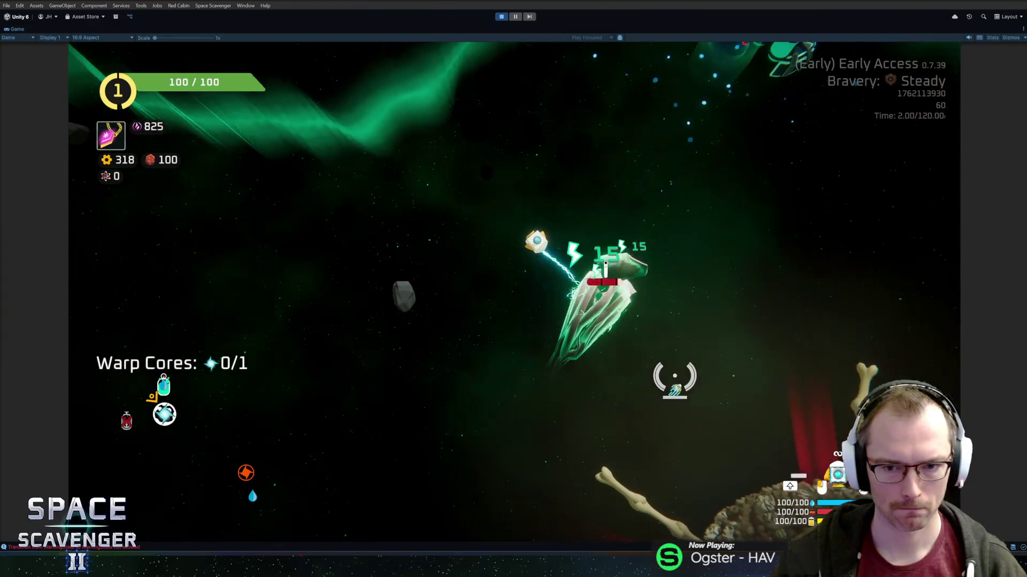
pyautogui.click(679, 358)
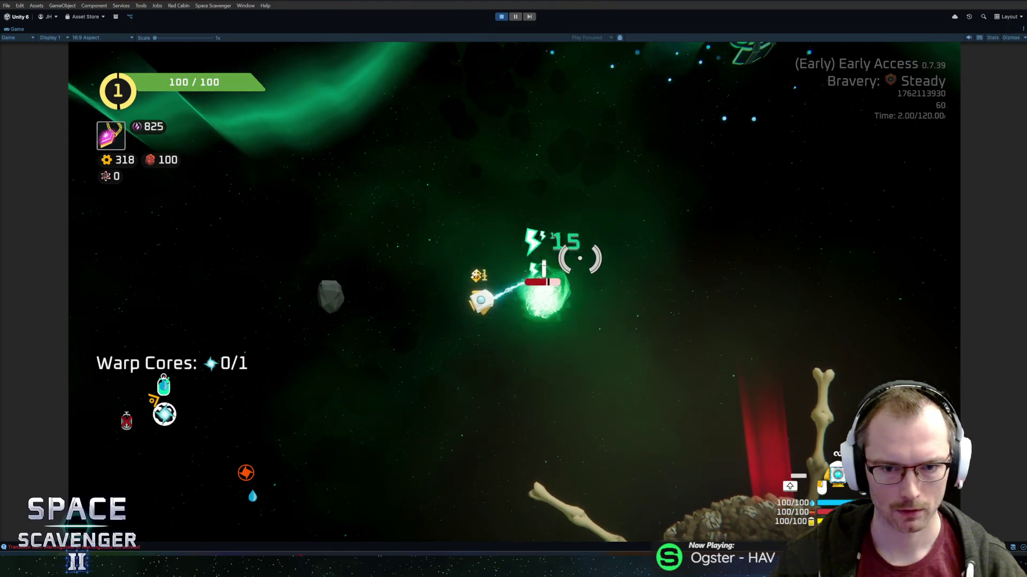
pyautogui.click(580, 258)
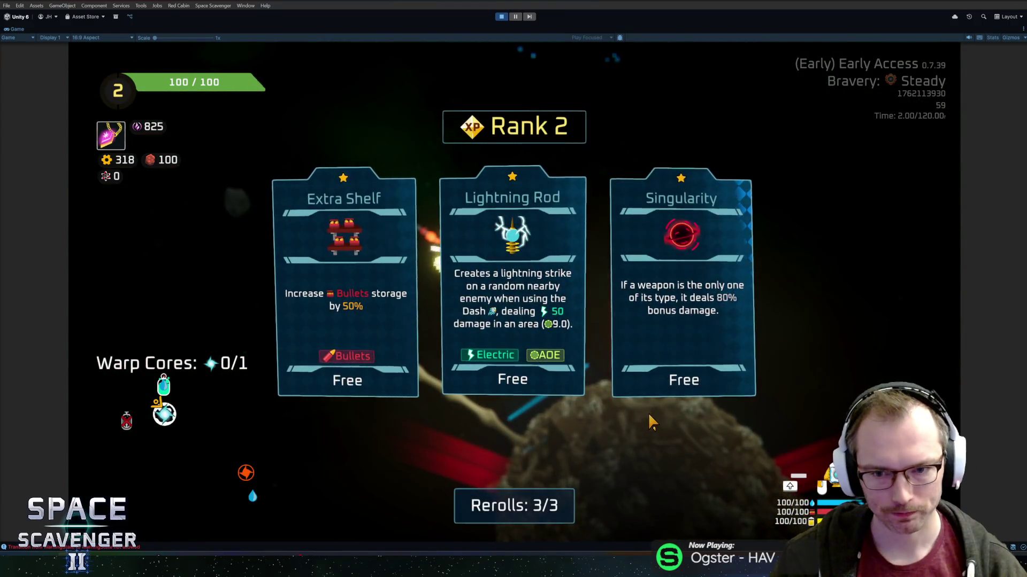
pyautogui.click(666, 295)
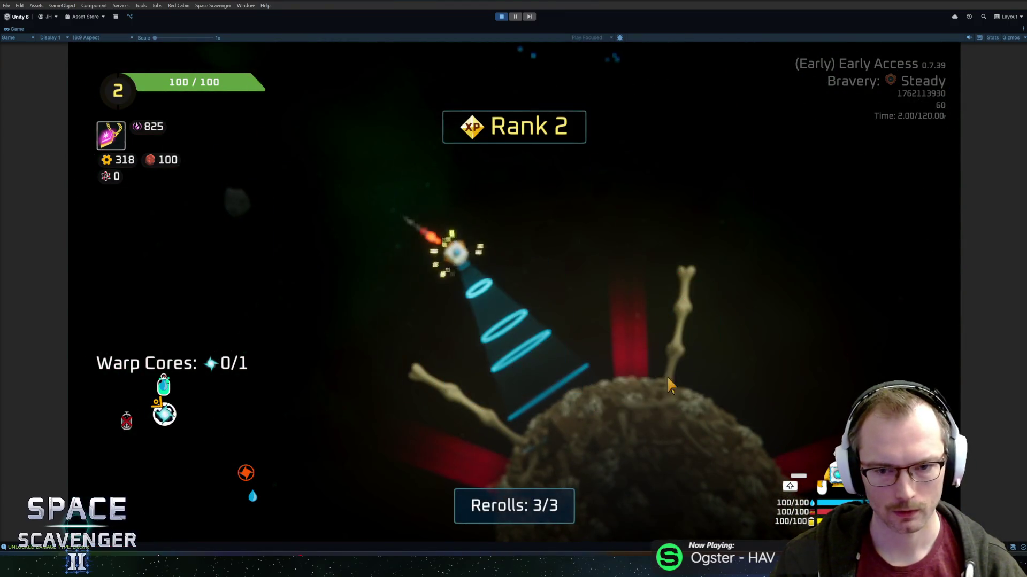
# Circle the bone planet gathering resources and collect the Warp Core
pyautogui.press('w')
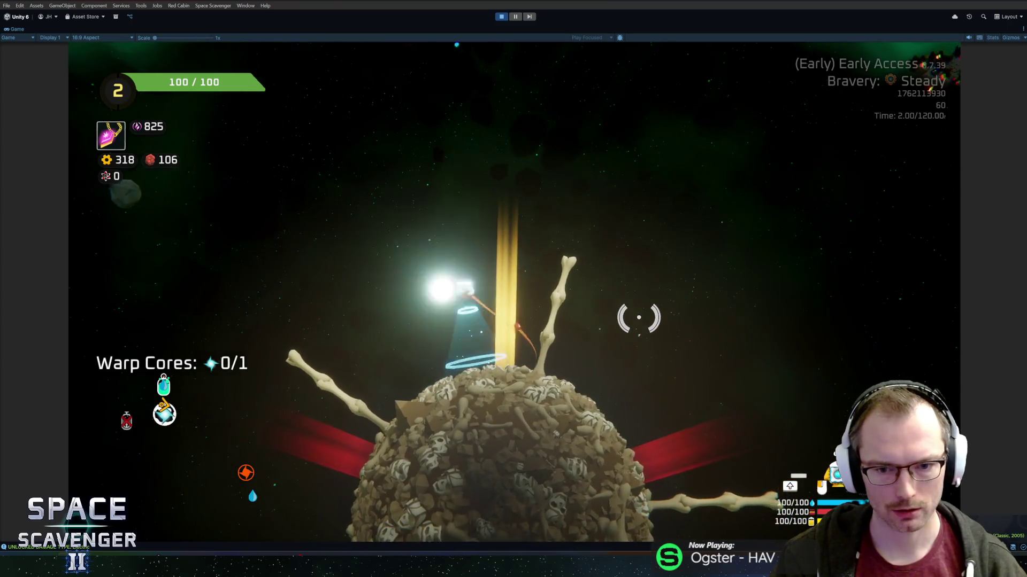
pyautogui.press('w')
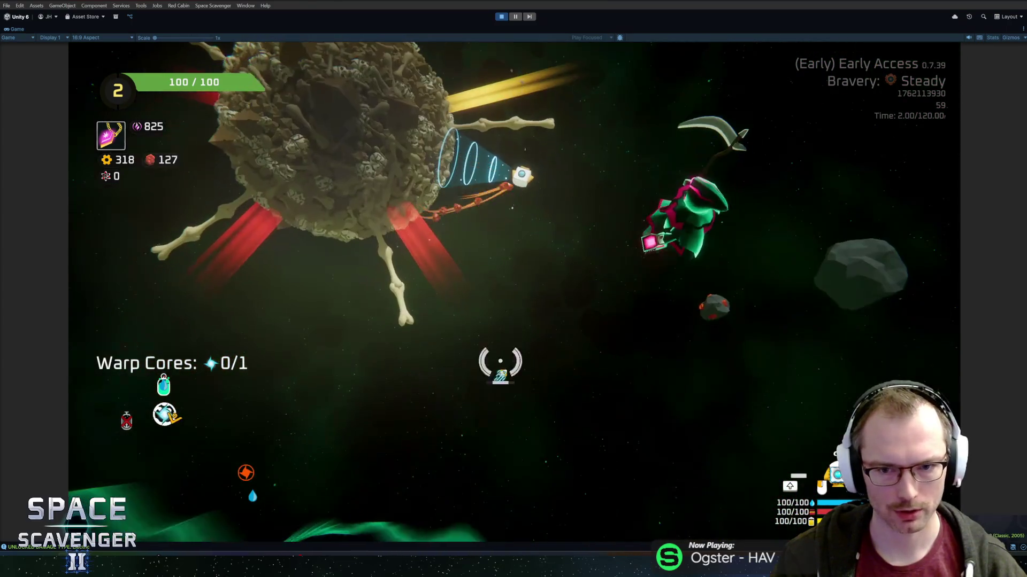
pyautogui.press('w')
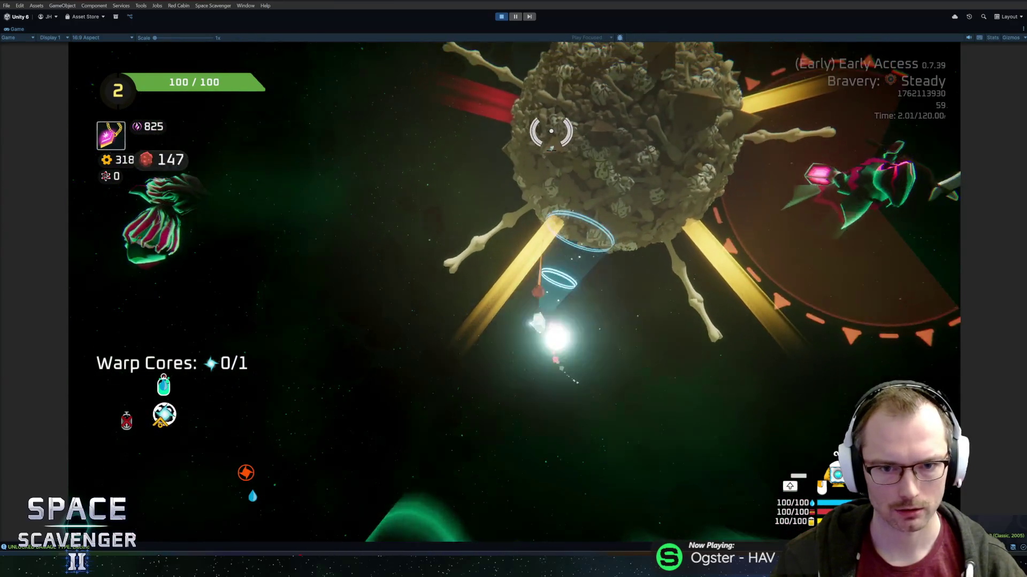
pyautogui.press('w')
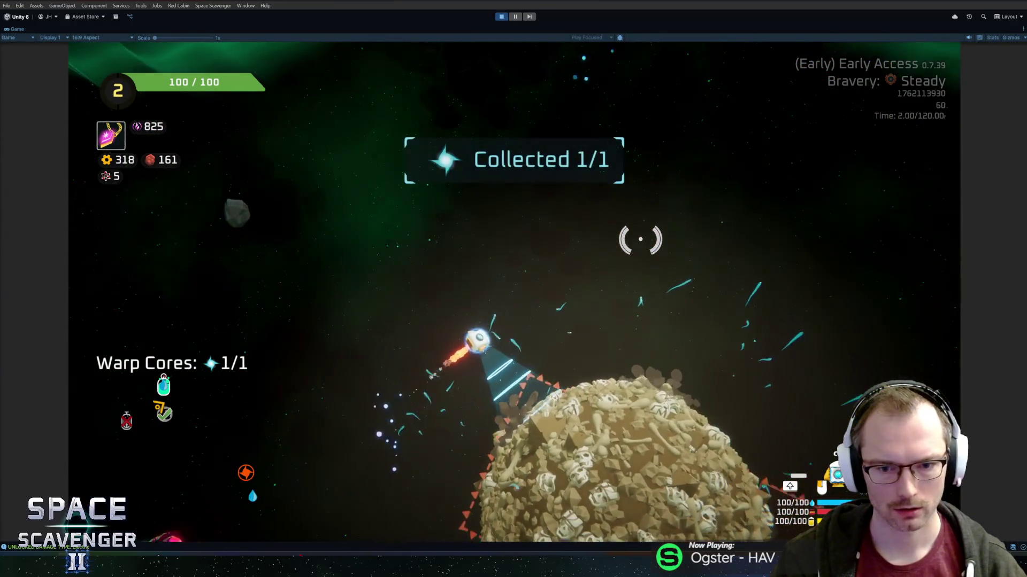
pyautogui.press('w')
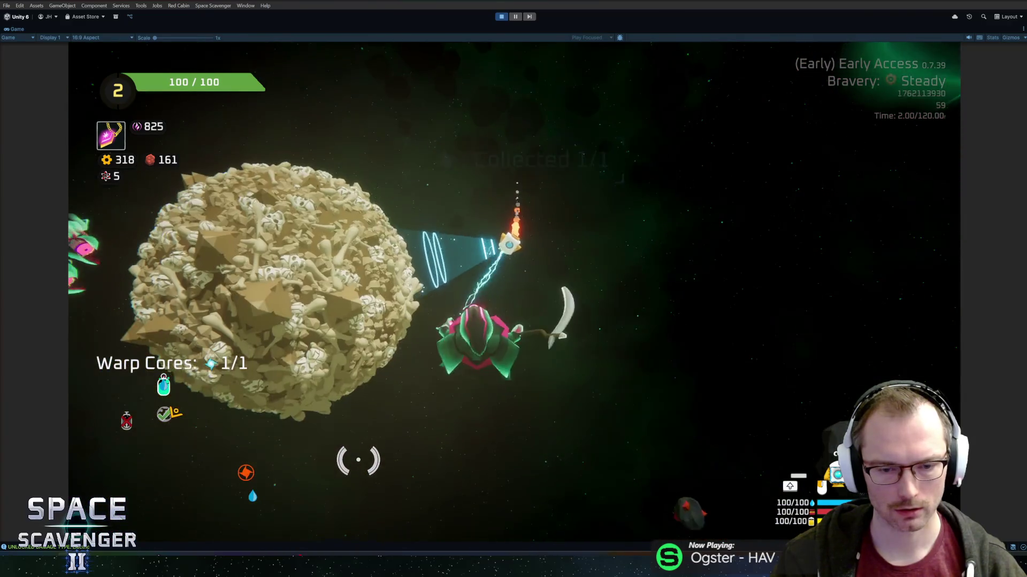
pyautogui.press('w')
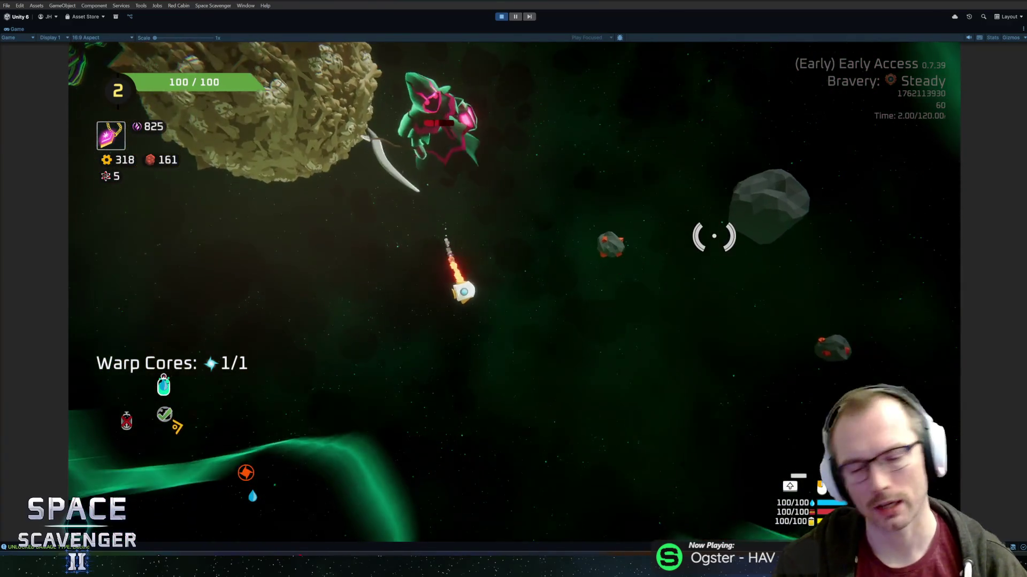
pyautogui.press('w')
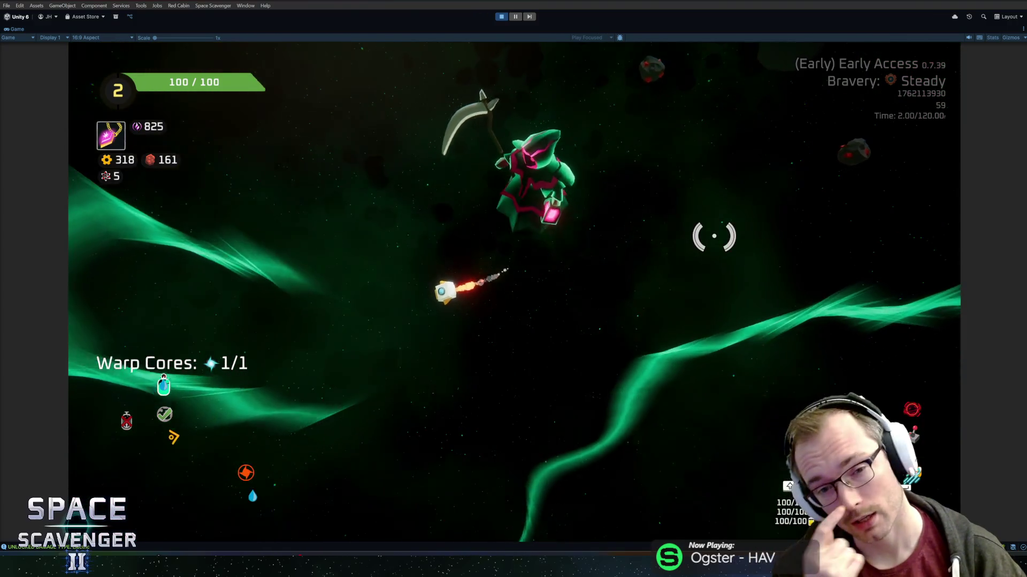
pyautogui.press('w')
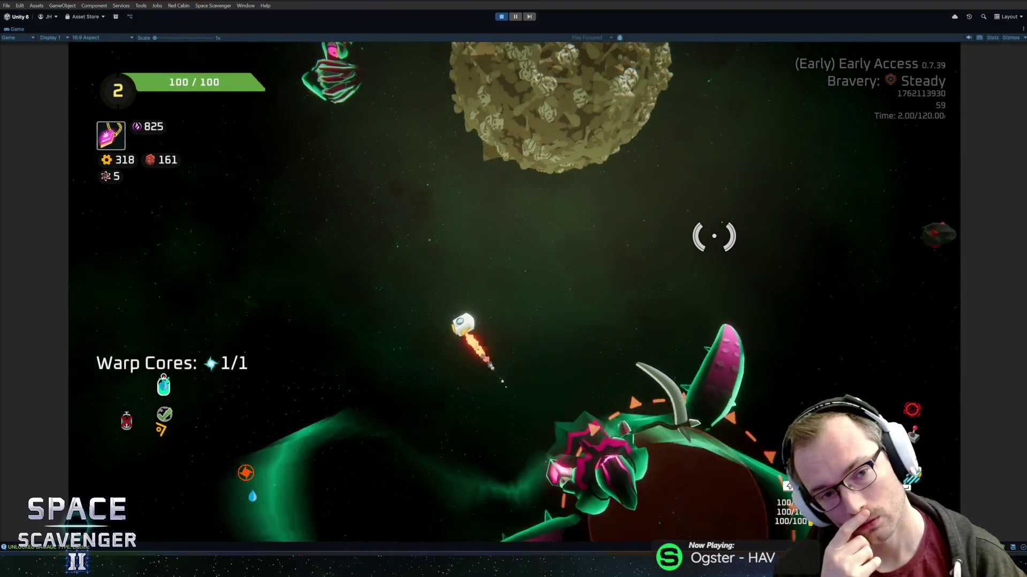
# Aim the lightning beam at the green enemy until it is destroyed
pyautogui.moveTo(715, 234)
pyautogui.mouseDown()
pyautogui.moveTo(666, 292)
pyautogui.moveTo(663, 368)
pyautogui.mouseUp()
pyautogui.press('w')
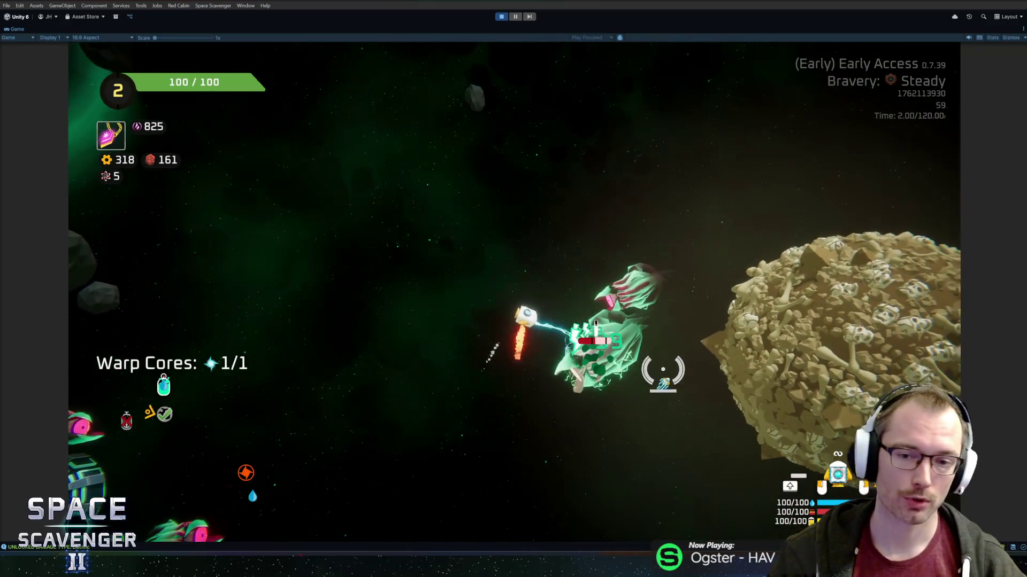
pyautogui.press('w')
pyautogui.moveTo(625, 269)
pyautogui.mouseDown()
pyautogui.moveTo(607, 160)
pyautogui.moveTo(580, 452)
pyautogui.mouseUp()
pyautogui.press('w')
pyautogui.moveTo(423, 404); pyautogui.dragTo(637, 227)
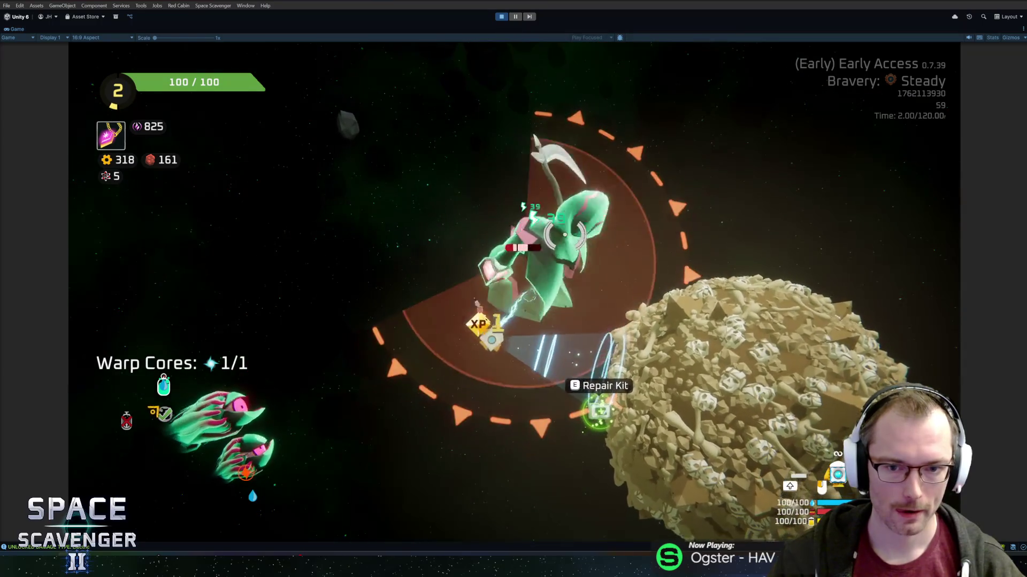
pyautogui.moveTo(611, 358)
pyautogui.mouseDown()
pyautogui.moveTo(595, 428)
pyautogui.moveTo(509, 390)
pyautogui.mouseUp()
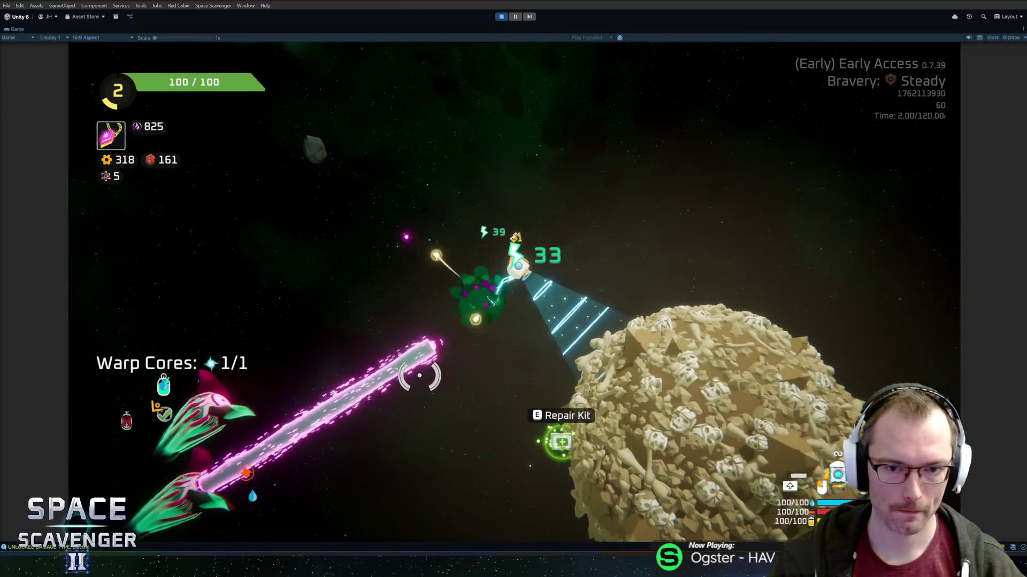
pyautogui.moveTo(391, 365)
pyautogui.mouseDown()
pyautogui.moveTo(351, 316)
pyautogui.moveTo(367, 184)
pyautogui.moveTo(468, 141)
pyautogui.moveTo(600, 186)
pyautogui.moveTo(535, 299)
pyautogui.moveTo(477, 270)
pyautogui.moveTo(422, 213)
pyautogui.moveTo(580, 218)
pyautogui.moveTo(558, 380)
pyautogui.mouseUp()
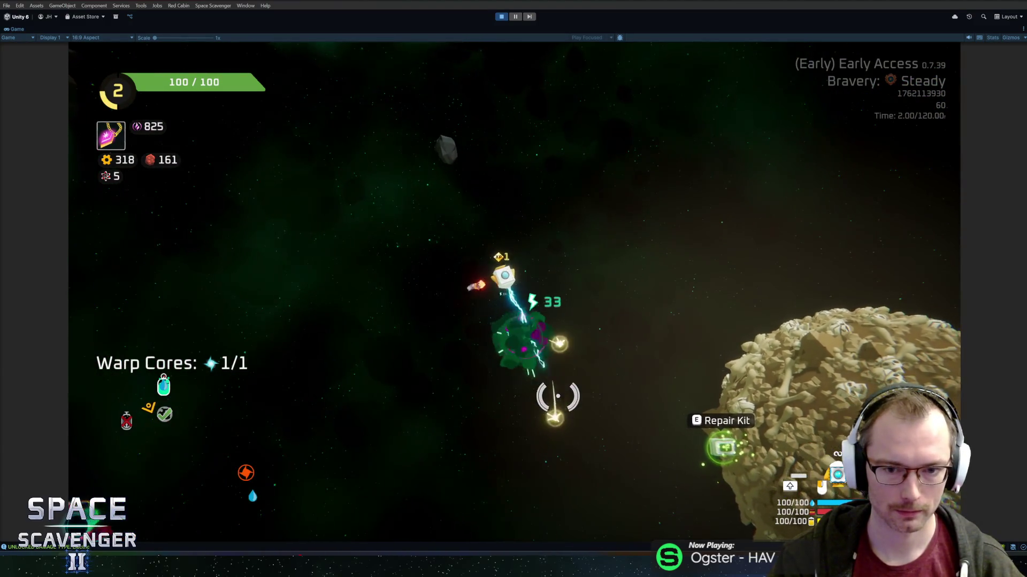
pyautogui.moveTo(392, 287)
pyautogui.mouseDown()
pyautogui.moveTo(517, 154)
pyautogui.moveTo(641, 203)
pyautogui.mouseUp()
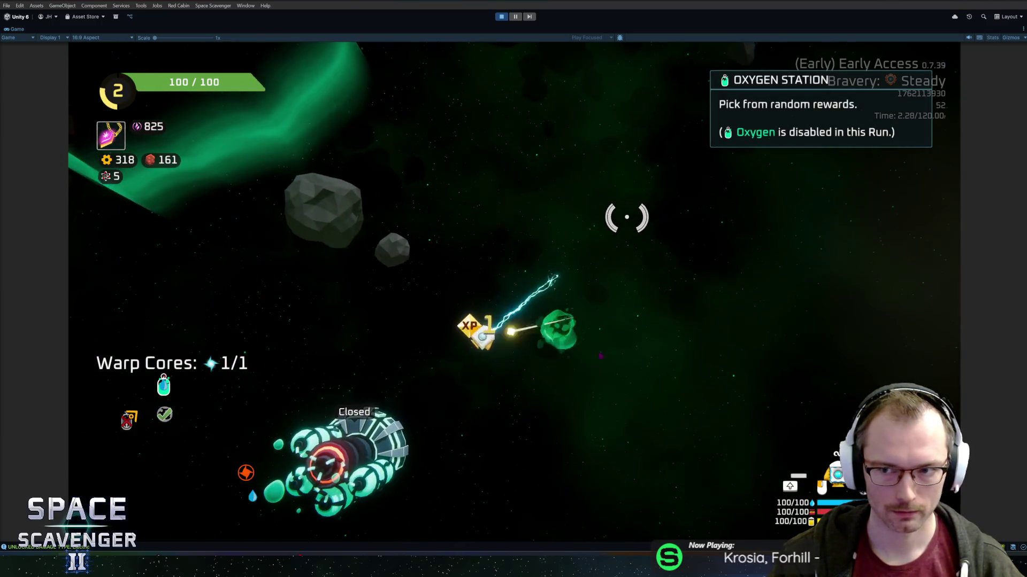
pyautogui.moveTo(646, 334)
pyautogui.mouseDown()
pyautogui.moveTo(532, 470)
pyautogui.moveTo(561, 252)
pyautogui.moveTo(545, 190)
pyautogui.moveTo(529, 179)
pyautogui.mouseUp()
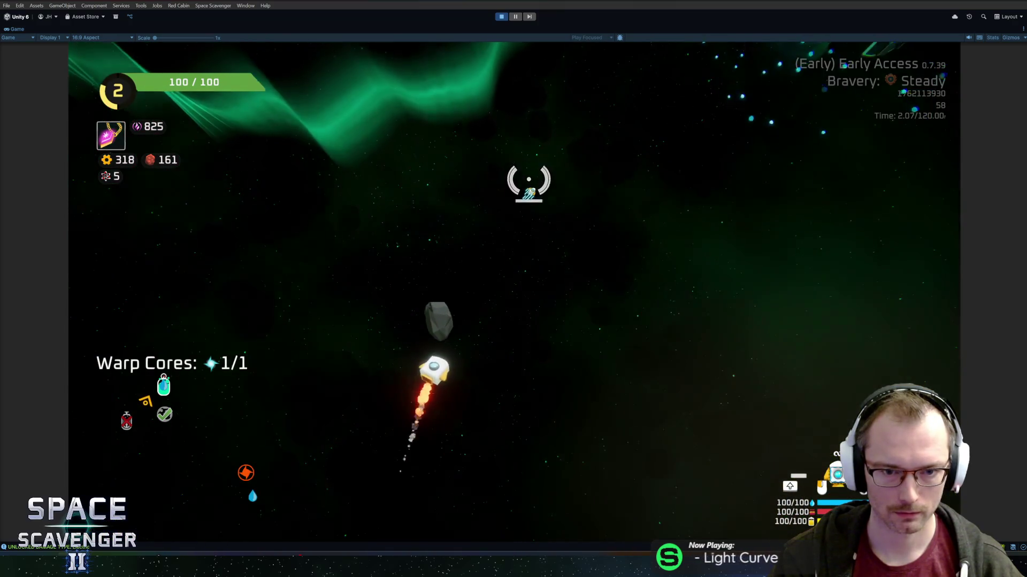
# Claim the Oxygen Station's 80-gear reward, fly on to the sector map, and stop play mode
pyautogui.press('d')
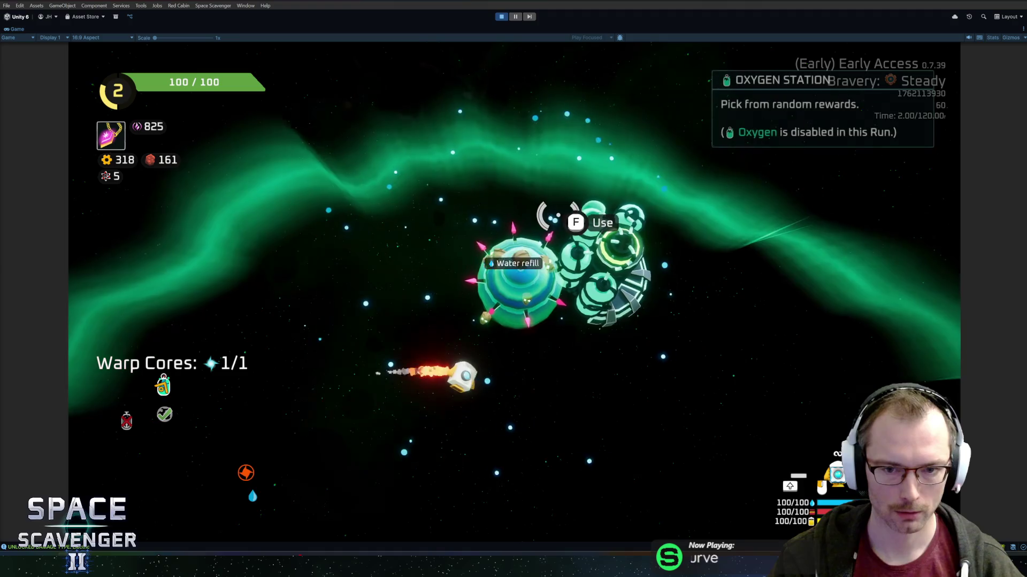
pyautogui.press('f')
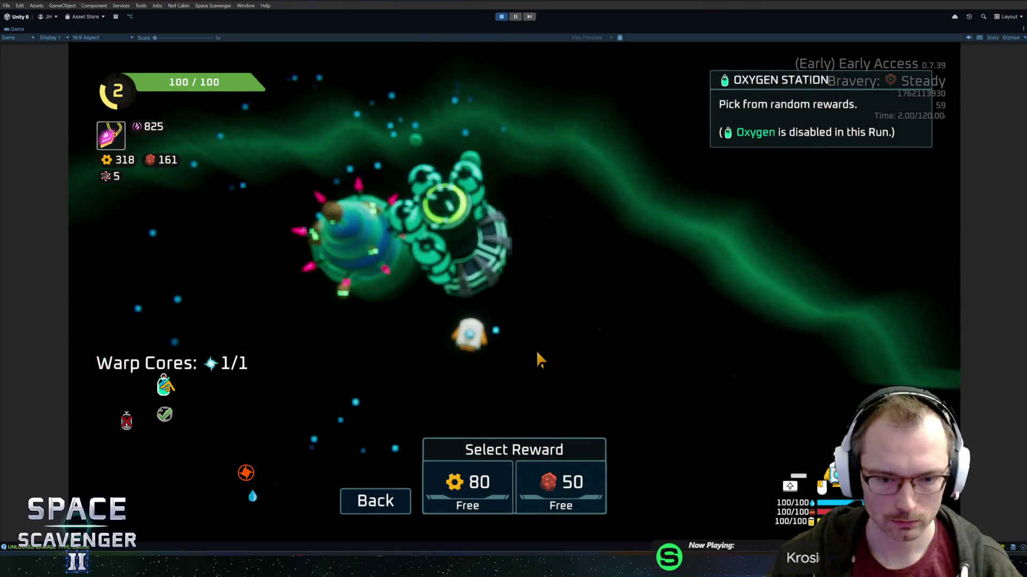
pyautogui.click(468, 484)
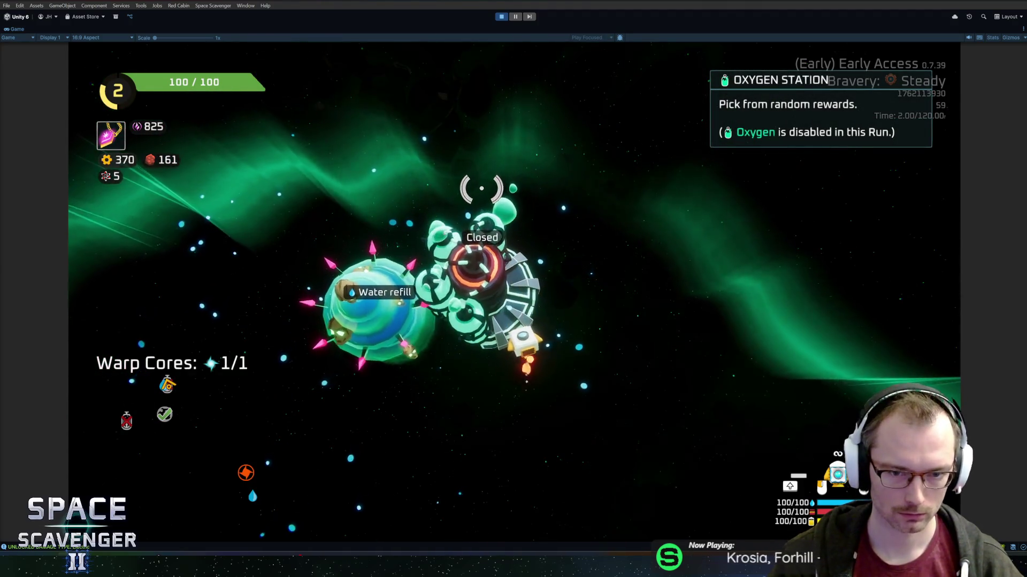
pyautogui.press('s')
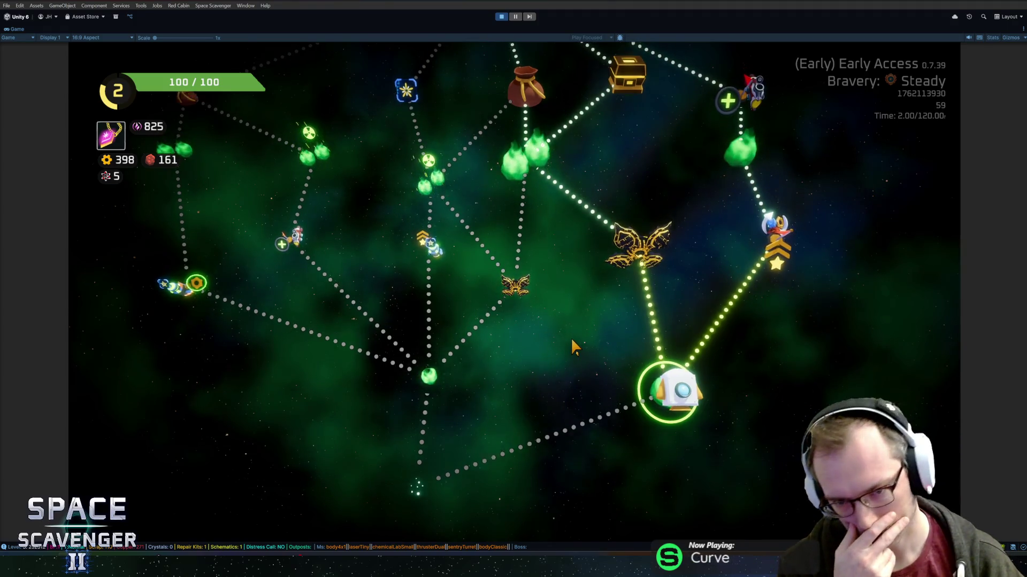
pyautogui.hotkey('ctrl', 'p')
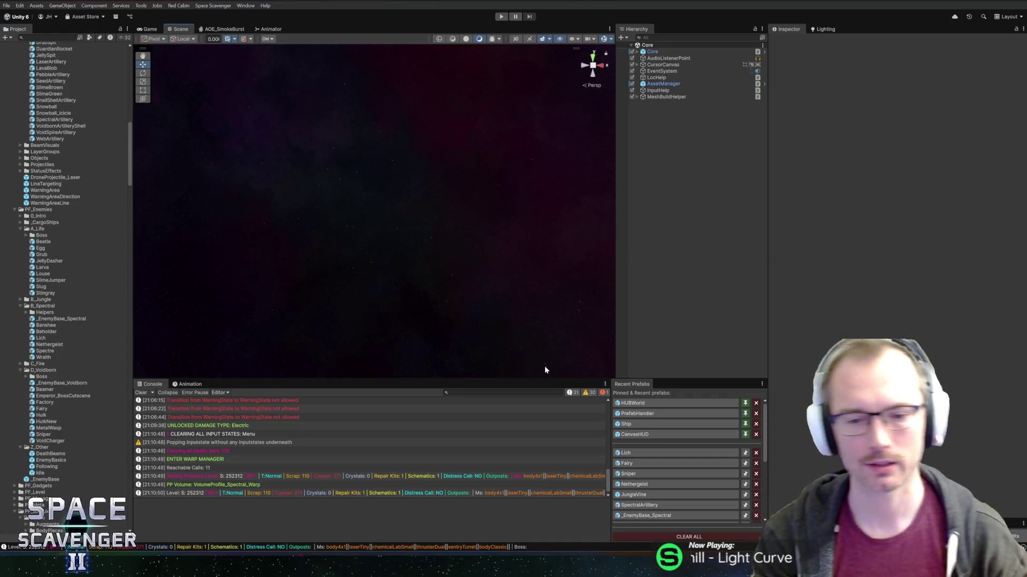
# Make the bottom Console panels taller and widen the Hierarchy panel
pyautogui.moveTo(544, 378)
pyautogui.mouseDown()
pyautogui.moveTo(540, 340)
pyautogui.moveTo(540, 360)
pyautogui.mouseUp()
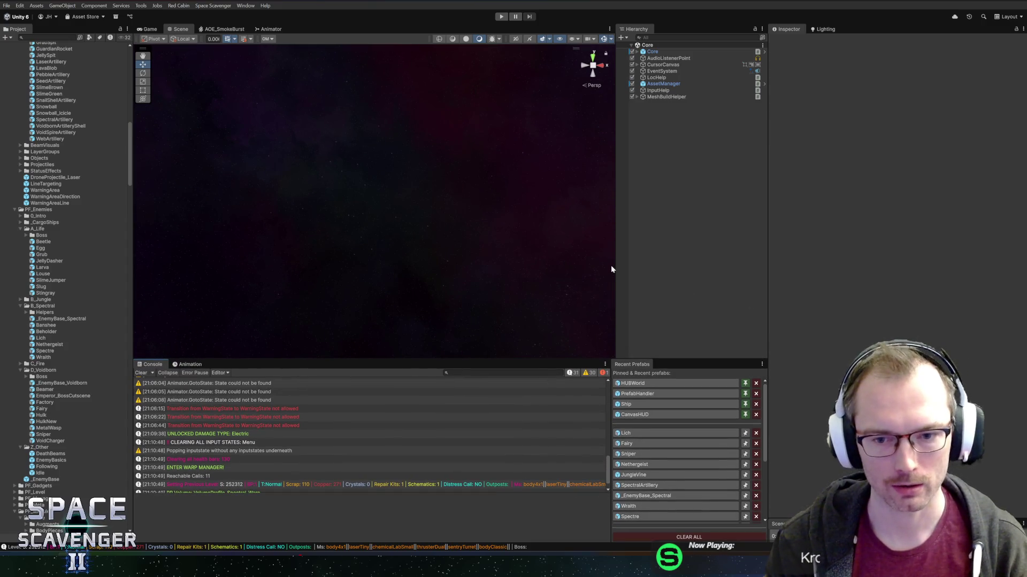
pyautogui.moveTo(613, 267); pyautogui.dragTo(599, 270)
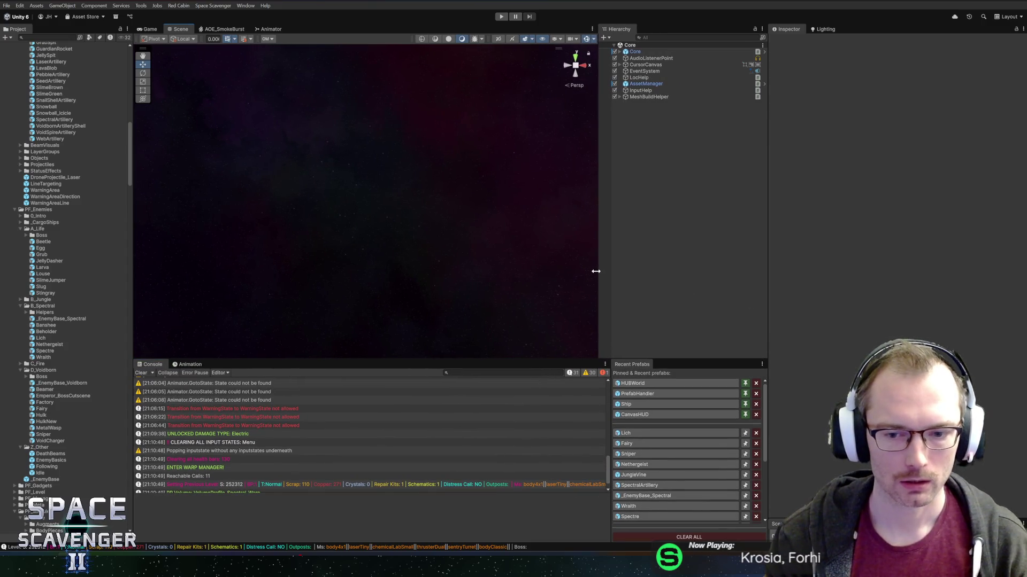
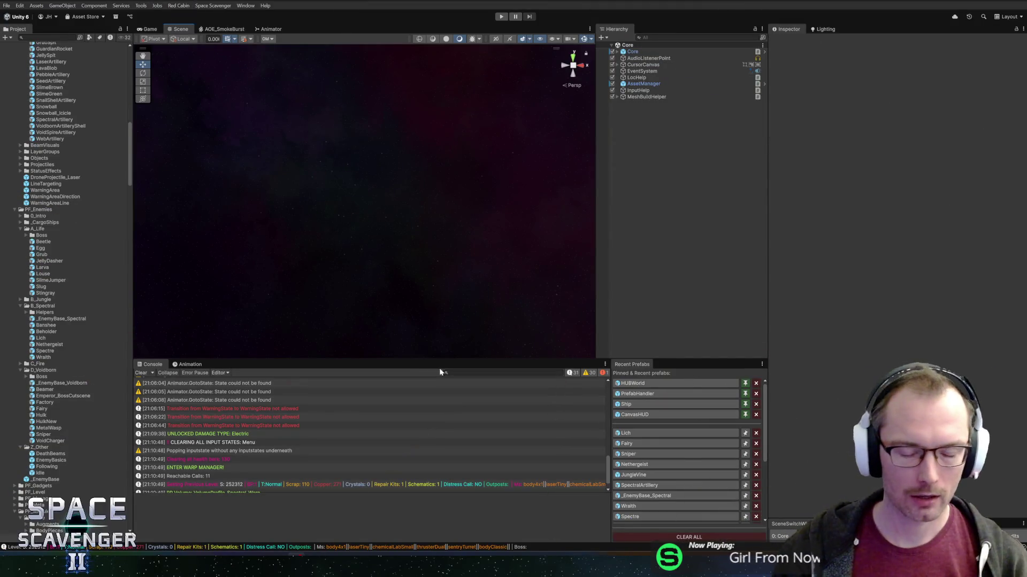
# Adjust the Console panel height, then switch to GitHub Desktop to review the Lich changes
pyautogui.moveTo(434, 361); pyautogui.dragTo(439, 368)
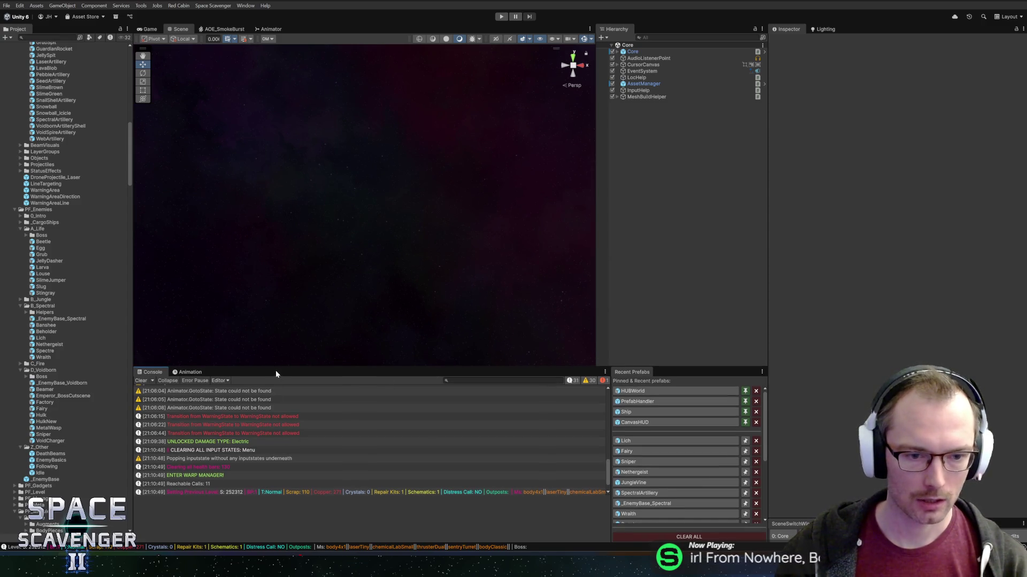
pyautogui.moveTo(276, 367); pyautogui.dragTo(280, 361)
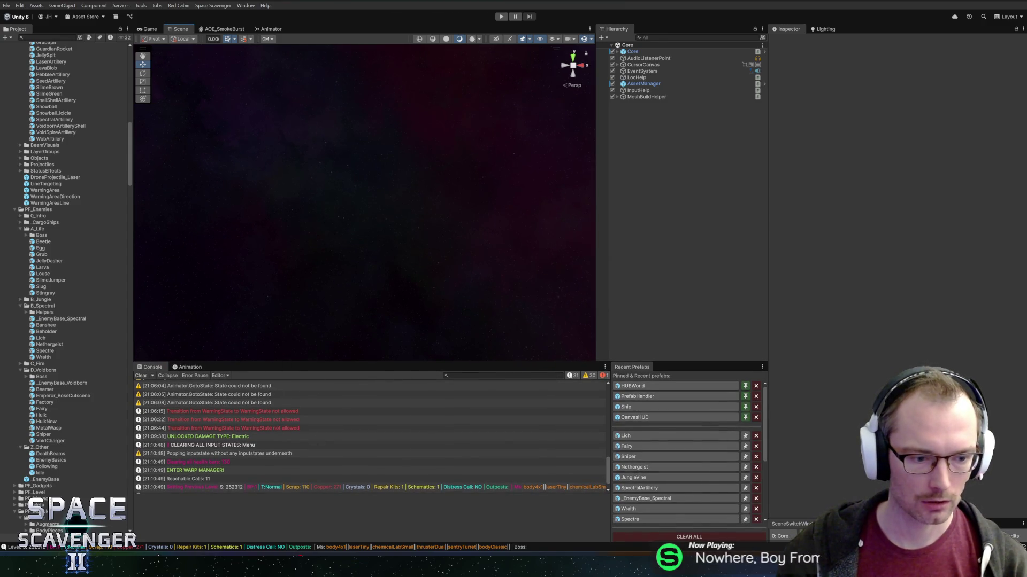
pyautogui.hotkey('alt', 'Tab')
pyautogui.hotkey('alt', 'Tab')
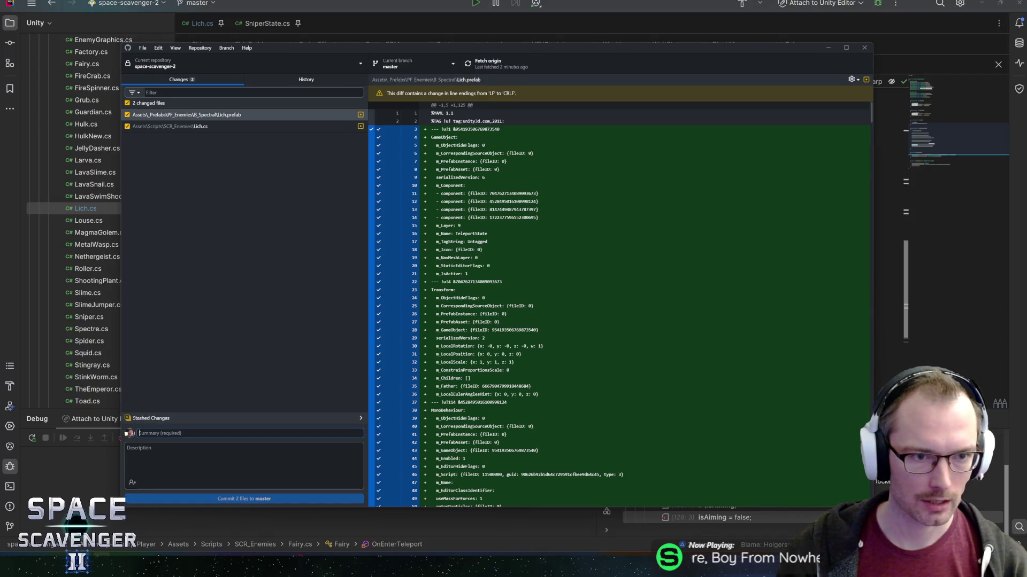
# Commit both Lich files to master as 'Teleporting lich', push to origin, and return to Unity
pyautogui.write('Teleporting li')
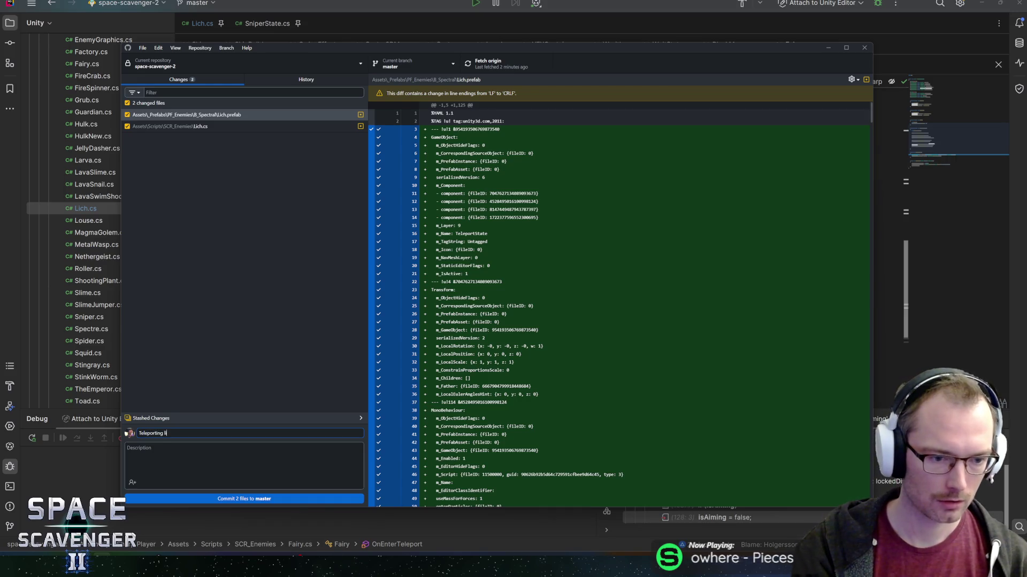
pyautogui.click(233, 499)
pyautogui.hotkey('ctrl', 'p')
pyautogui.hotkey('alt', 'Tab')
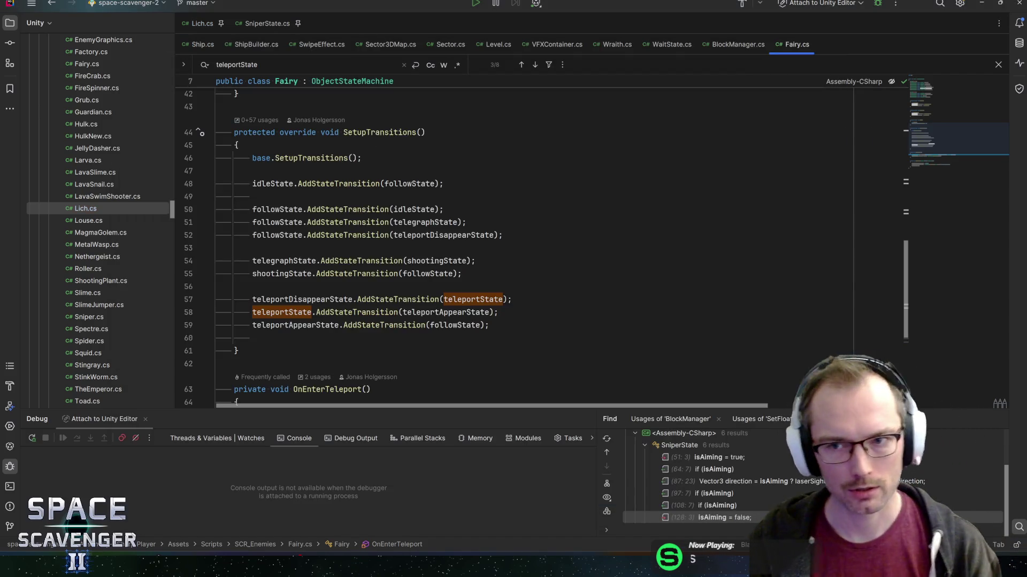
pyautogui.hotkey('alt', 'Tab')
pyautogui.hotkey('alt', 'Tab')
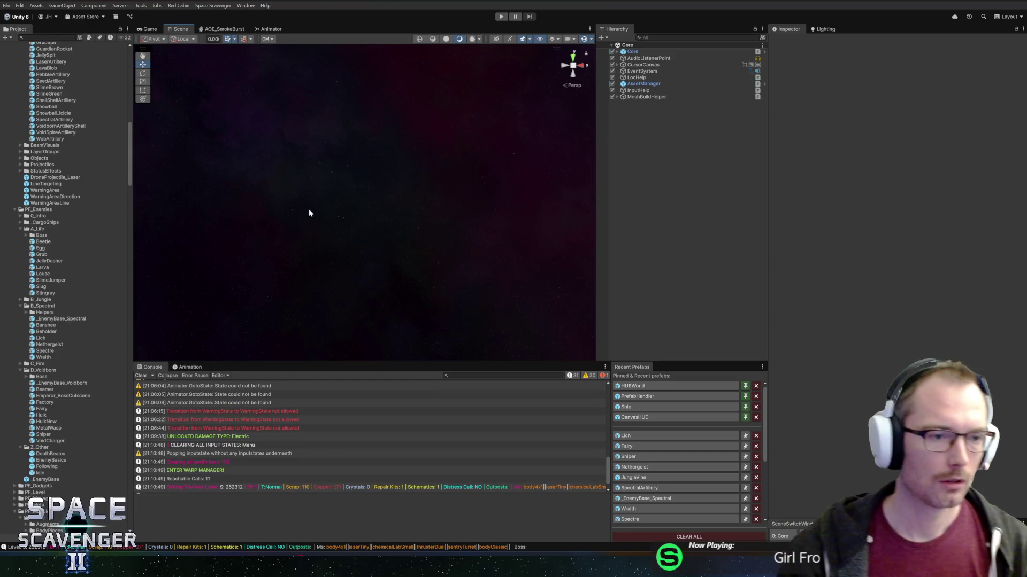
# Collapse the A_Life, B_Spectral, D_Voidborn and Z_Other enemy folders and PF_Modules
pyautogui.doubleClick(37, 228)
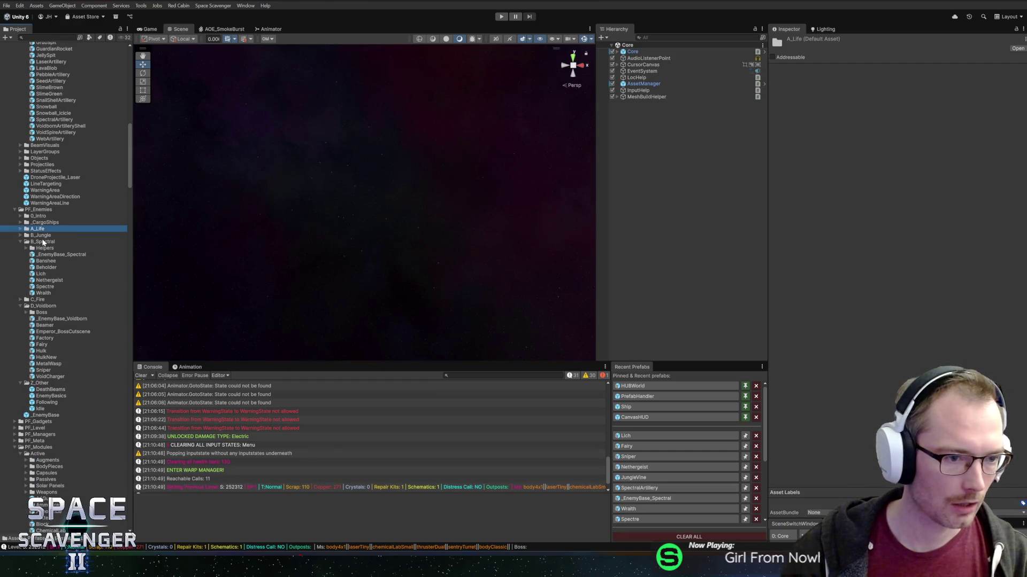
pyautogui.doubleClick(53, 242)
pyautogui.doubleClick(33, 255)
pyautogui.doubleClick(37, 261)
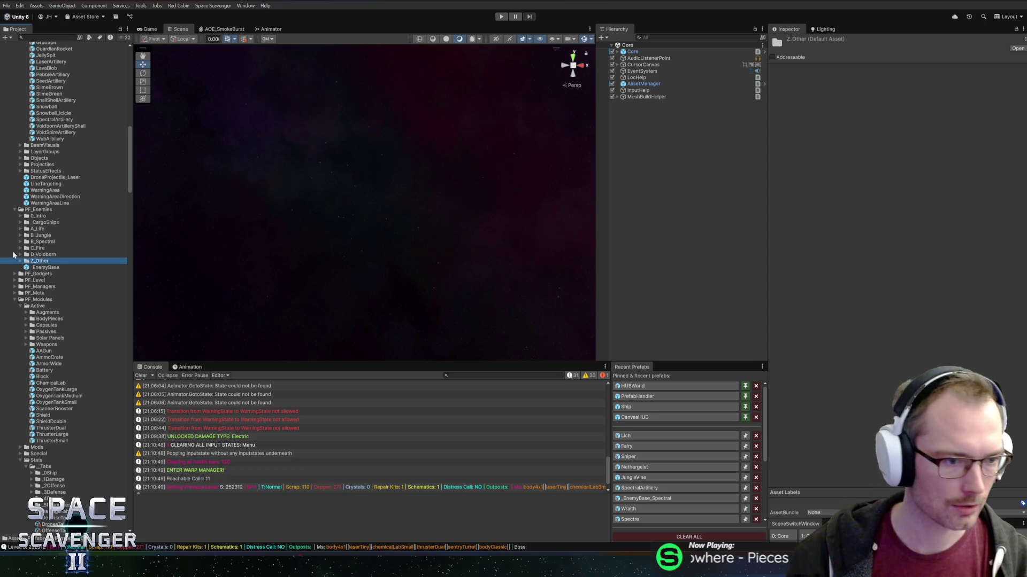
pyautogui.doubleClick(27, 301)
# Expand PF_Level, widen the Project panel, and select the LevelPieces folder
pyautogui.doubleClick(43, 280)
pyautogui.press('Left')
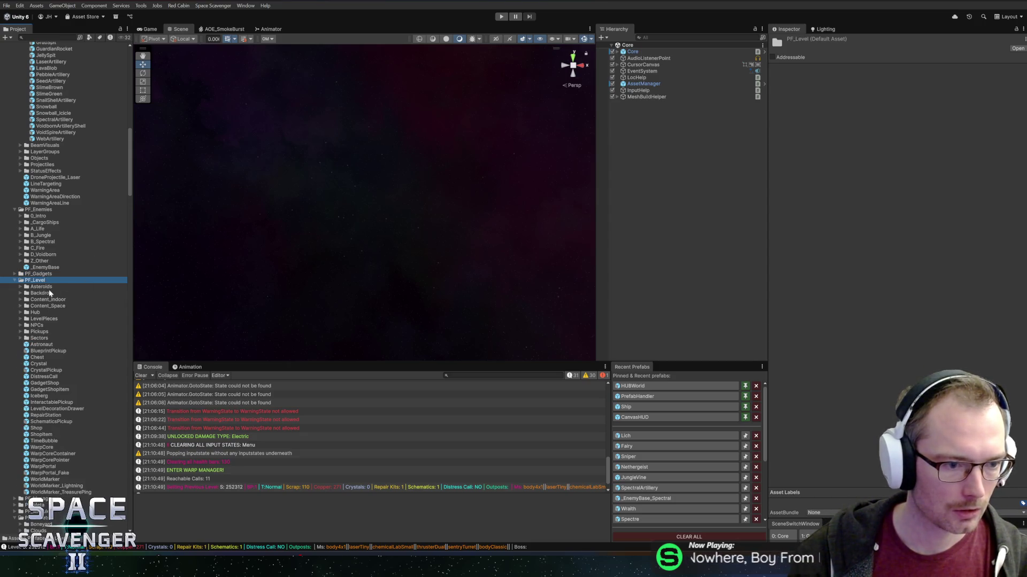
pyautogui.doubleClick(43, 279)
pyautogui.moveTo(133, 313)
pyautogui.mouseDown()
pyautogui.moveTo(154, 314)
pyautogui.moveTo(145, 319)
pyautogui.mouseUp()
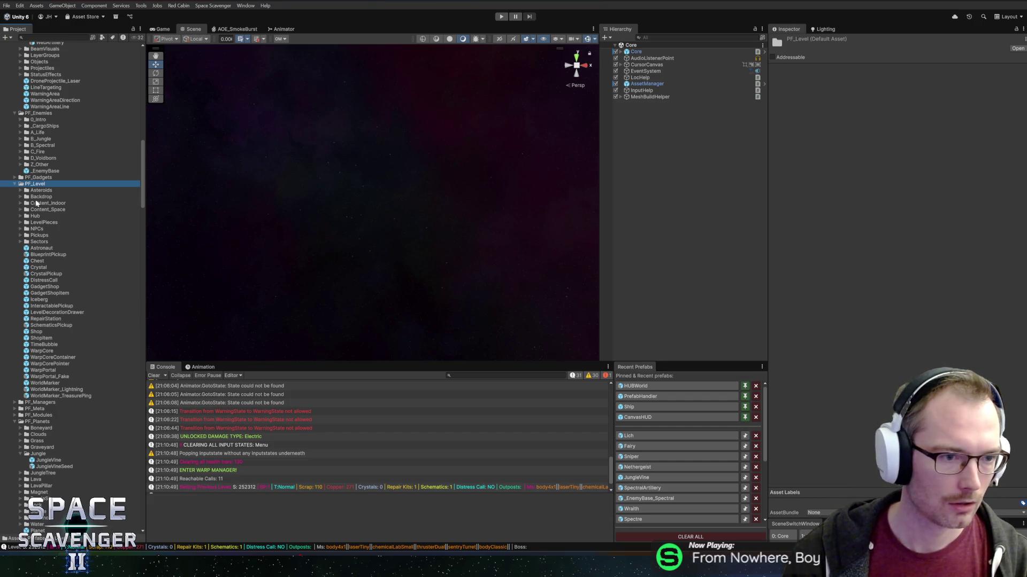
pyautogui.click(33, 225)
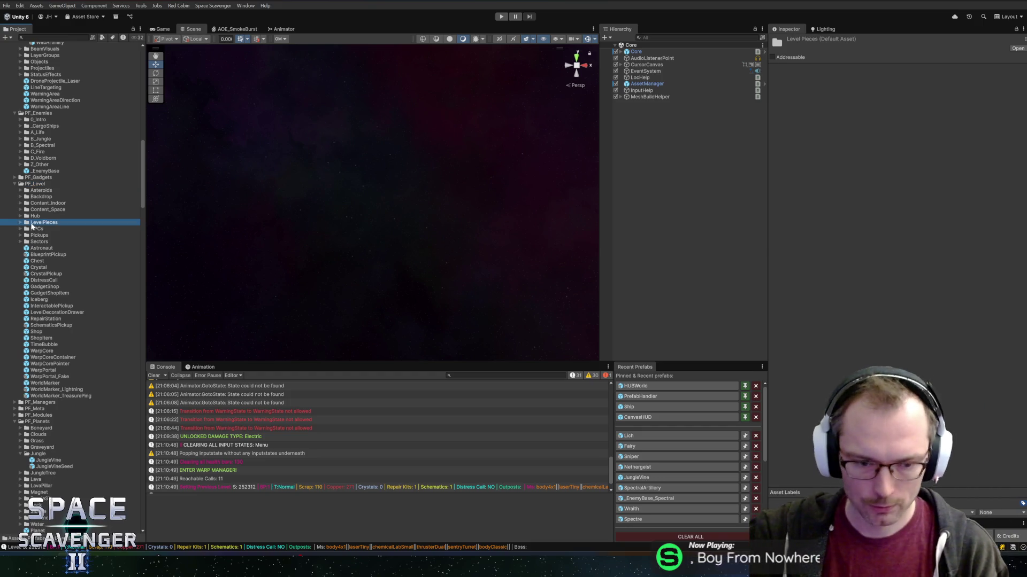
pyautogui.click(28, 216)
# Expand LevelPieces and look through the BossJungle and BossSmall folders' prefabs
pyautogui.doubleClick(39, 224)
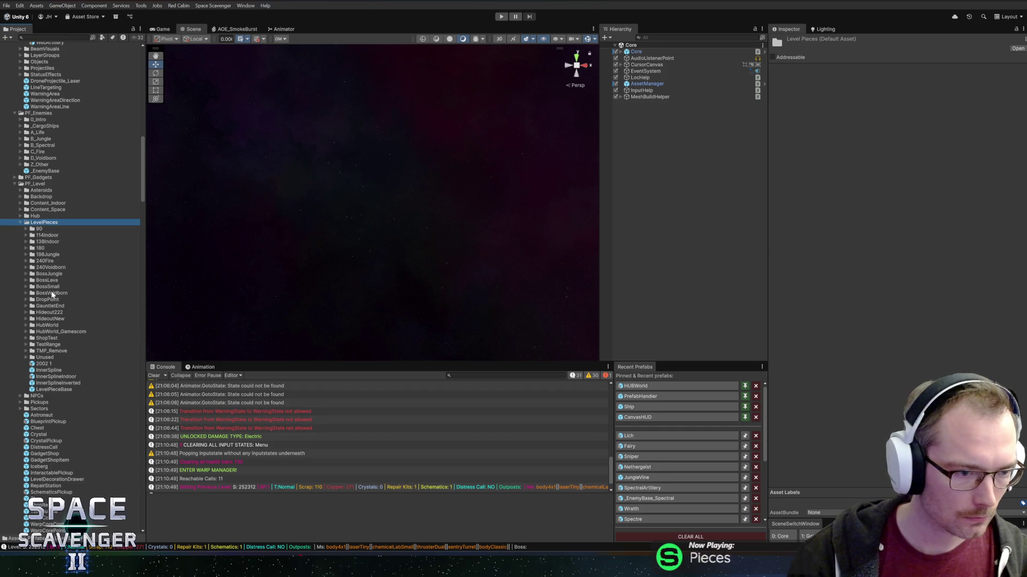
pyautogui.click(49, 294)
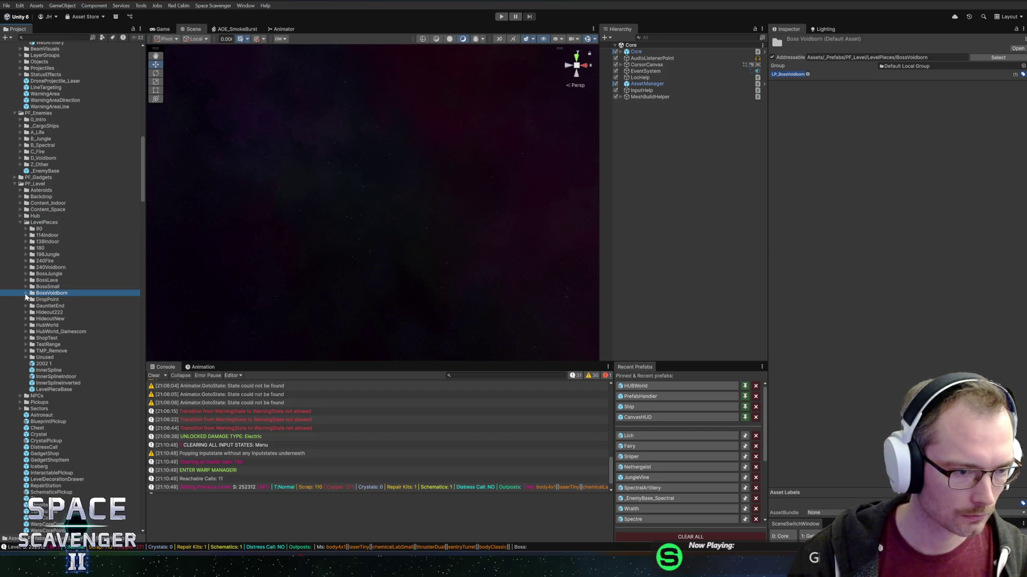
pyautogui.click(46, 287)
pyautogui.click(47, 294)
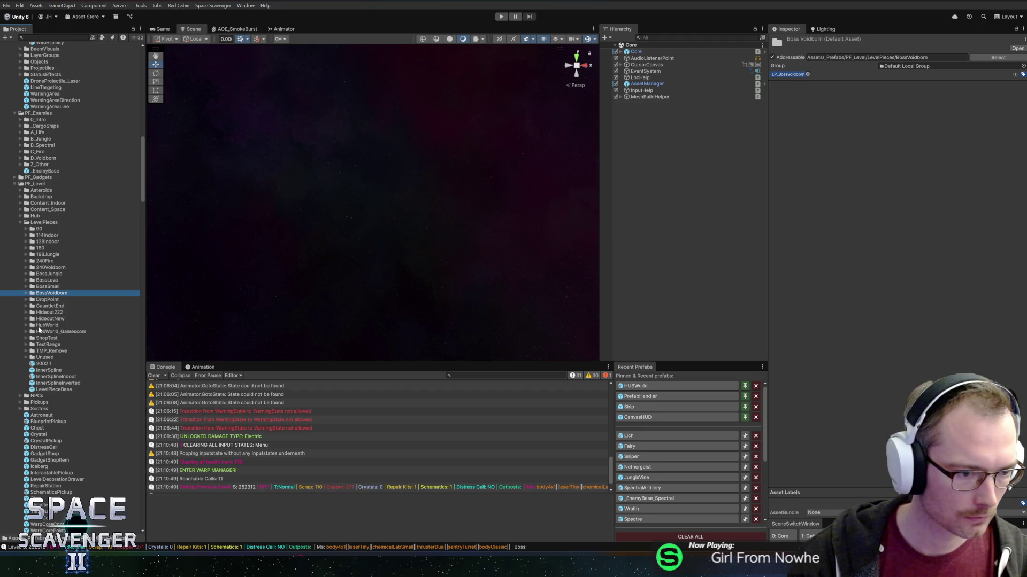
pyautogui.click(42, 262)
pyautogui.click(42, 256)
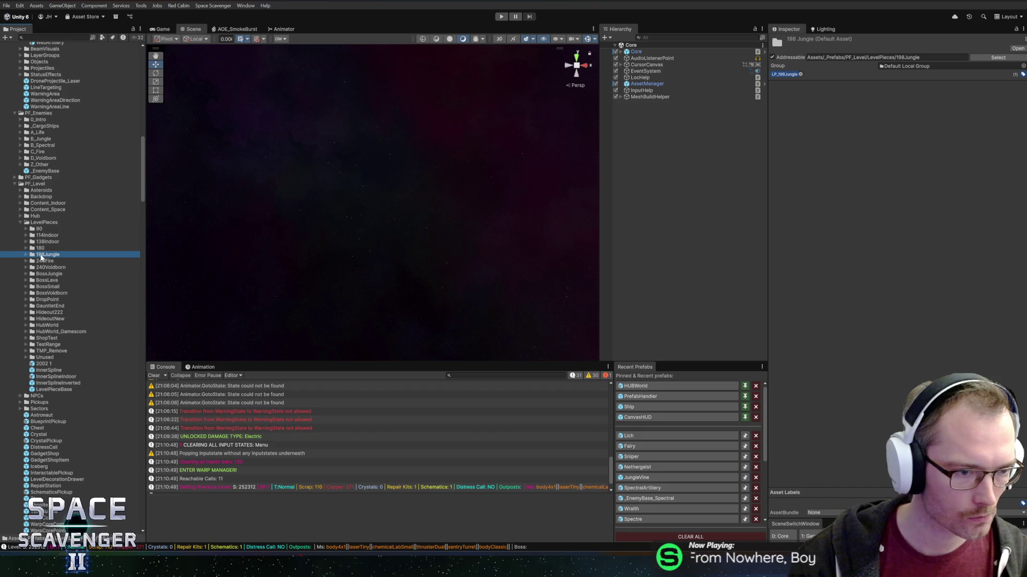
pyautogui.doubleClick(44, 274)
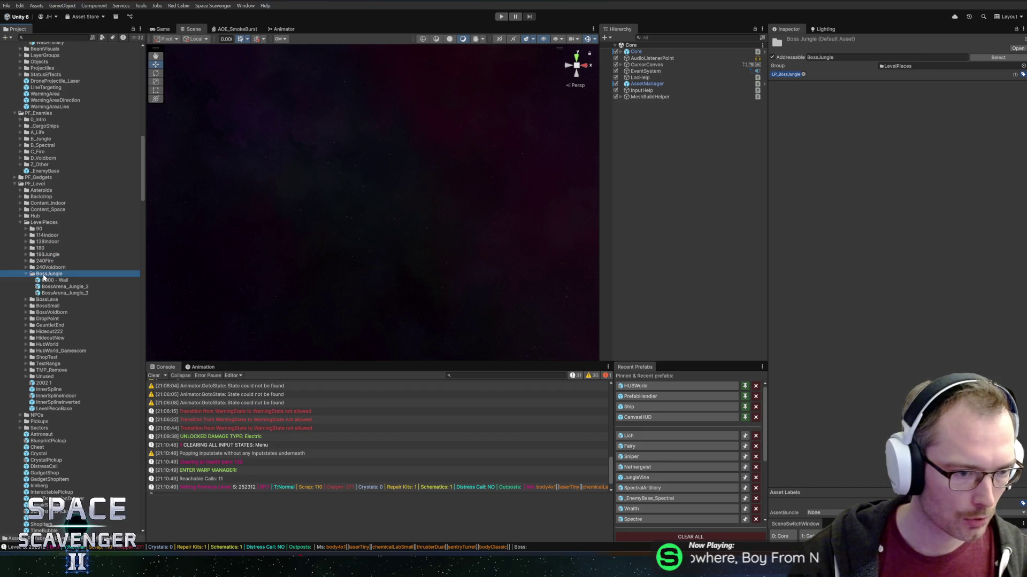
pyautogui.doubleClick(44, 275)
pyautogui.click(45, 281)
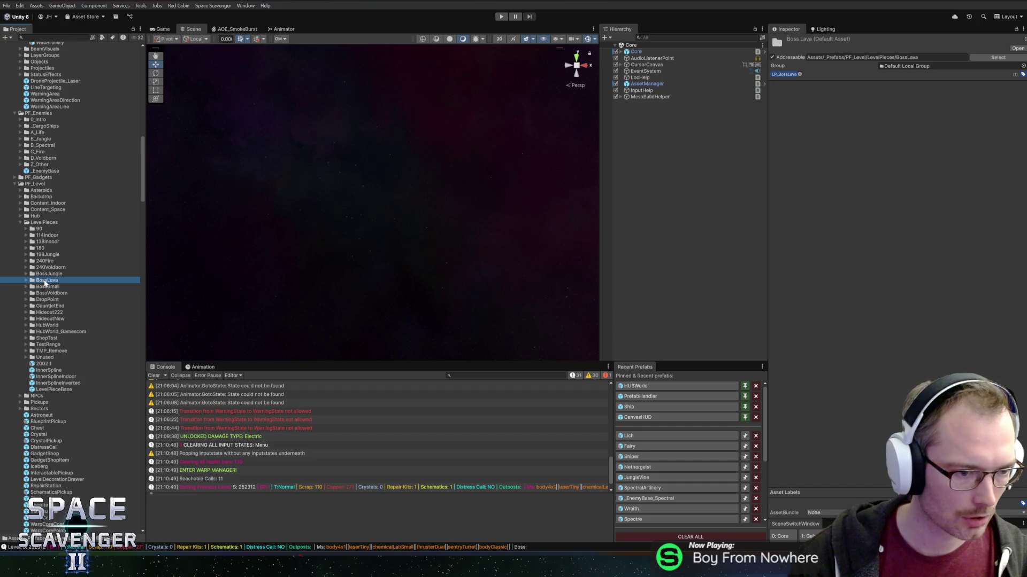
pyautogui.doubleClick(47, 286)
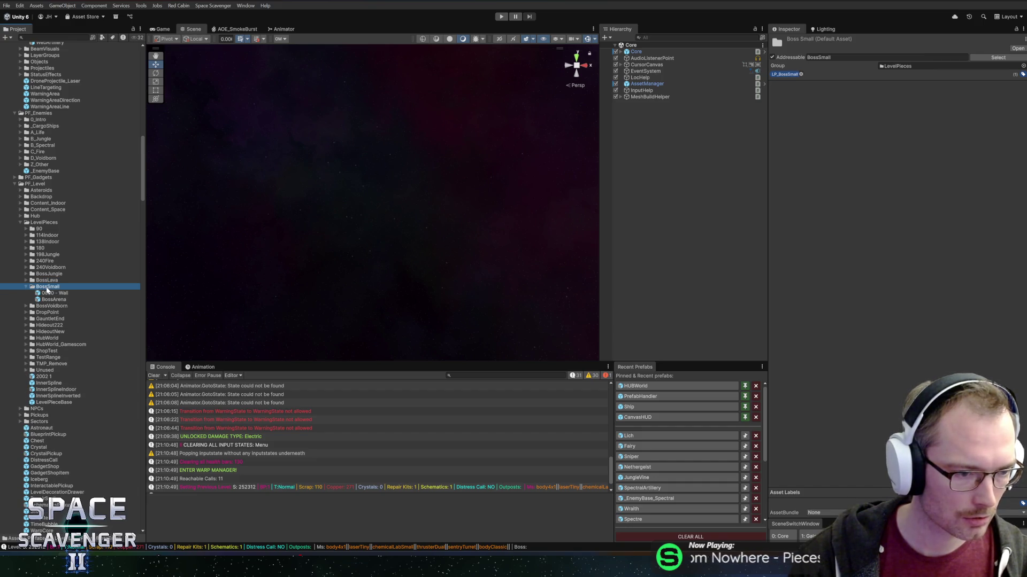
pyautogui.doubleClick(48, 287)
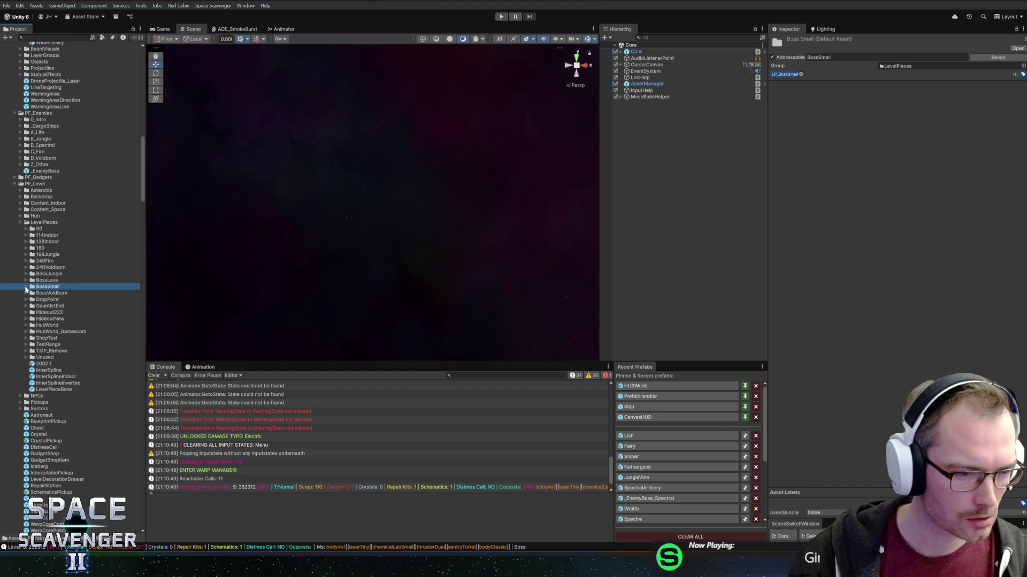
# Briefly open the BossArena_Voidborn_Hexagon prefab, then return to the main scene
pyautogui.click(50, 281)
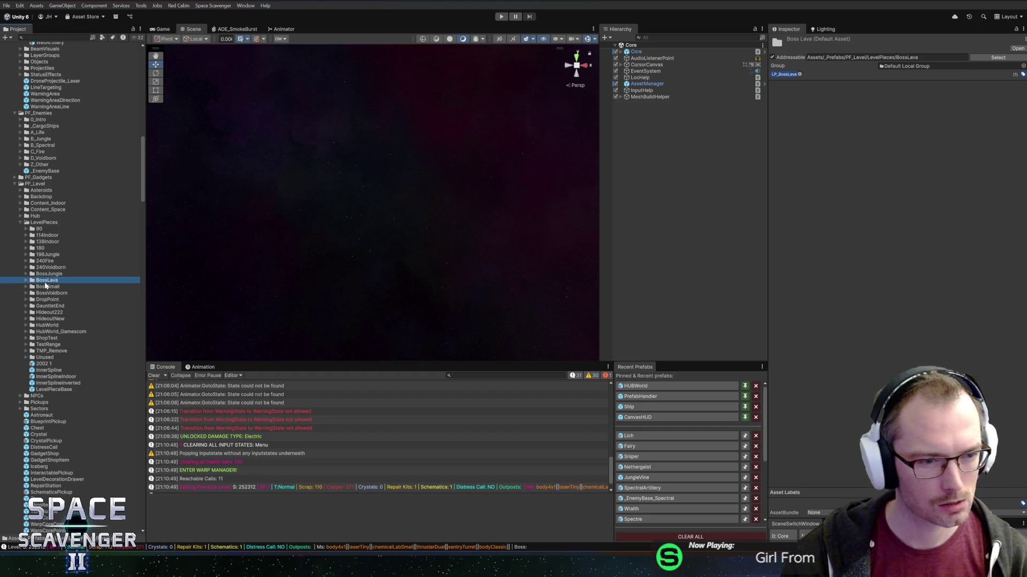
pyautogui.click(47, 293)
pyautogui.doubleClick(47, 293)
pyautogui.click(47, 306)
pyautogui.doubleClick(47, 306)
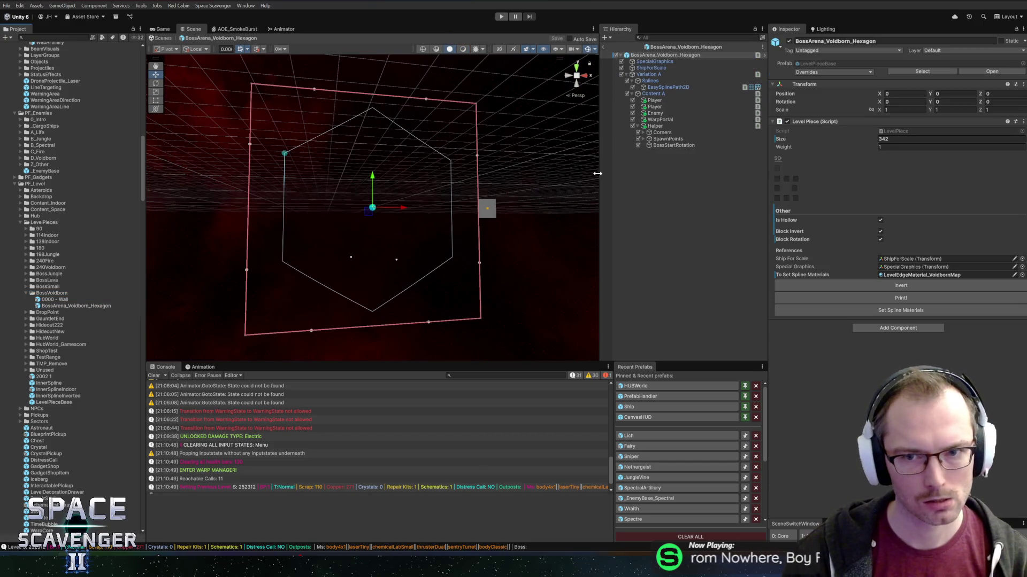
pyautogui.click(604, 47)
# Duplicate BossSmall as BossSpectral and open its copied 0000 - Wall prefab
pyautogui.click(45, 288)
pyautogui.hotkey('ctrl', 'd')
pyautogui.press('F2')
pyautogui.write('BossS')
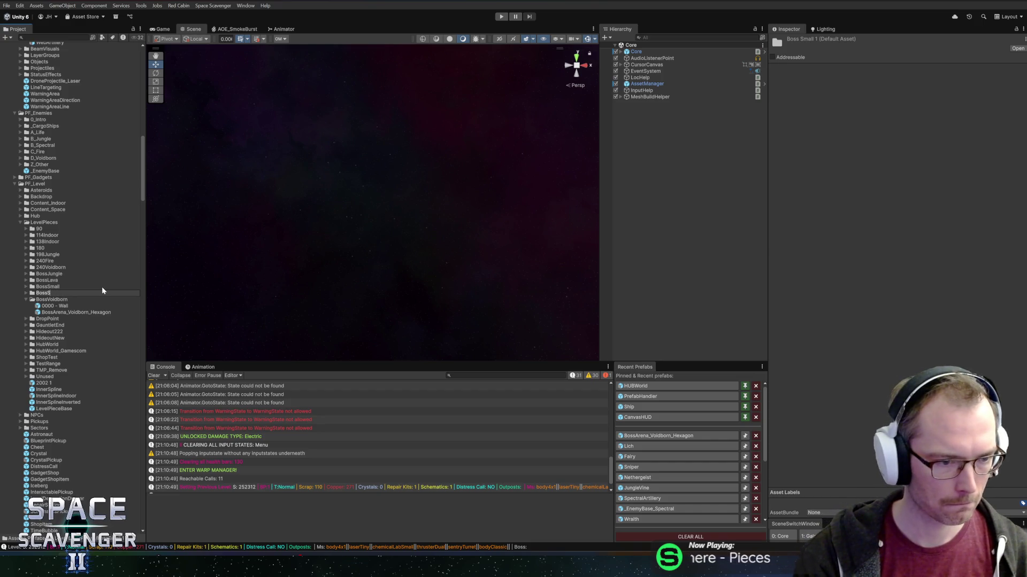
pyautogui.write('pectral')
pyautogui.press('Return')
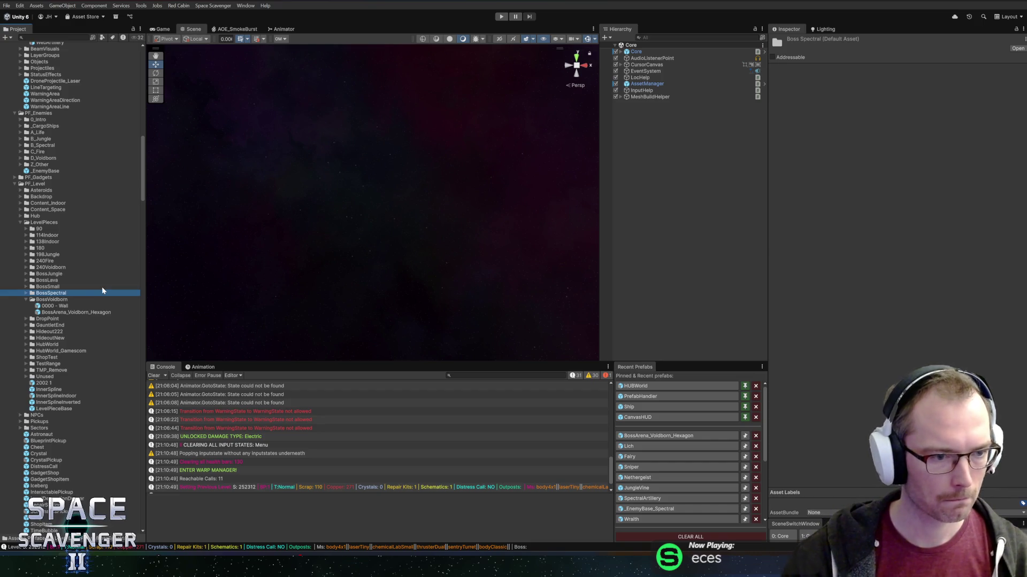
pyautogui.click(25, 293)
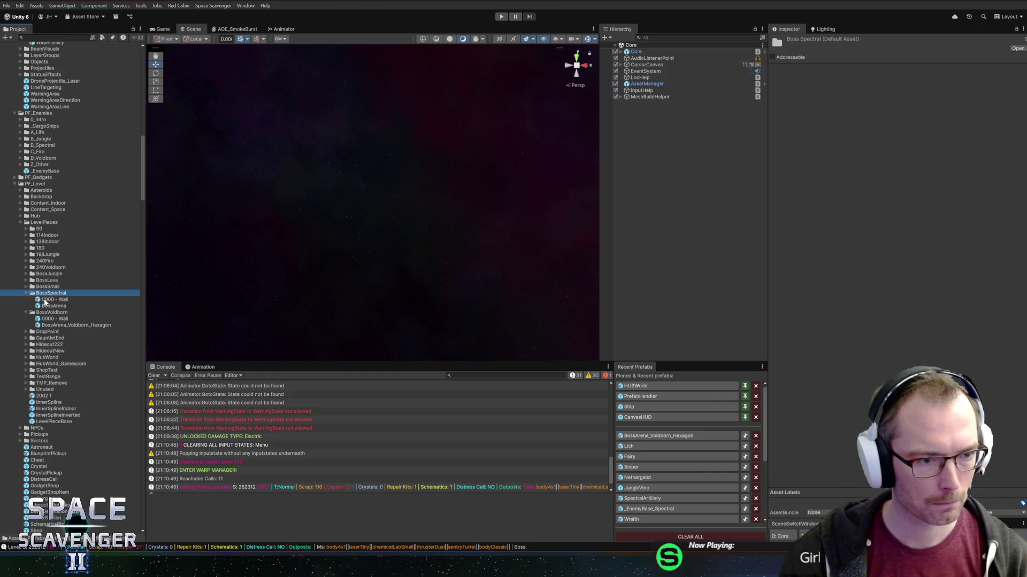
pyautogui.doubleClick(48, 300)
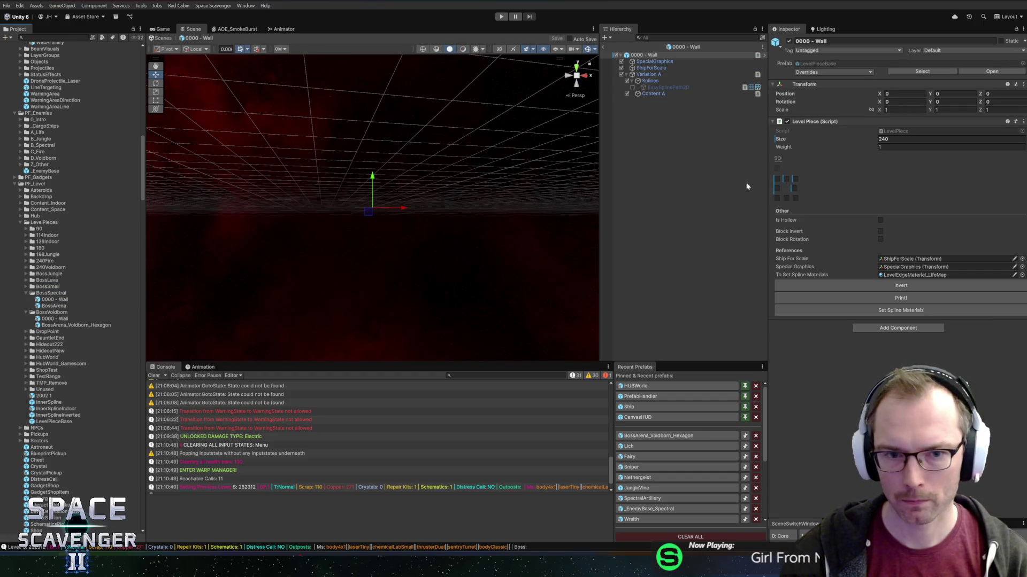
# Check the wall's Size of 240 and compare the BossSmall wall and arena prefabs
pyautogui.click(846, 141)
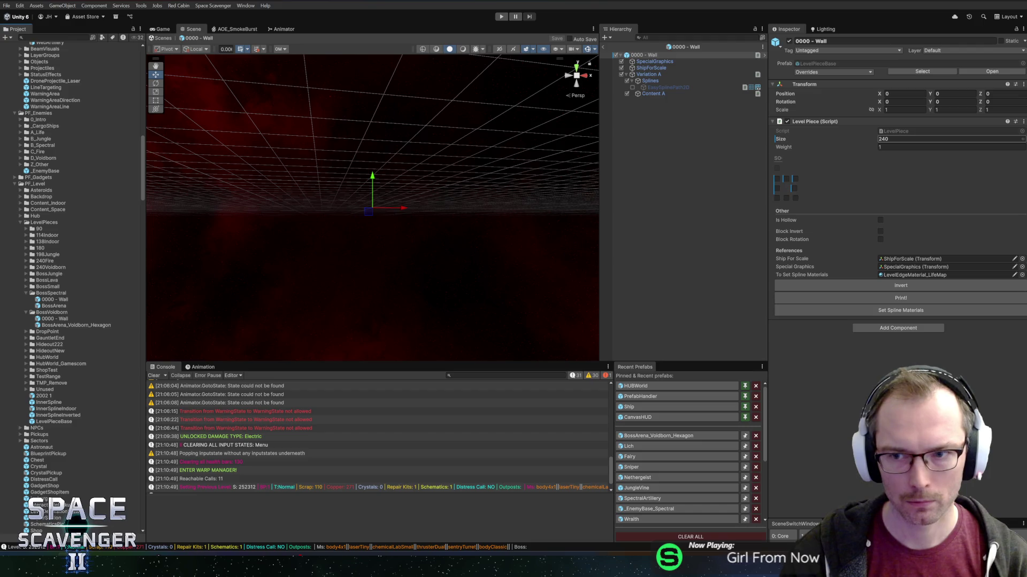
pyautogui.click(882, 139)
pyautogui.click(892, 140)
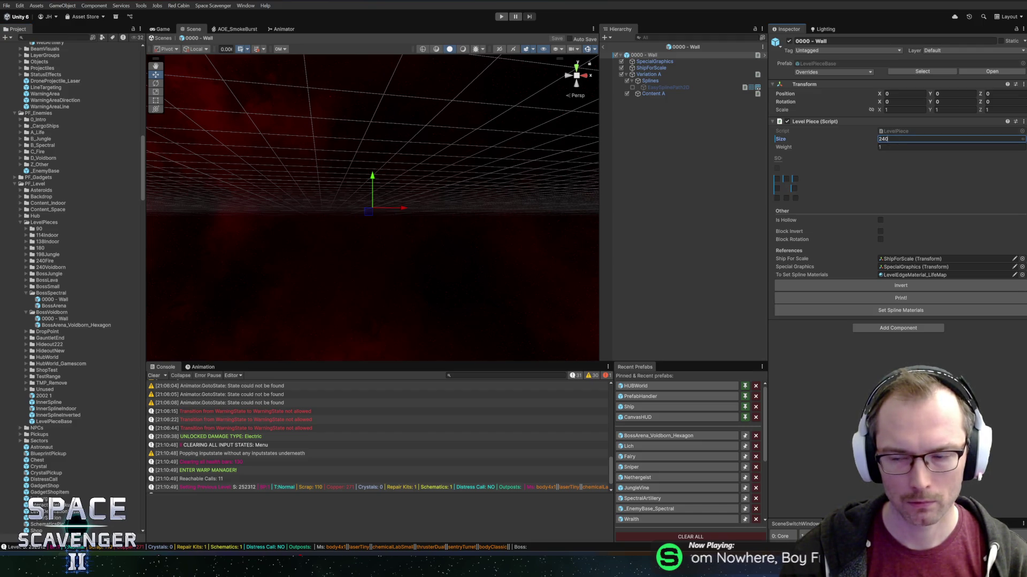
pyautogui.click(822, 143)
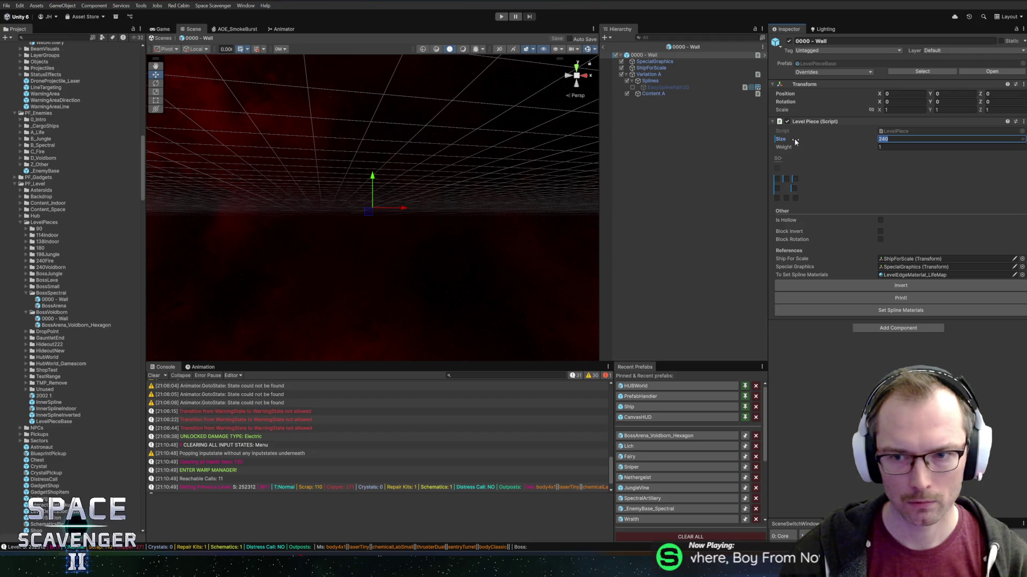
pyautogui.click(37, 295)
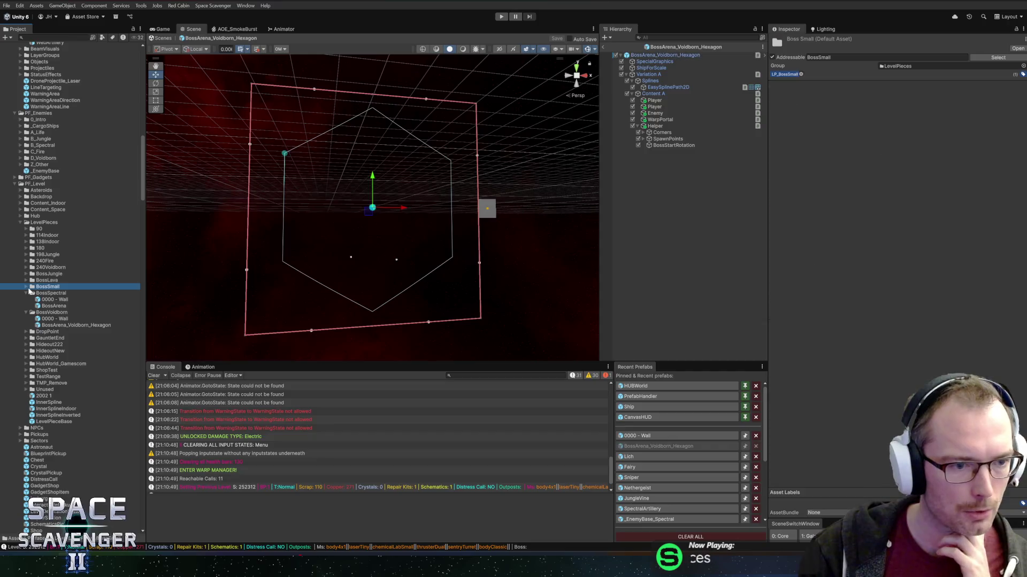
pyautogui.doubleClick(37, 295)
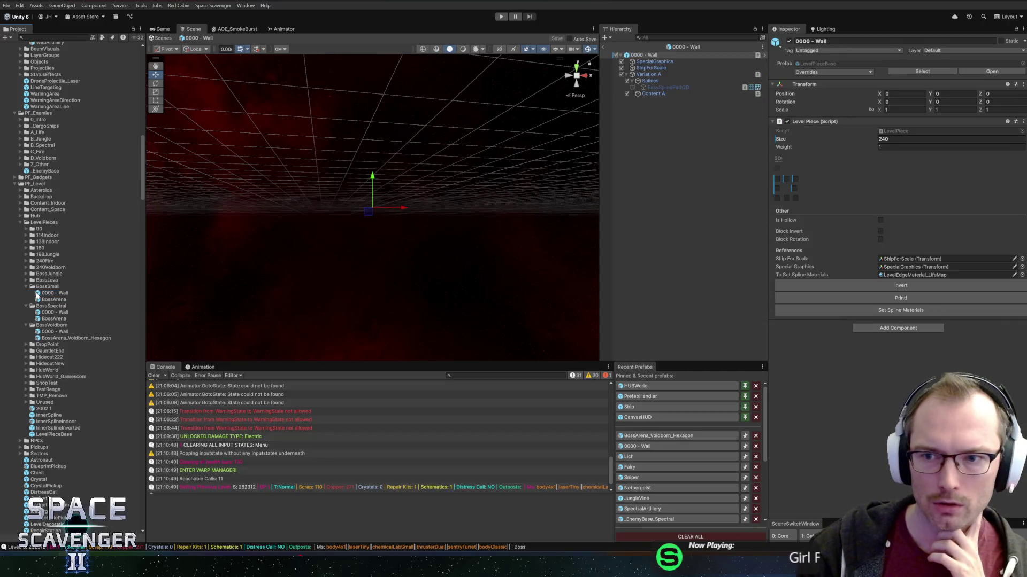
pyautogui.doubleClick(51, 300)
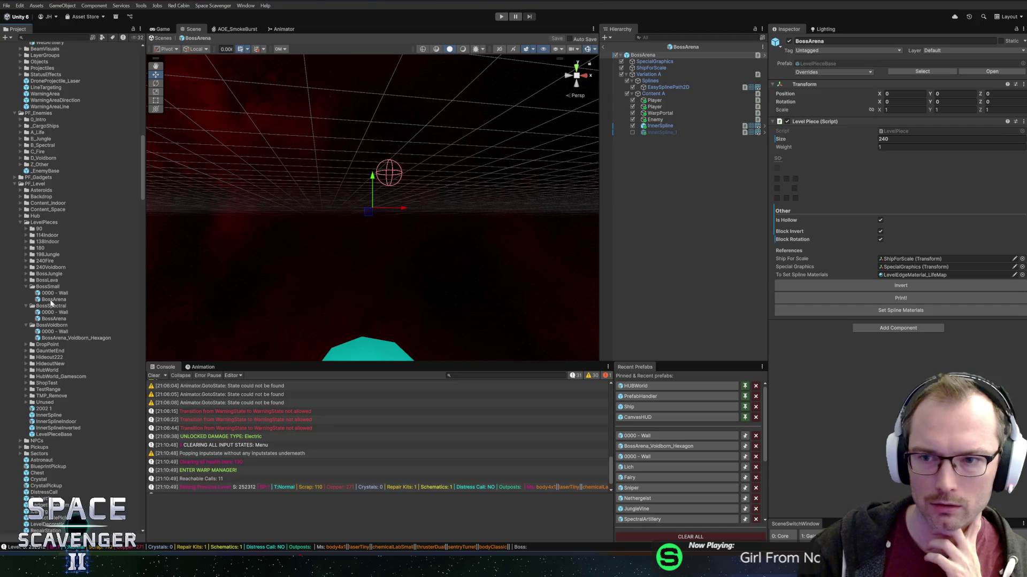
pyautogui.doubleClick(52, 301)
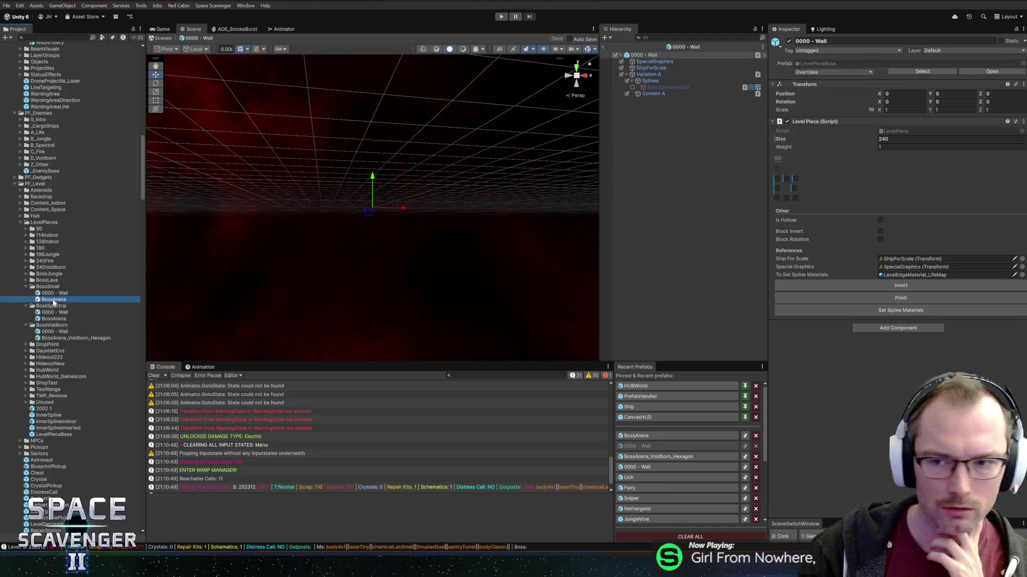
pyautogui.doubleClick(54, 301)
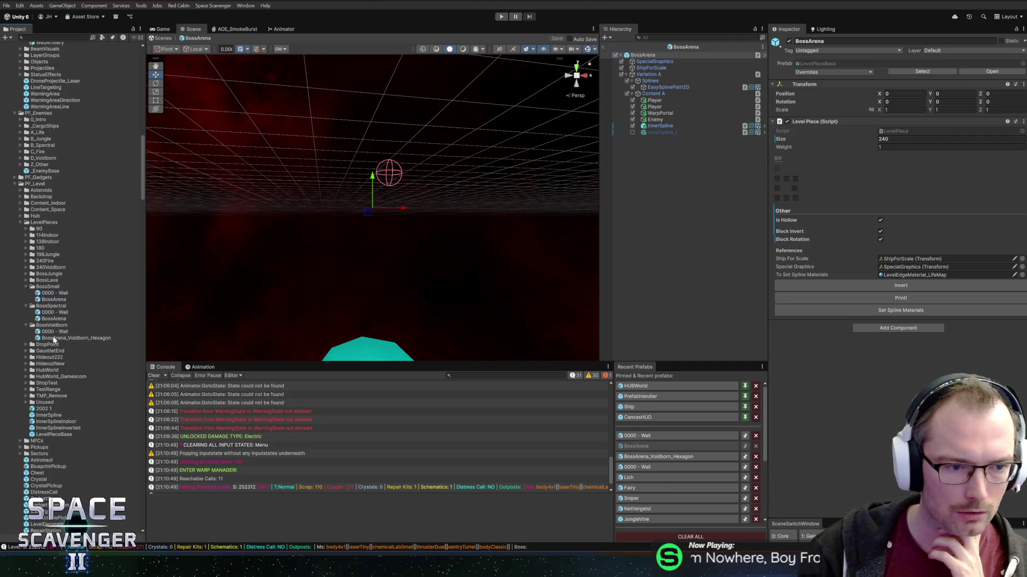
# Open the BossSpectral arena prefab and change its level piece Size to 480
pyautogui.doubleClick(50, 319)
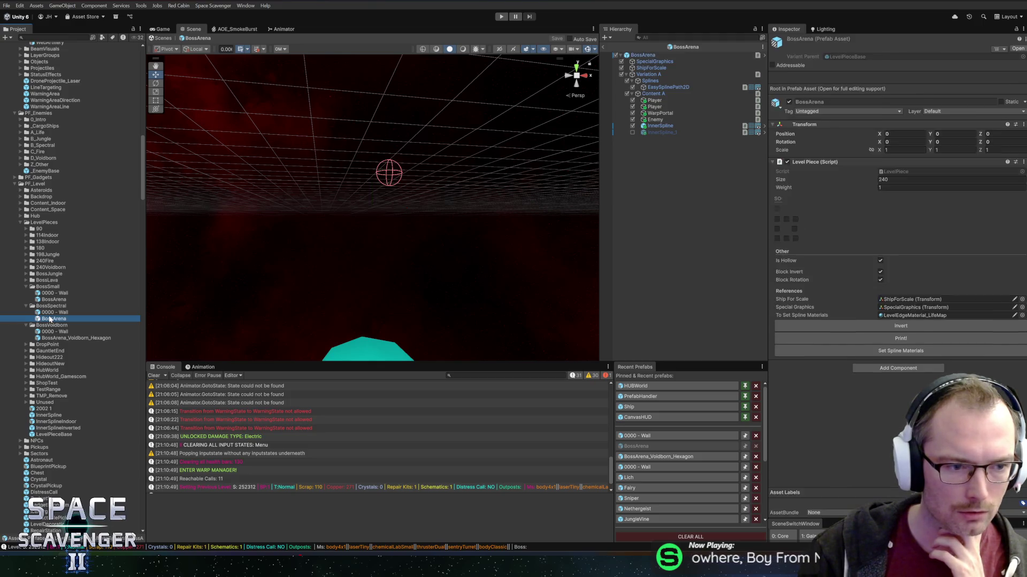
pyautogui.doubleClick(50, 314)
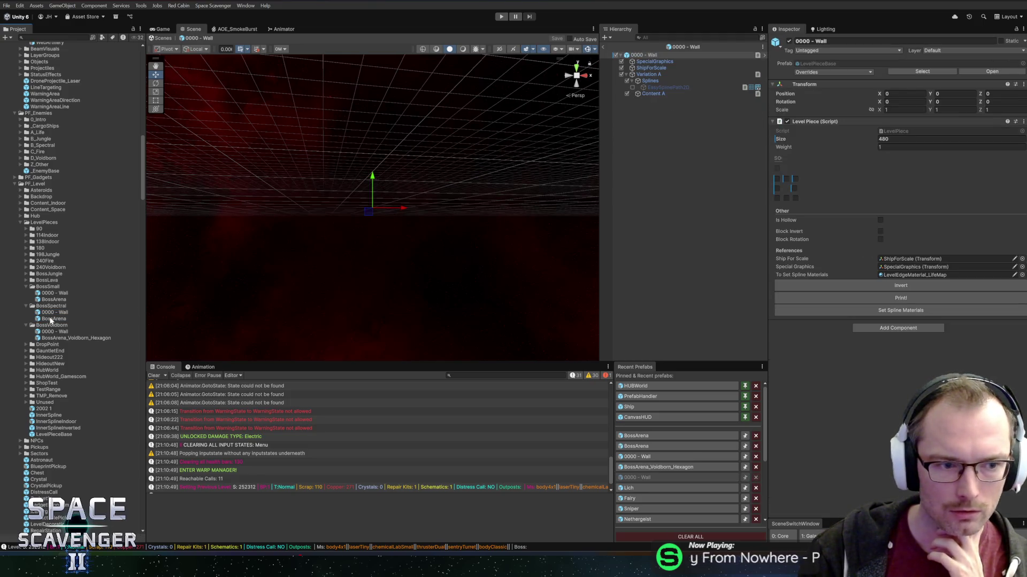
pyautogui.doubleClick(51, 320)
pyautogui.write('480')
pyautogui.press('Return')
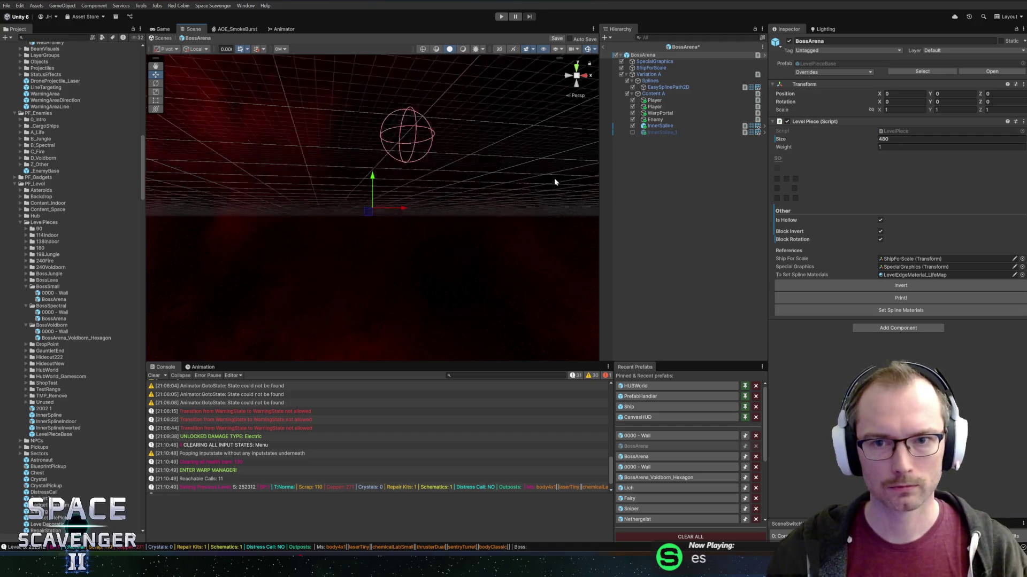
# Select the outer spline EasySplinePath2D and switch the Scene view to orthographic
pyautogui.click(668, 81)
pyautogui.click(670, 93)
pyautogui.click(668, 87)
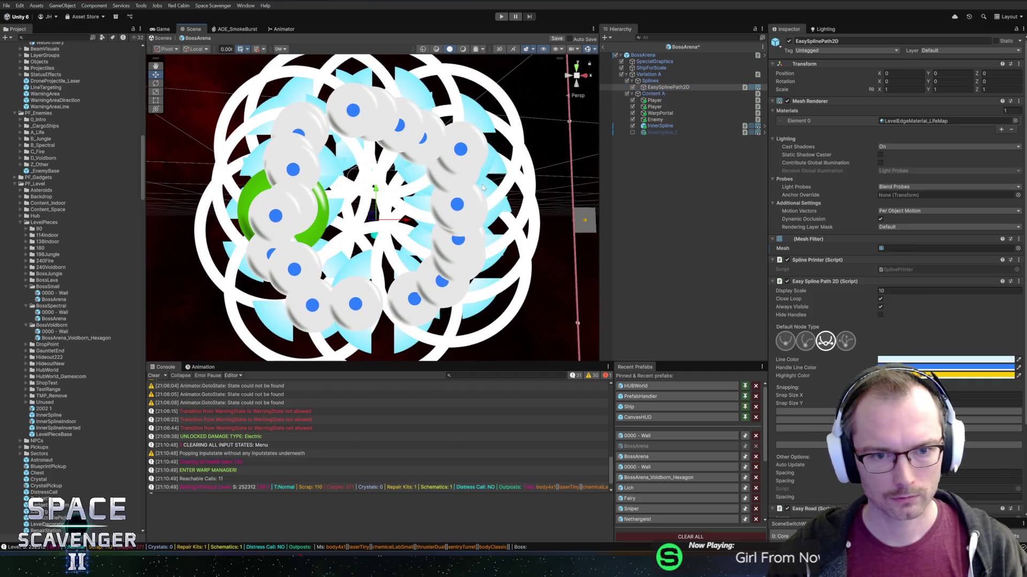
pyautogui.click(570, 80)
pyautogui.click(576, 82)
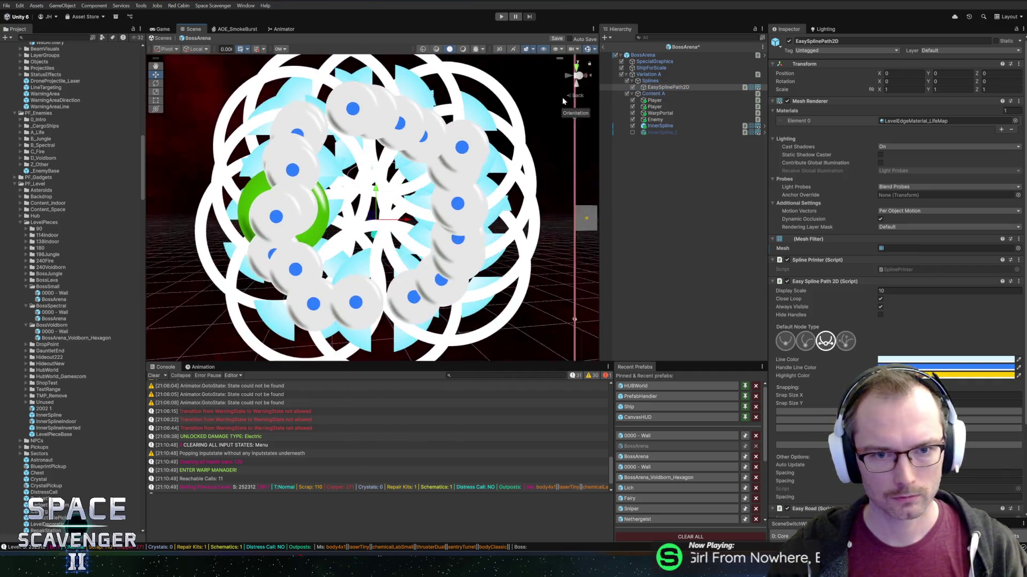
pyautogui.click(576, 77)
pyautogui.click(577, 77)
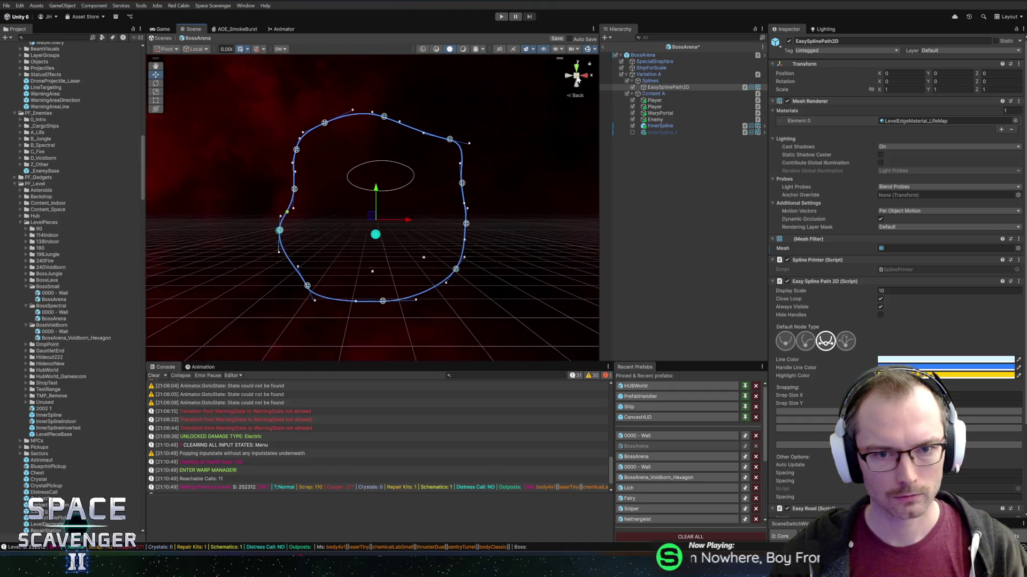
pyautogui.scroll(-5, 460, 142)
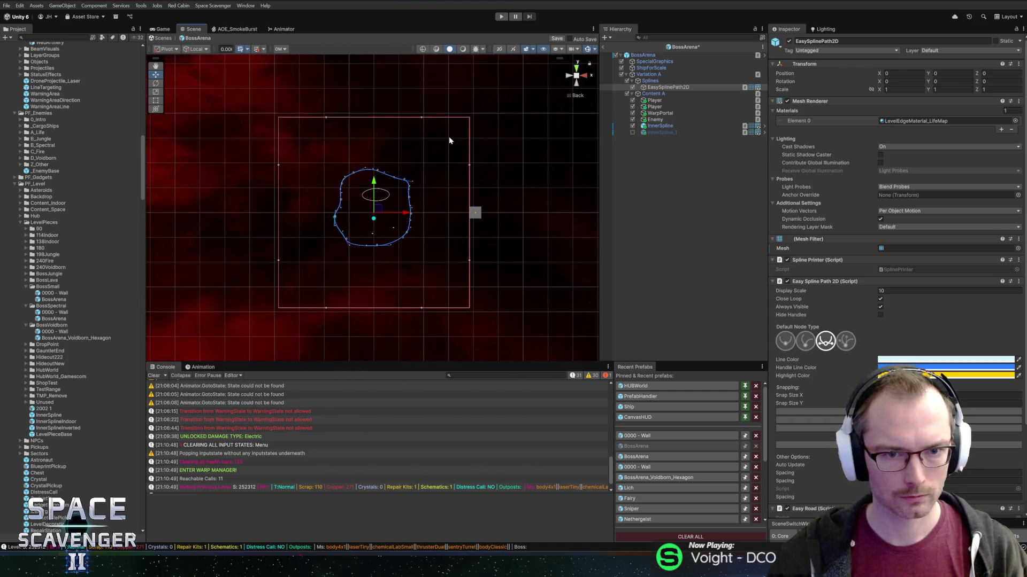
pyautogui.scroll(2, 396, 167)
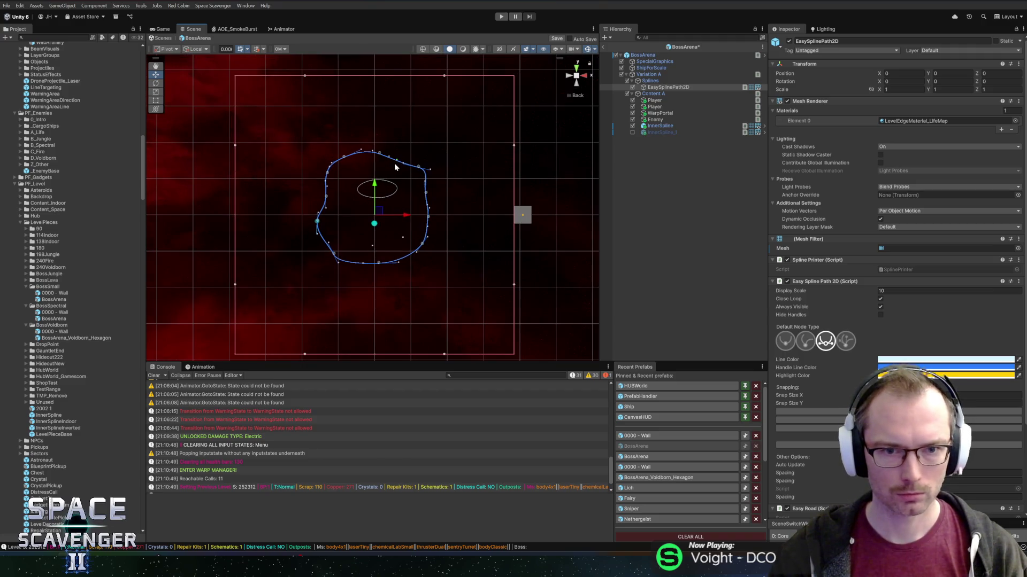
pyautogui.scroll(1, 386, 159)
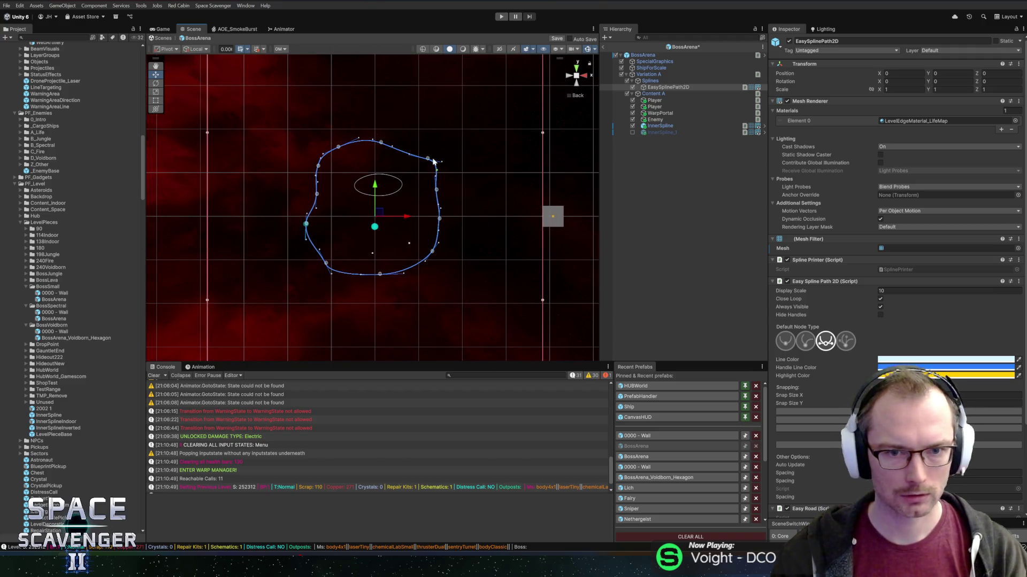
pyautogui.scroll(3, 436, 159)
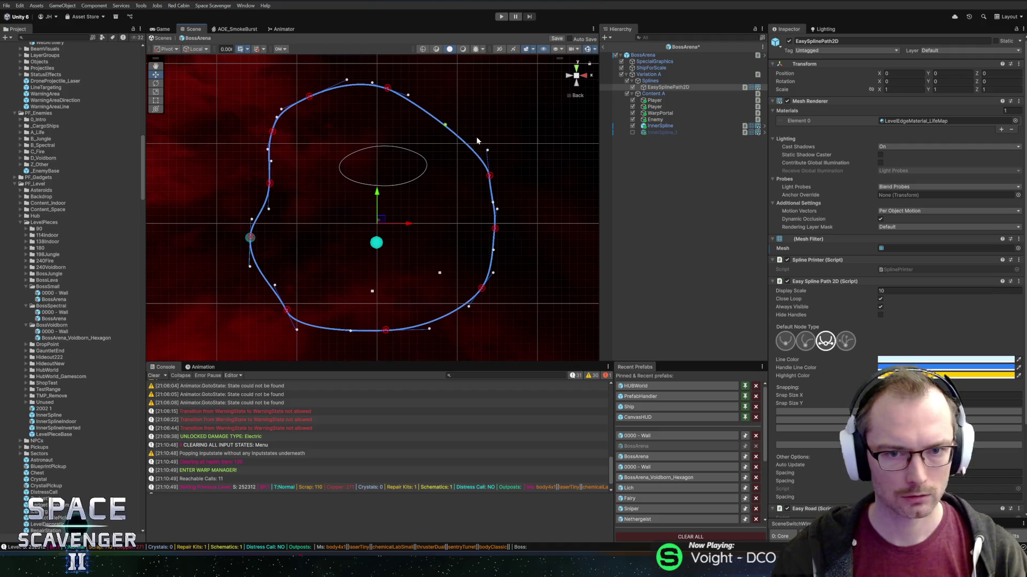
# Delete the right, bottom, lower-left and left spline nodes, and remove both inner splines
pyautogui.keyDown('ctrl'); pyautogui.click(489, 176); pyautogui.keyUp('ctrl')
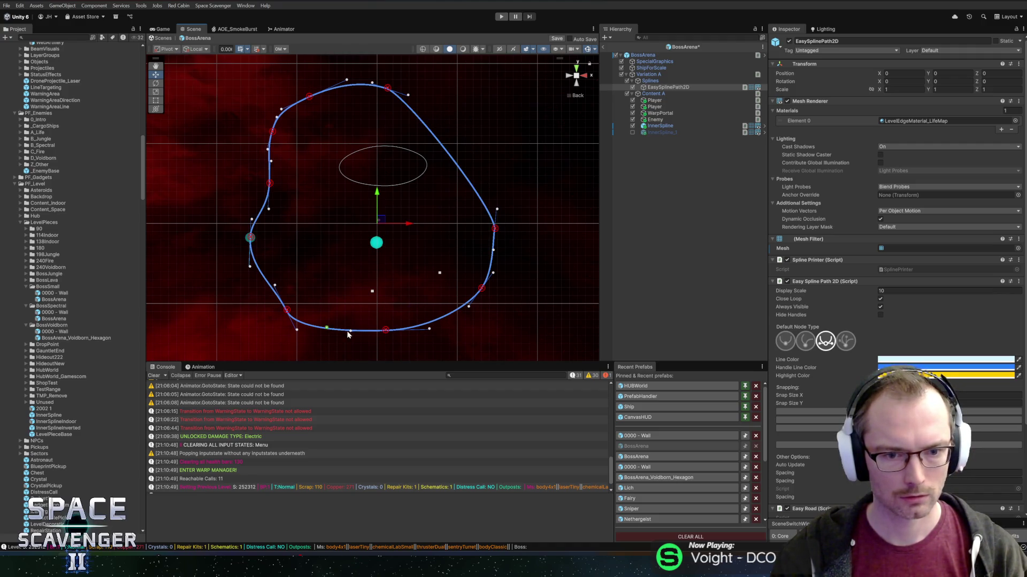
pyautogui.keyDown('ctrl'); pyautogui.click(386, 331); pyautogui.keyUp('ctrl')
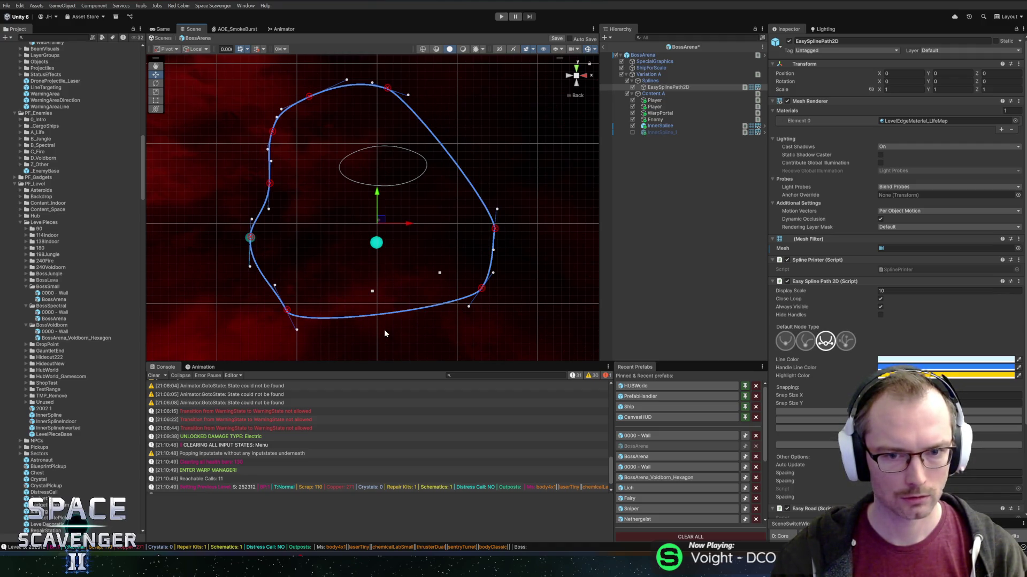
pyautogui.keyDown('ctrl'); pyautogui.click(287, 310); pyautogui.keyUp('ctrl')
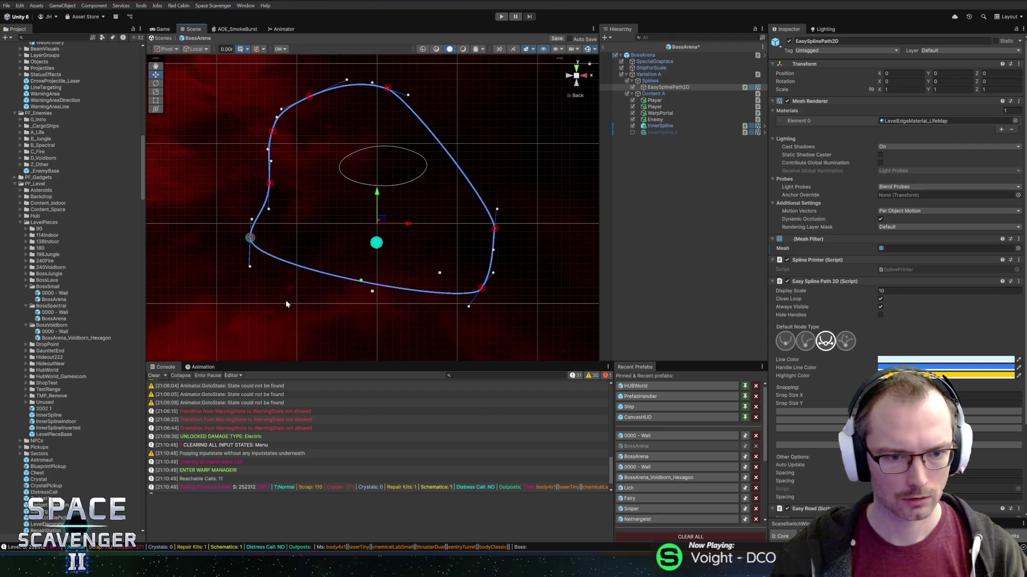
pyautogui.keyDown('ctrl'); pyautogui.click(251, 238); pyautogui.keyUp('ctrl')
pyautogui.scroll(-3, 327, 179)
pyautogui.click(647, 131)
pyautogui.press('Delete')
# Drag the outer spline's nodes left and drop a lower node to reshape its bottom
pyautogui.click(661, 88)
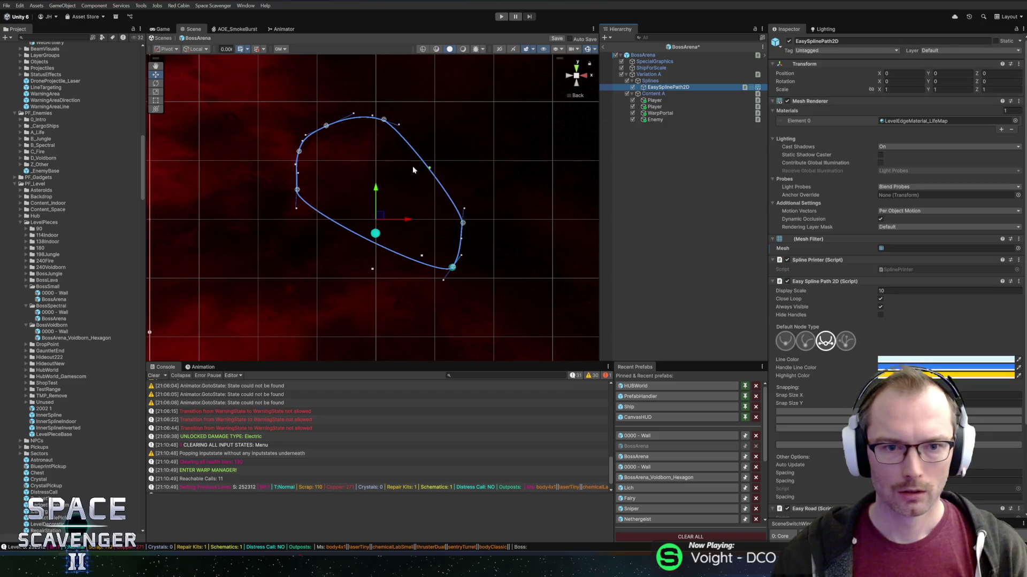
pyautogui.moveTo(389, 124); pyautogui.dragTo(411, 175)
pyautogui.scroll(-2, 438, 246)
pyautogui.moveTo(399, 237); pyautogui.dragTo(346, 168)
pyautogui.moveTo(377, 259); pyautogui.dragTo(294, 242)
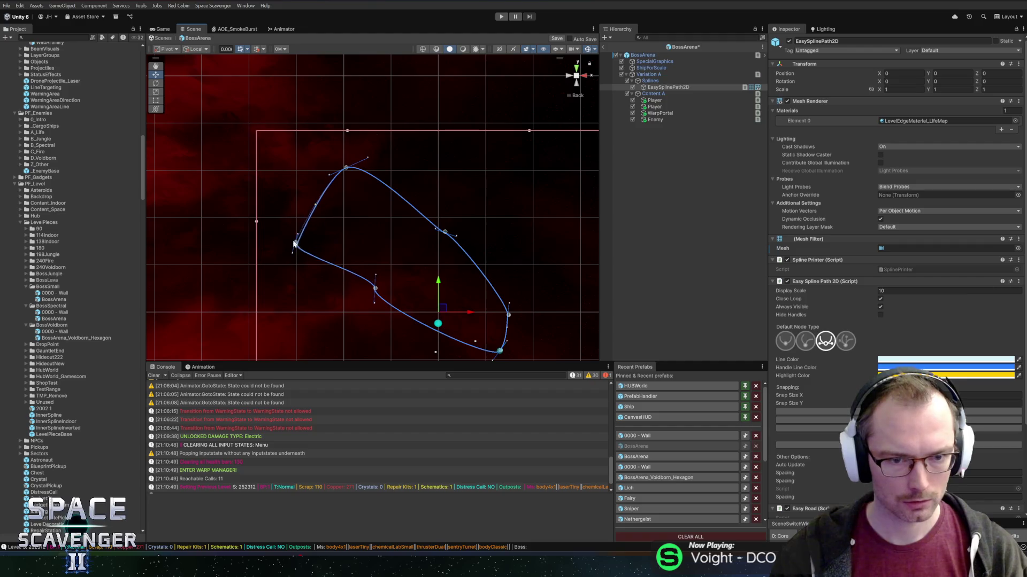
pyautogui.keyDown('ctrl'); pyautogui.click(374, 294); pyautogui.keyUp('ctrl')
pyautogui.moveTo(501, 352); pyautogui.dragTo(304, 321)
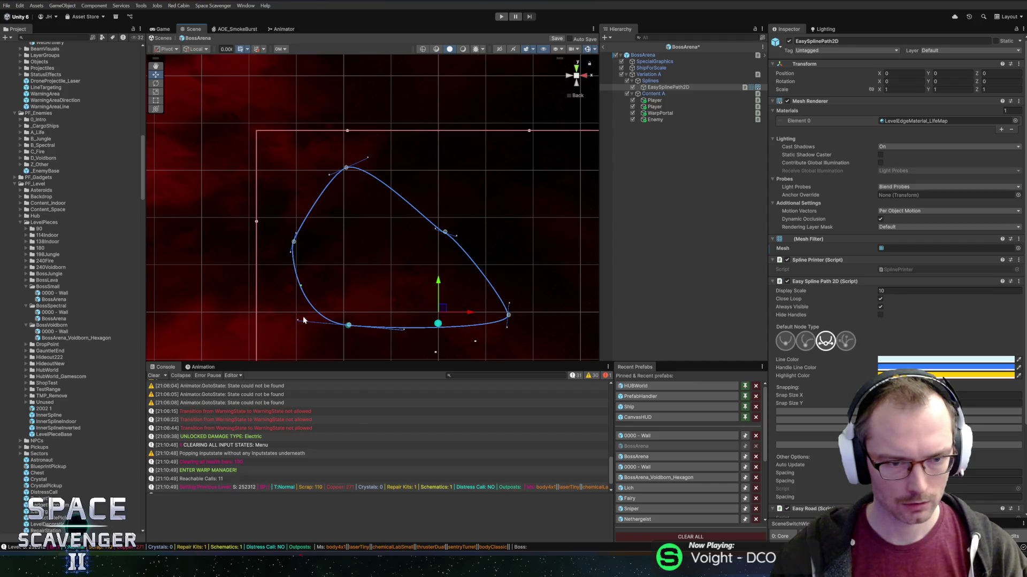
# Make the left node smooth and round the spline's upper right with the top tangent
pyautogui.click(785, 341)
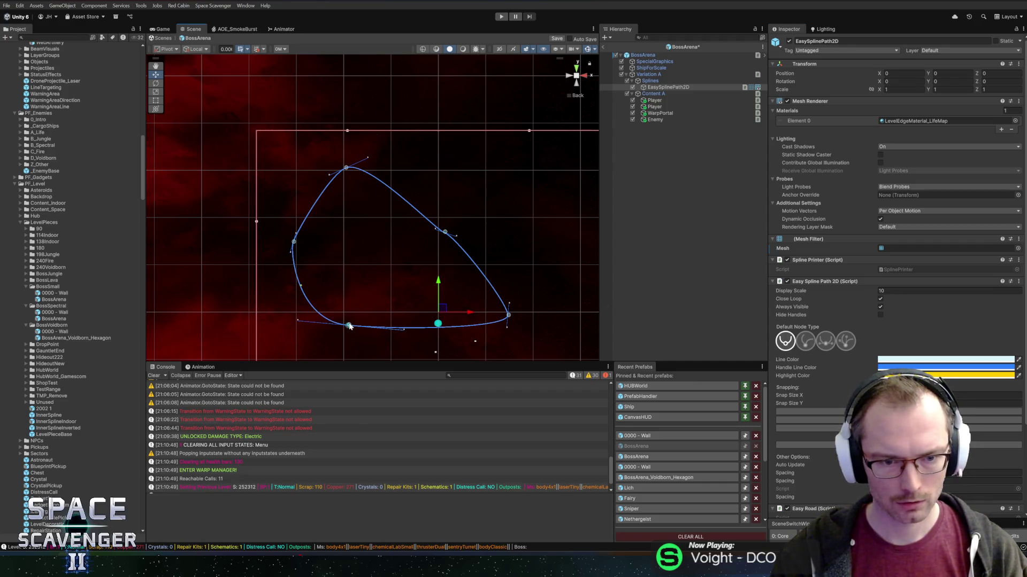
pyautogui.click(293, 242)
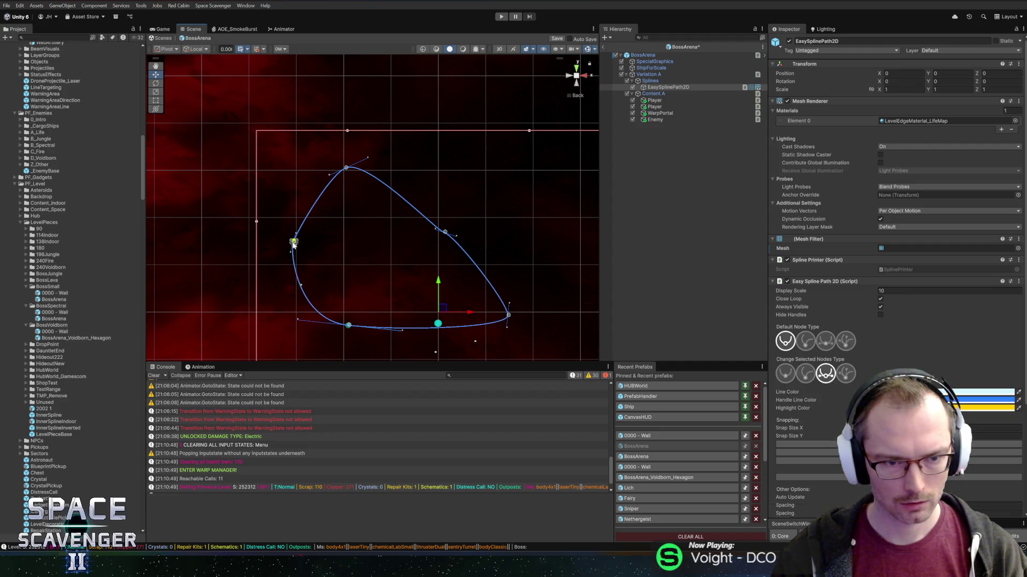
pyautogui.click(786, 374)
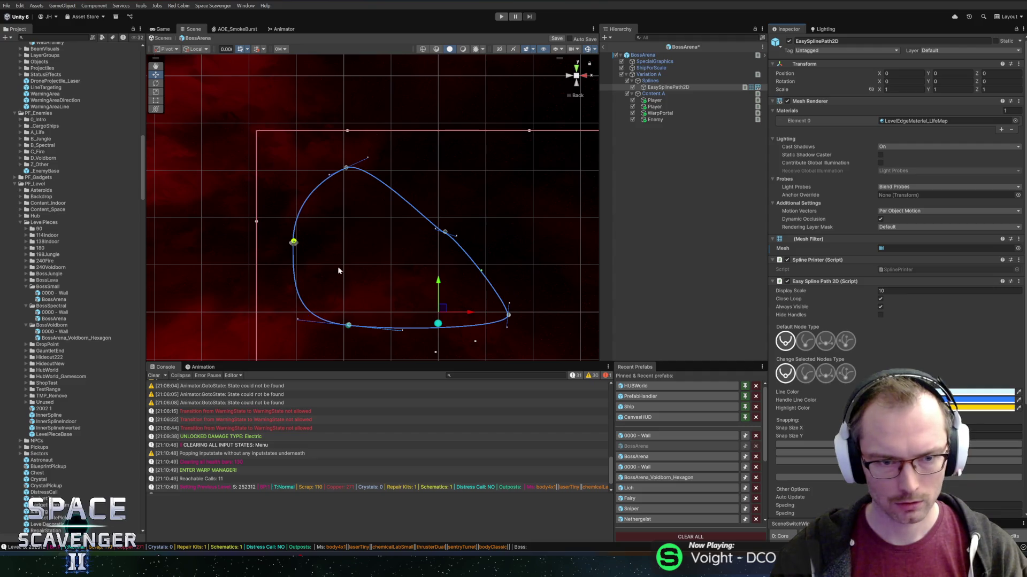
pyautogui.click(350, 171)
pyautogui.moveTo(368, 161)
pyautogui.mouseDown()
pyautogui.moveTo(388, 171)
pyautogui.moveTo(423, 162)
pyautogui.mouseUp()
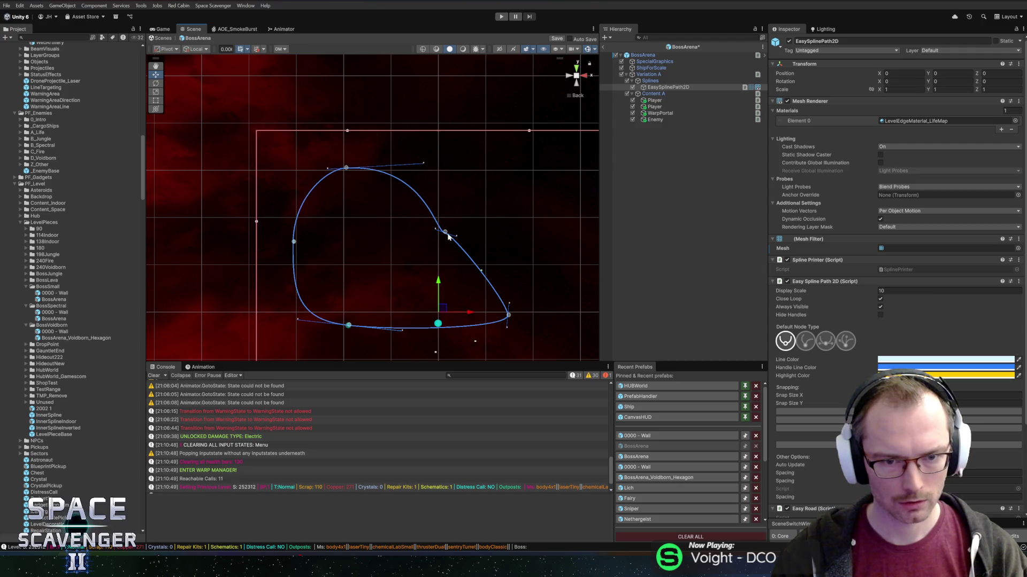
pyautogui.moveTo(446, 234)
pyautogui.mouseDown()
pyautogui.moveTo(454, 193)
pyautogui.moveTo(483, 222)
pyautogui.mouseUp()
# Refine the right-side nodes and tangents, then duplicate the spline as EasySplinePath2D_1
pyautogui.click(784, 343)
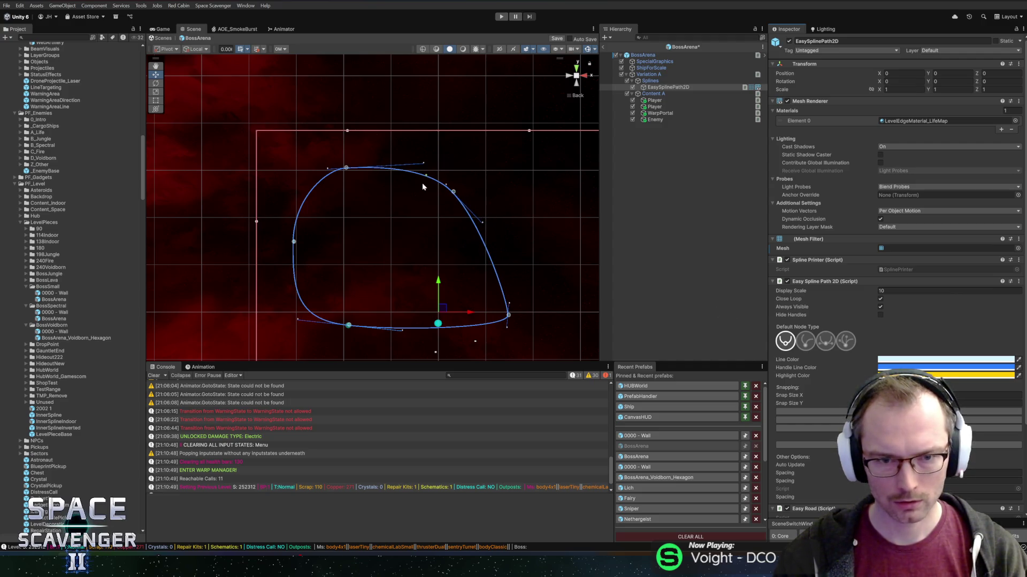
pyautogui.moveTo(446, 185); pyautogui.dragTo(431, 166)
pyautogui.moveTo(508, 316); pyautogui.dragTo(498, 269)
pyautogui.moveTo(500, 228); pyautogui.dragTo(497, 205)
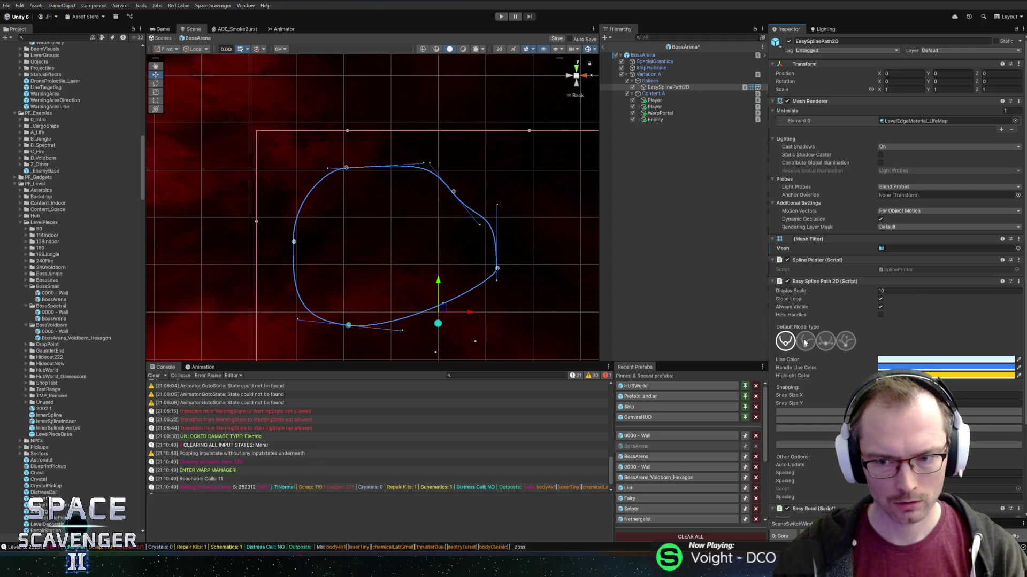
pyautogui.moveTo(497, 280)
pyautogui.mouseDown()
pyautogui.moveTo(491, 321)
pyautogui.moveTo(371, 234)
pyautogui.mouseUp()
pyautogui.hotkey('ctrl', 'd')
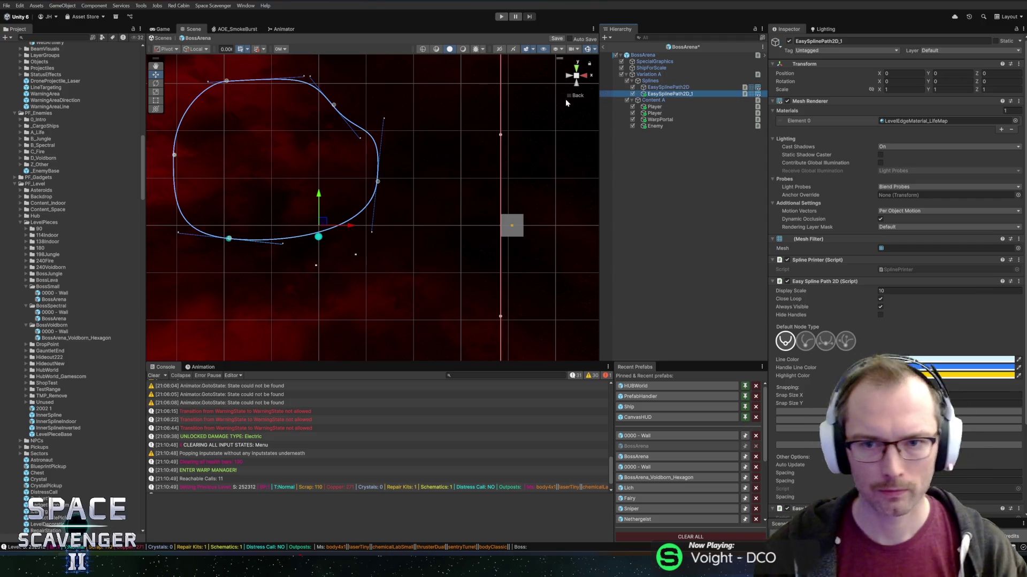
# Drag EasySplinePath2D_1's nodes and tangents to form a smaller rounded loop
pyautogui.scroll(-3, 420, 197)
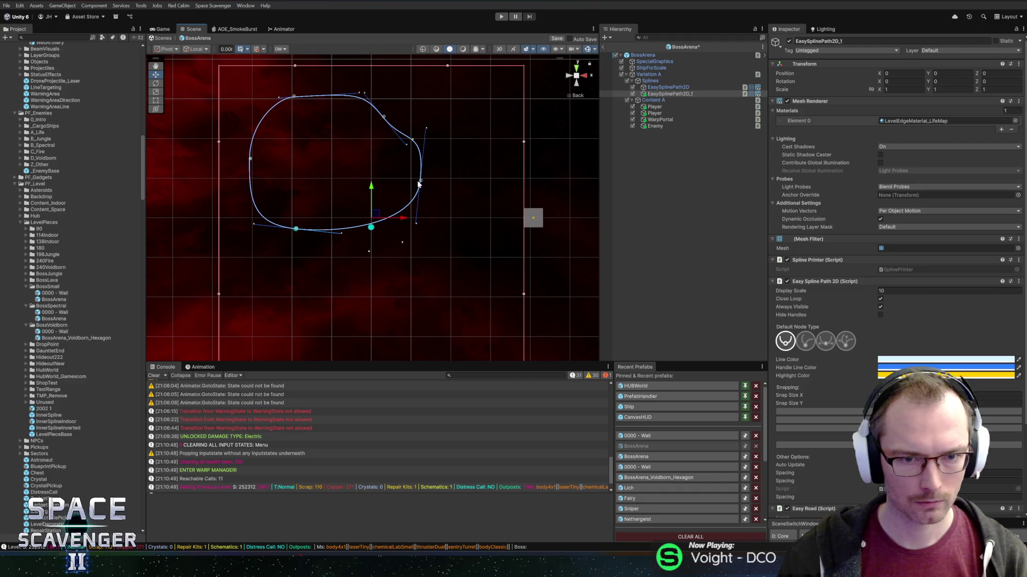
pyautogui.moveTo(421, 181)
pyautogui.mouseDown()
pyautogui.moveTo(468, 316)
pyautogui.moveTo(516, 348)
pyautogui.moveTo(524, 306)
pyautogui.moveTo(508, 272)
pyautogui.mouseUp()
pyautogui.moveTo(319, 197)
pyautogui.mouseDown()
pyautogui.moveTo(432, 280)
pyautogui.moveTo(432, 305)
pyautogui.mouseUp()
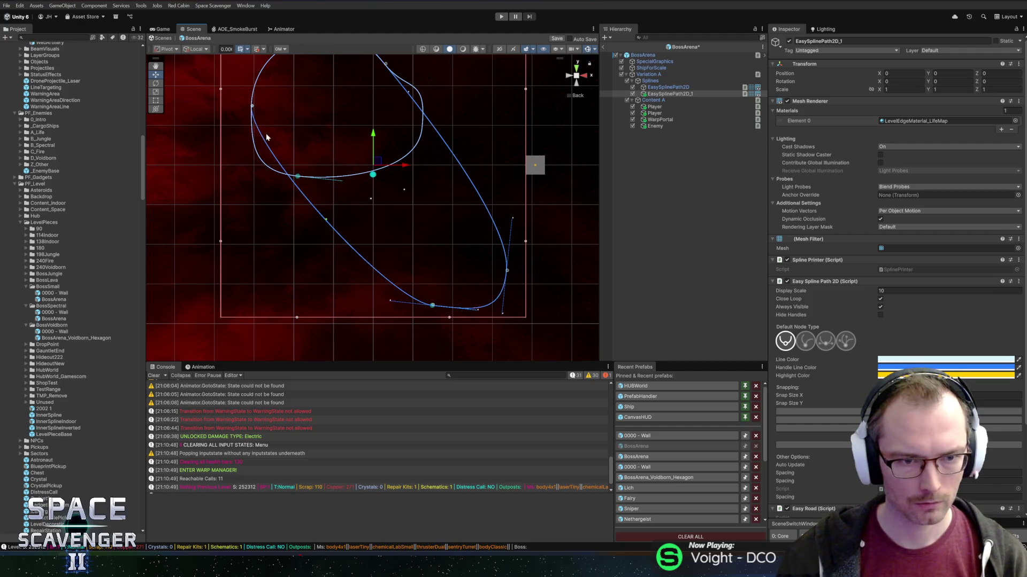
pyautogui.moveTo(251, 107); pyautogui.dragTo(411, 269)
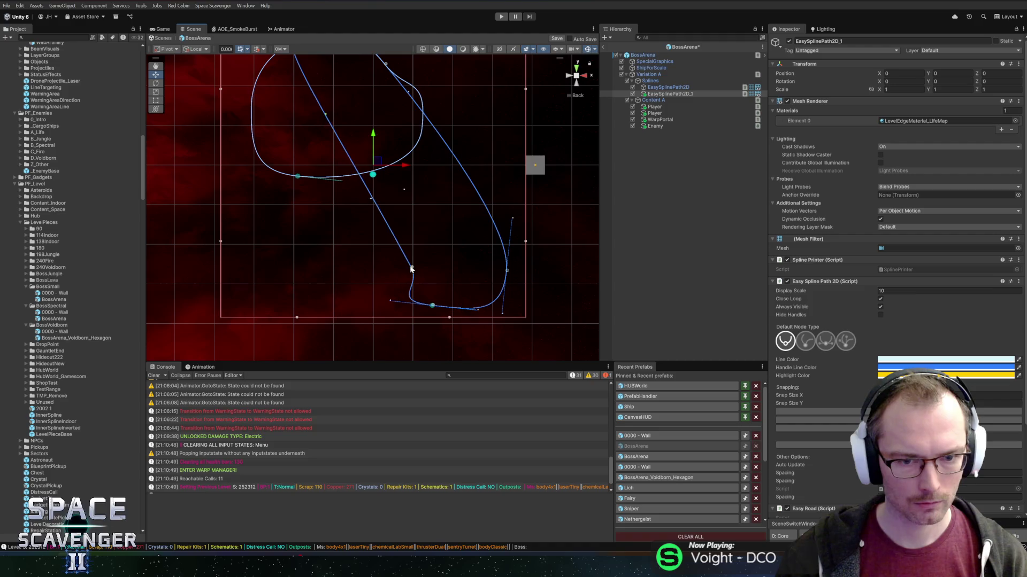
pyautogui.moveTo(334, 117)
pyautogui.mouseDown()
pyautogui.moveTo(465, 252)
pyautogui.moveTo(489, 323)
pyautogui.moveTo(480, 303)
pyautogui.mouseUp()
pyautogui.moveTo(425, 130)
pyautogui.mouseDown()
pyautogui.moveTo(551, 321)
pyautogui.moveTo(545, 332)
pyautogui.moveTo(562, 326)
pyautogui.mouseUp()
pyautogui.scroll(2, 538, 336)
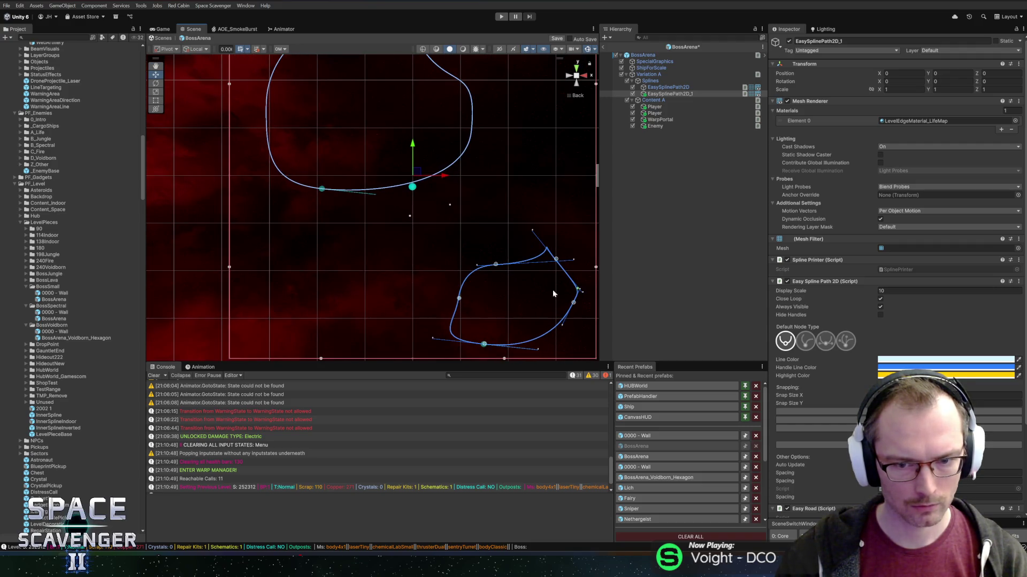
pyautogui.moveTo(535, 264)
pyautogui.mouseDown()
pyautogui.moveTo(510, 265)
pyautogui.moveTo(565, 248)
pyautogui.mouseUp()
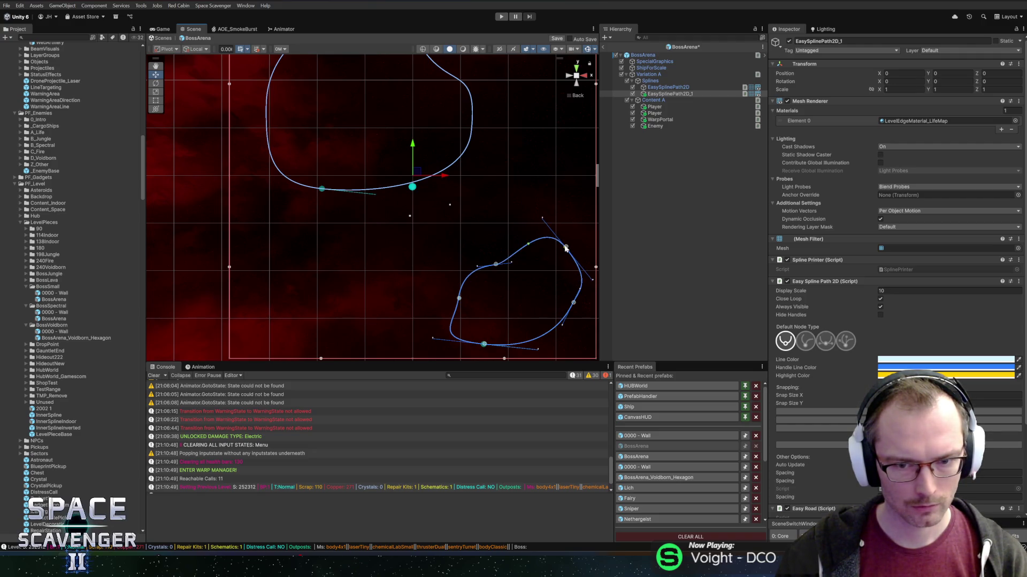
# Pull in the upper loop EasySplinePath2D's right side and lower-right curve
pyautogui.click(668, 87)
pyautogui.click(508, 176)
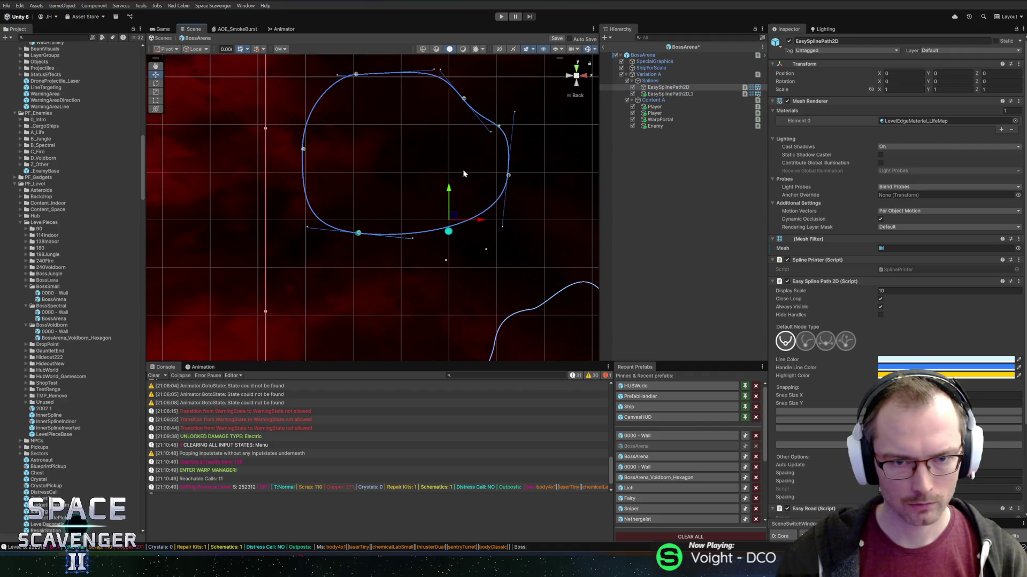
pyautogui.moveTo(508, 177); pyautogui.dragTo(463, 177)
pyautogui.moveTo(470, 115)
pyautogui.mouseDown()
pyautogui.moveTo(476, 165)
pyautogui.moveTo(401, 91)
pyautogui.moveTo(414, 166)
pyautogui.mouseUp()
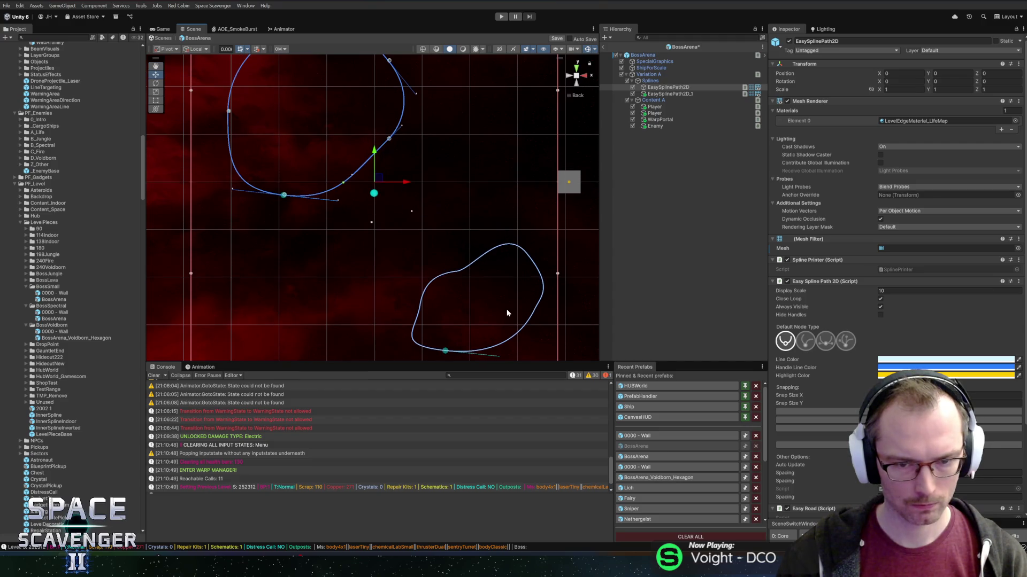
# Reselect the EasySplinePath2D_1 loop and frame the view on it
pyautogui.click(669, 94)
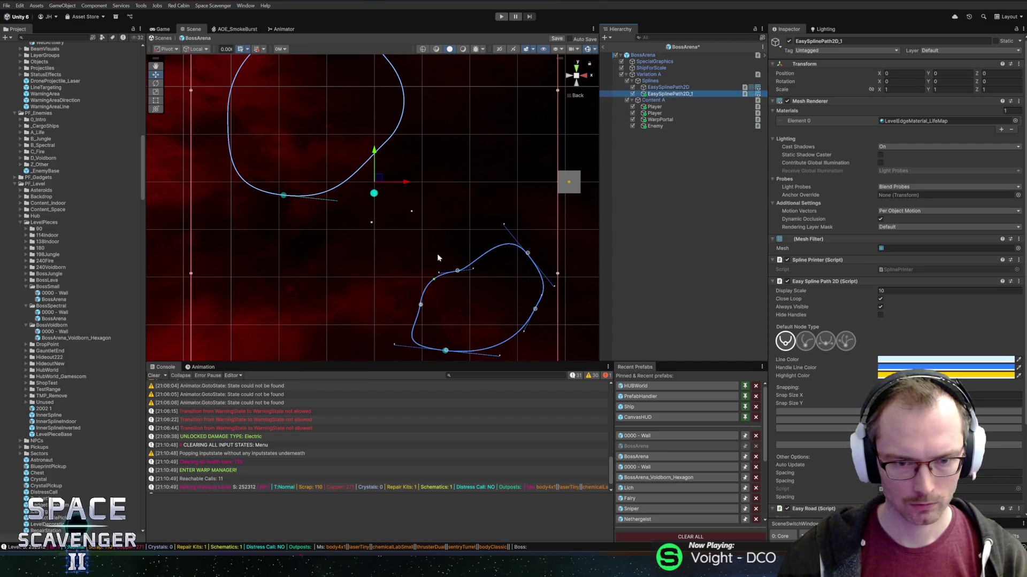
pyautogui.hotkey('ctrl', 'a')
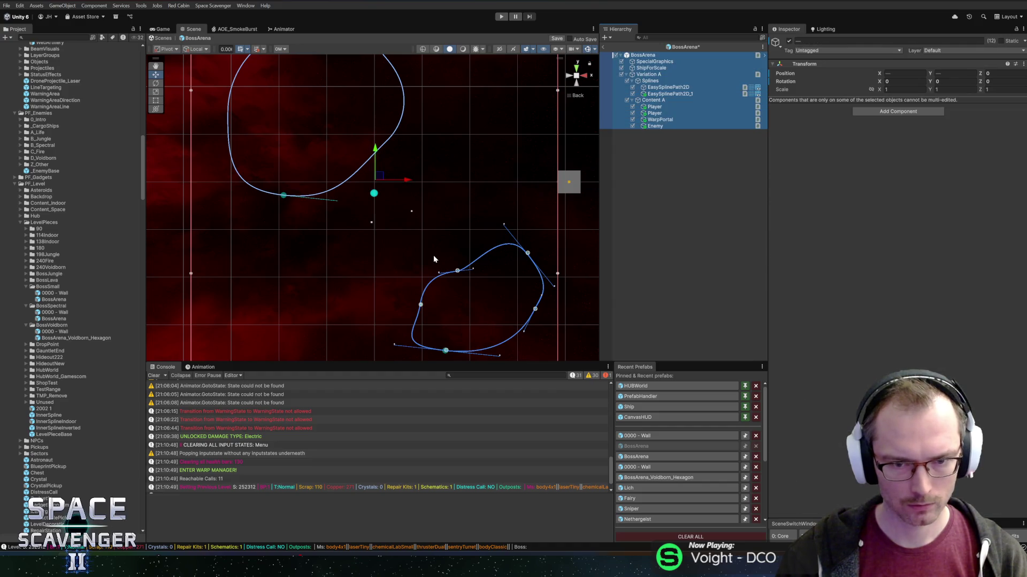
pyautogui.click(530, 252)
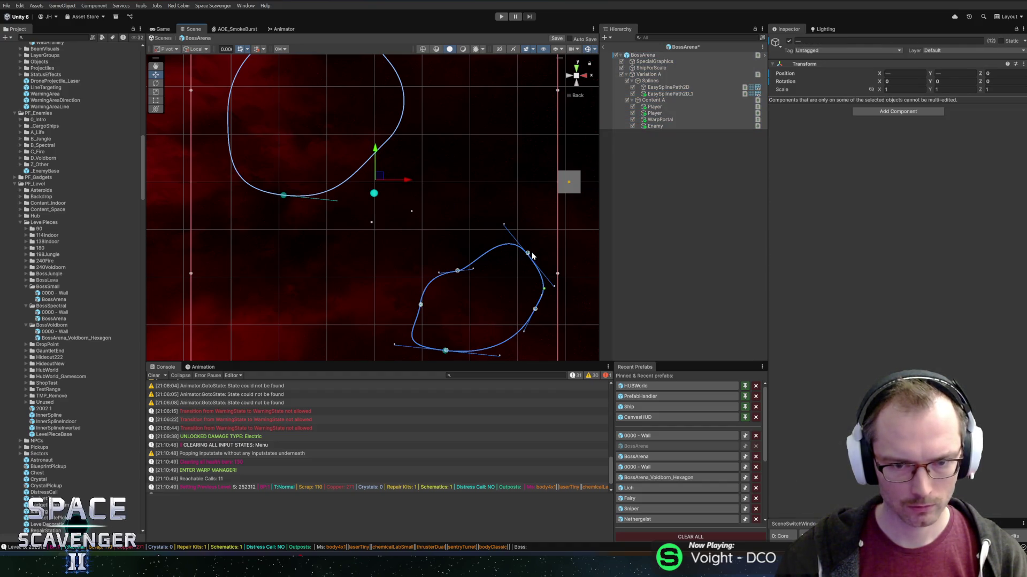
pyautogui.click(668, 264)
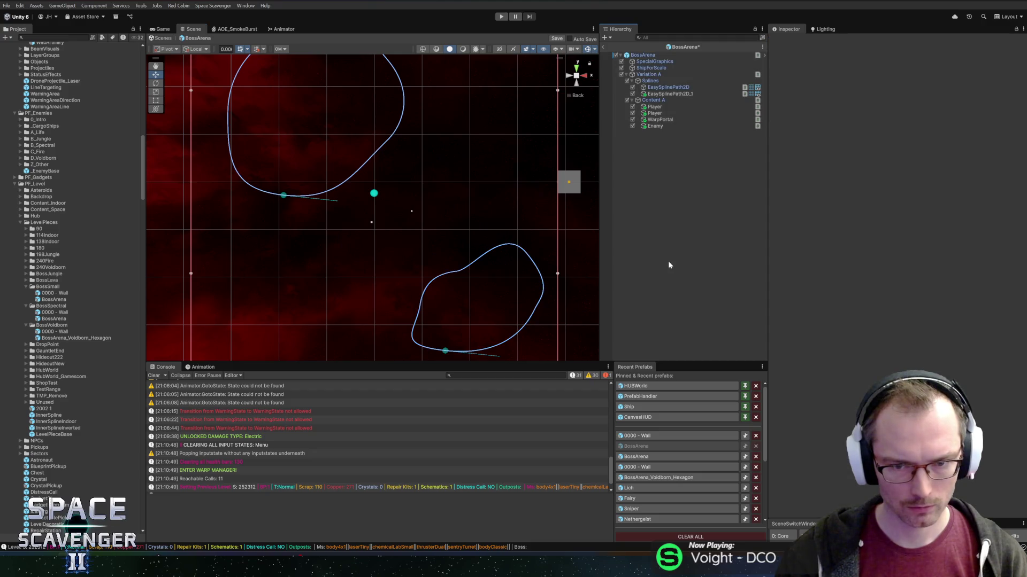
pyautogui.click(526, 255)
pyautogui.click(528, 256)
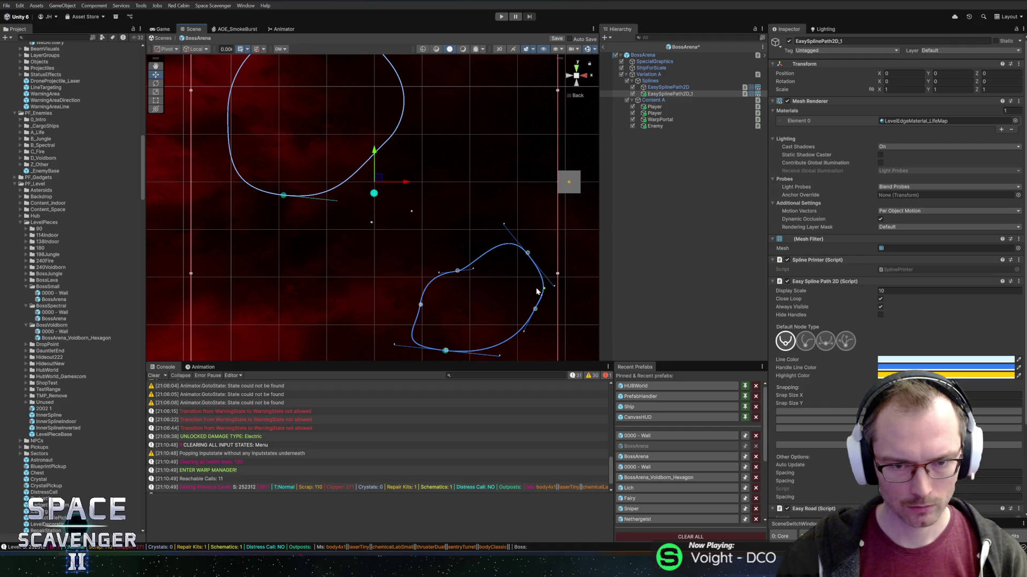
pyautogui.scroll(1, 507, 256)
pyautogui.press('f')
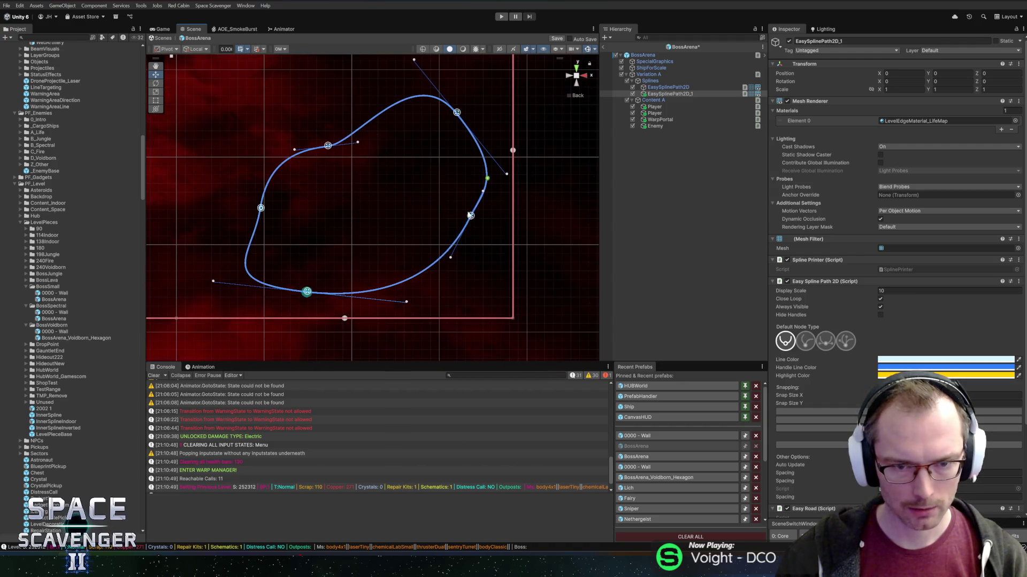
# Select all the loop's nodes and shift the loop slightly right toward the arena edge
pyautogui.click(471, 217)
pyautogui.click(307, 291)
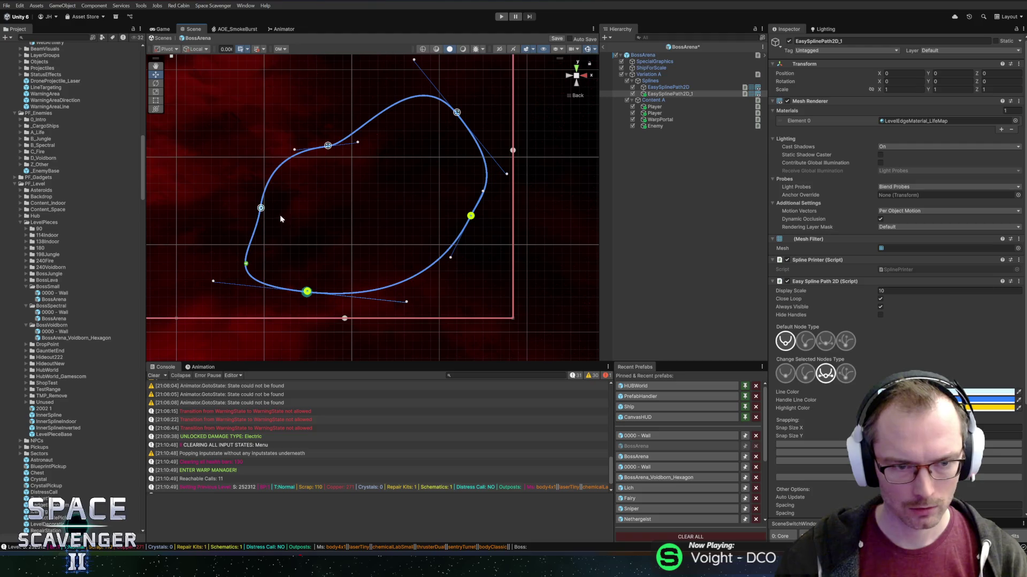
pyautogui.click(260, 208)
pyautogui.click(327, 146)
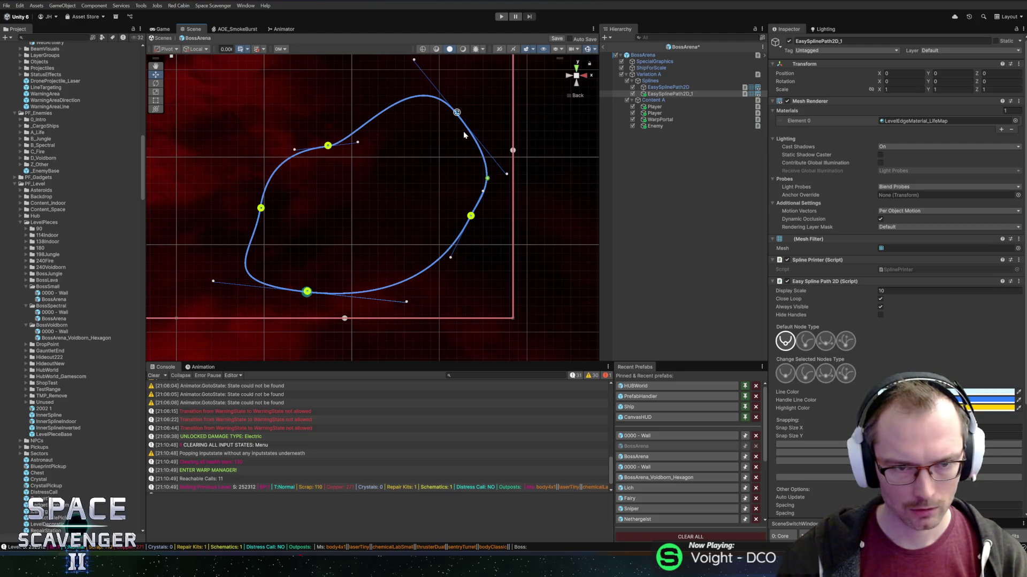
pyautogui.click(457, 112)
pyautogui.moveTo(460, 118)
pyautogui.mouseDown()
pyautogui.moveTo(511, 203)
pyautogui.moveTo(483, 30)
pyautogui.mouseUp()
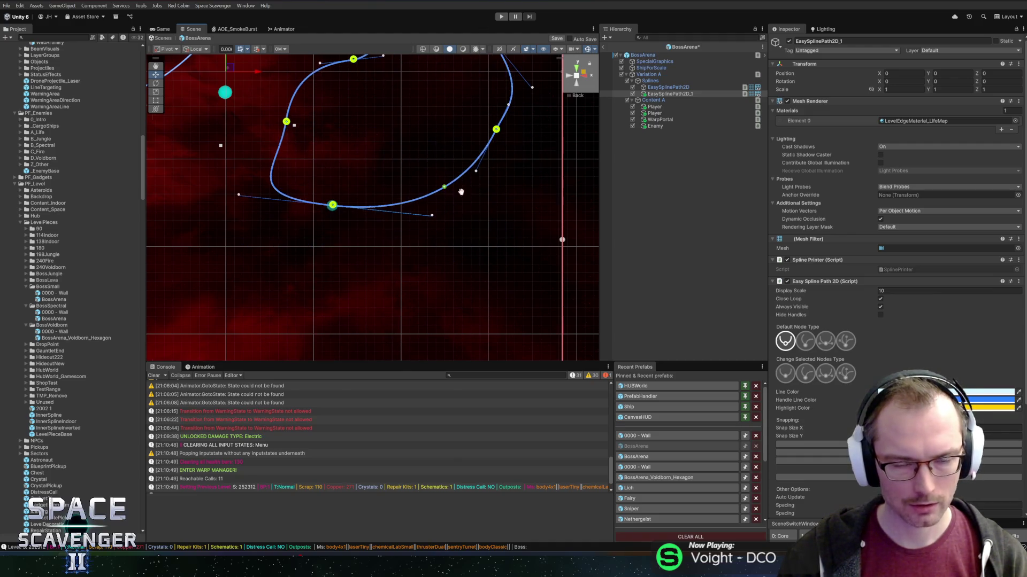
pyautogui.scroll(-3, 454, 249)
pyautogui.moveTo(492, 178); pyautogui.dragTo(509, 181)
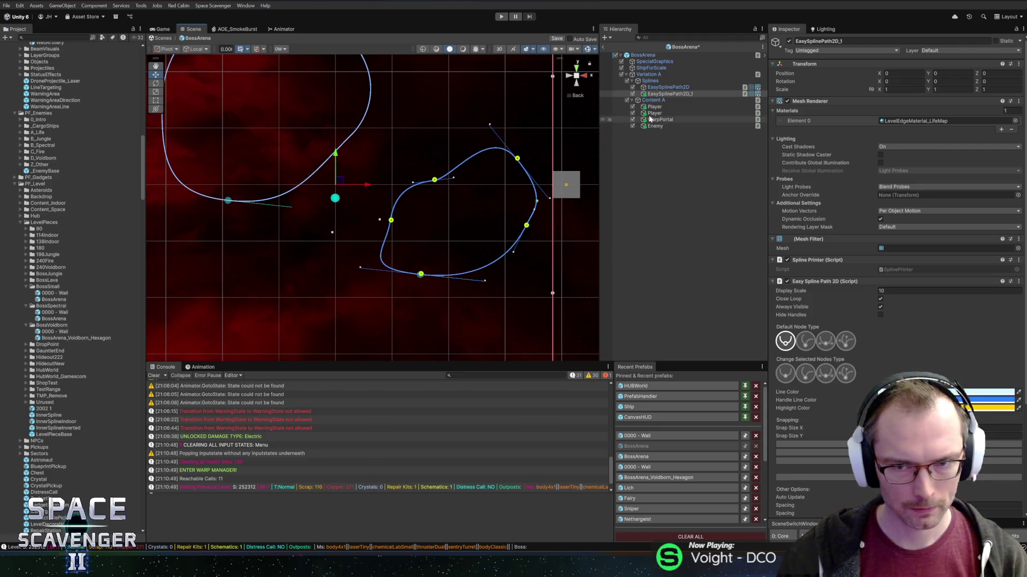
pyautogui.click(654, 87)
pyautogui.click(654, 94)
# Duplicate the loop as EasySplinePath2D_2 and move the copy to the arena's lower left
pyautogui.hotkey('ctrl', 'd')
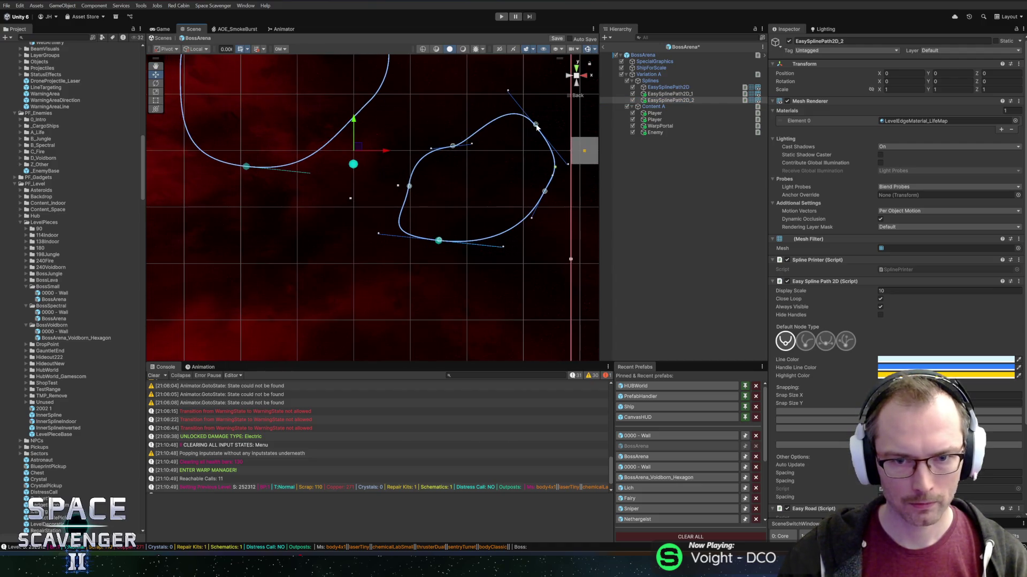
pyautogui.click(535, 124)
pyautogui.keyDown('shift'); pyautogui.click(544, 191); pyautogui.keyUp('shift')
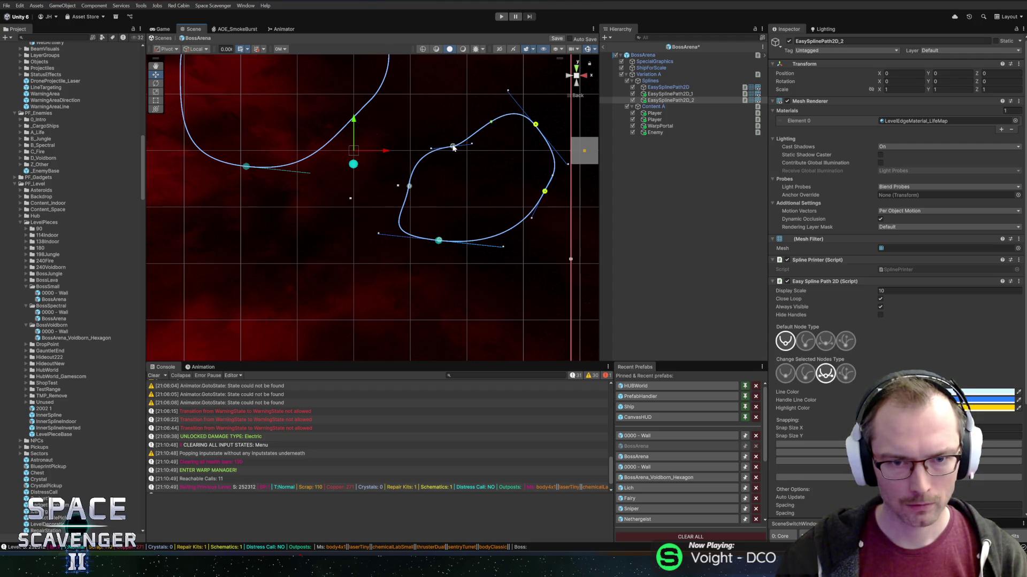
pyautogui.scroll(2, 452, 146)
pyautogui.keyDown('shift'); pyautogui.click(460, 251); pyautogui.keyUp('shift')
pyautogui.keyDown('shift'); pyautogui.click(420, 180); pyautogui.keyUp('shift')
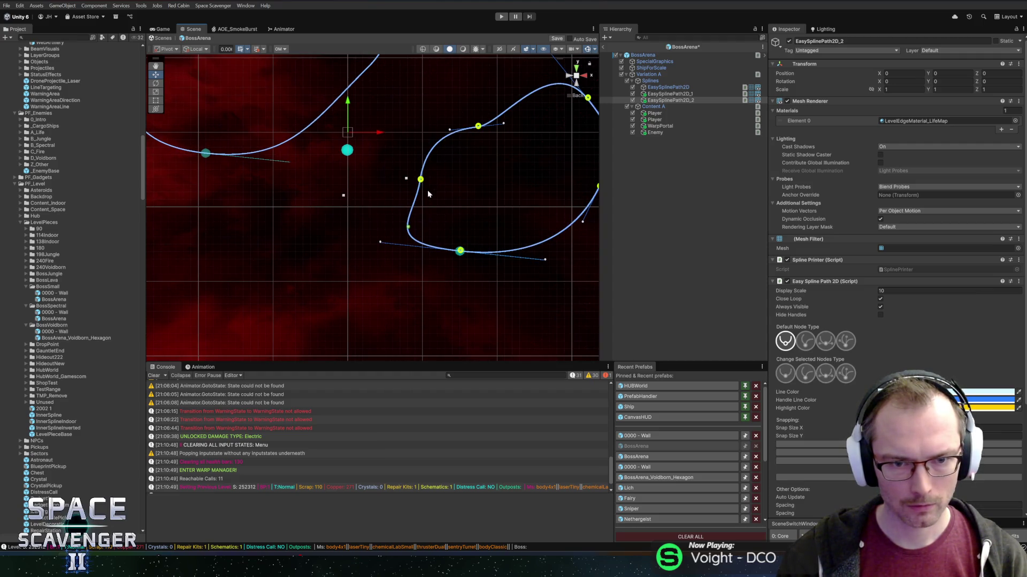
pyautogui.scroll(-2, 425, 188)
pyautogui.moveTo(443, 245); pyautogui.dragTo(230, 333)
pyautogui.moveTo(328, 299); pyautogui.dragTo(412, 239)
pyautogui.click(423, 183)
# Reshape the copy's nodes and tangents into a rounded teardrop, then save the BossArena scene
pyautogui.moveTo(412, 161)
pyautogui.mouseDown()
pyautogui.moveTo(454, 246)
pyautogui.moveTo(524, 274)
pyautogui.moveTo(510, 284)
pyautogui.moveTo(483, 279)
pyautogui.mouseUp()
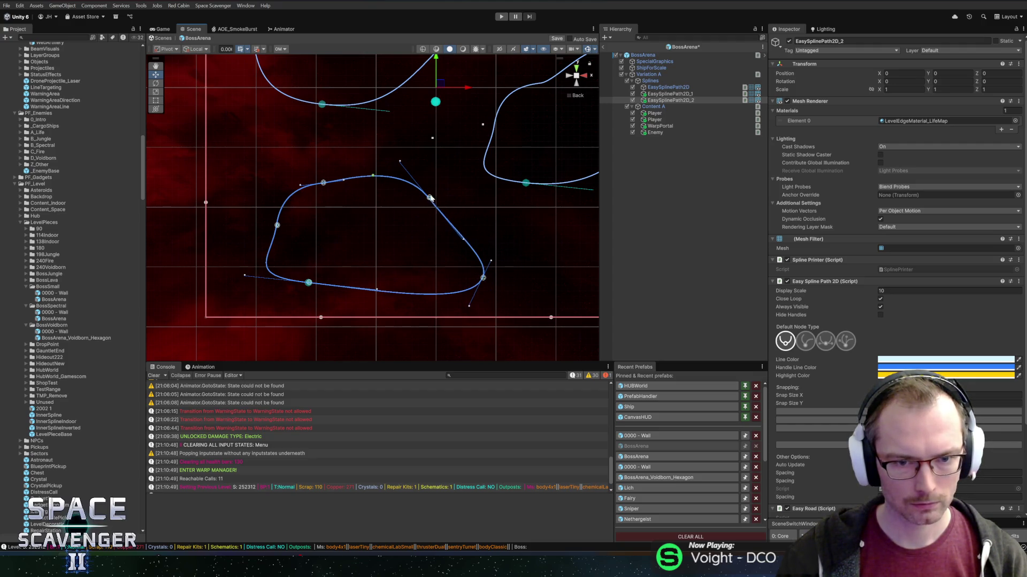
pyautogui.moveTo(431, 199); pyautogui.dragTo(421, 212)
pyautogui.moveTo(453, 255)
pyautogui.mouseDown()
pyautogui.moveTo(480, 253)
pyautogui.moveTo(475, 243)
pyautogui.mouseUp()
pyautogui.moveTo(418, 211); pyautogui.dragTo(423, 231)
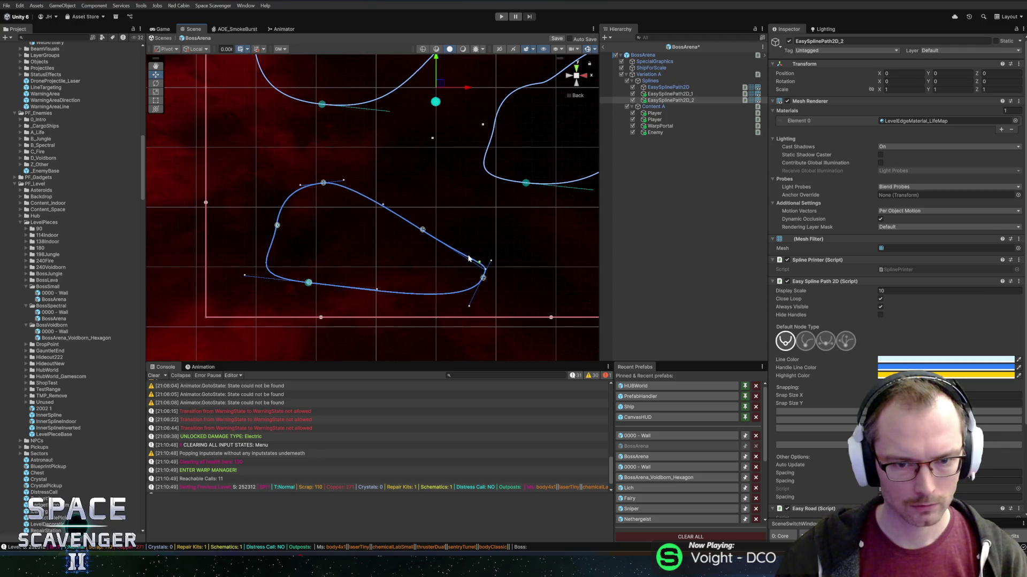
pyautogui.moveTo(484, 268); pyautogui.dragTo(308, 175)
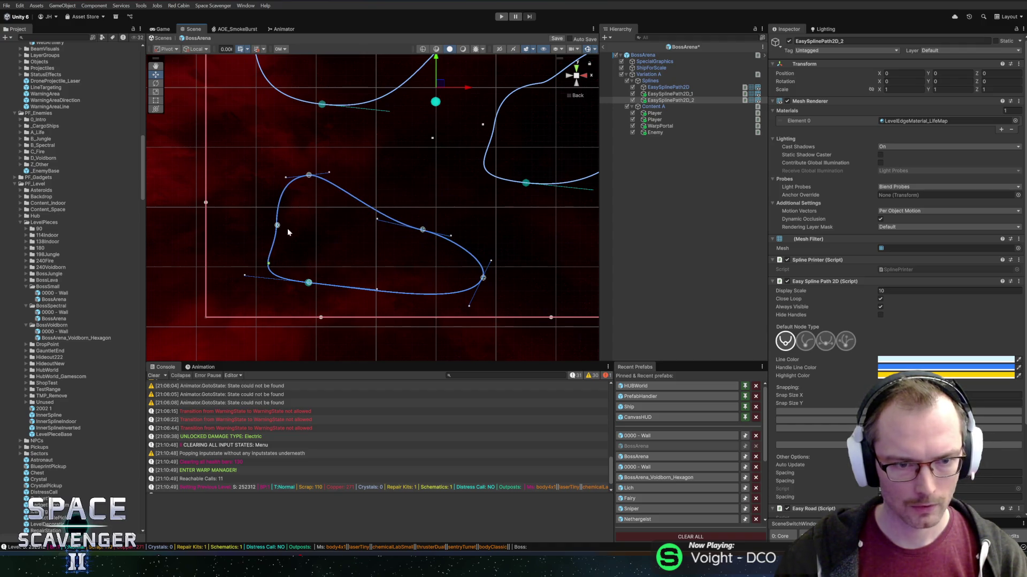
pyautogui.moveTo(277, 226); pyautogui.dragTo(255, 227)
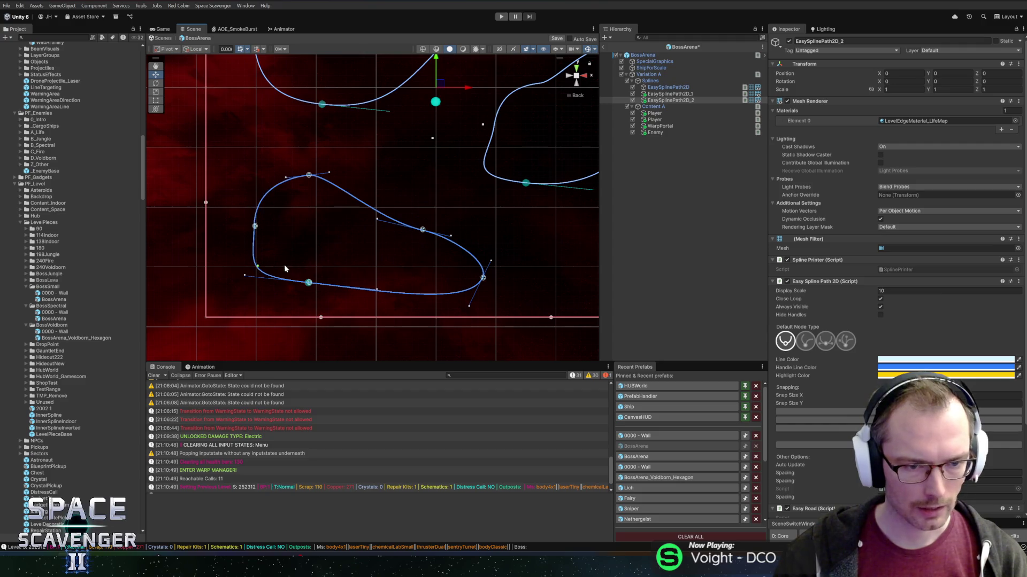
pyautogui.moveTo(306, 286); pyautogui.dragTo(314, 295)
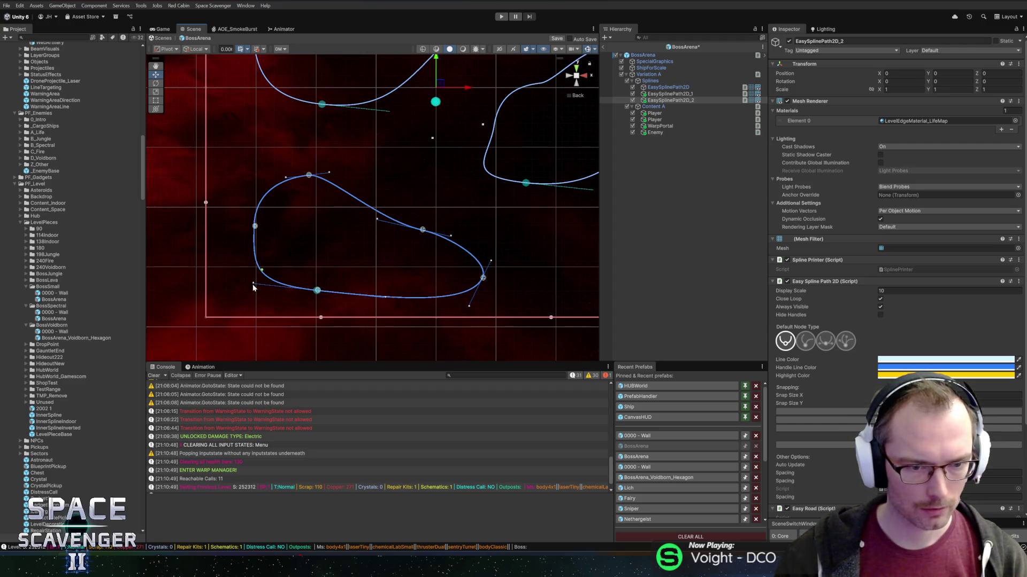
pyautogui.moveTo(254, 283); pyautogui.dragTo(276, 285)
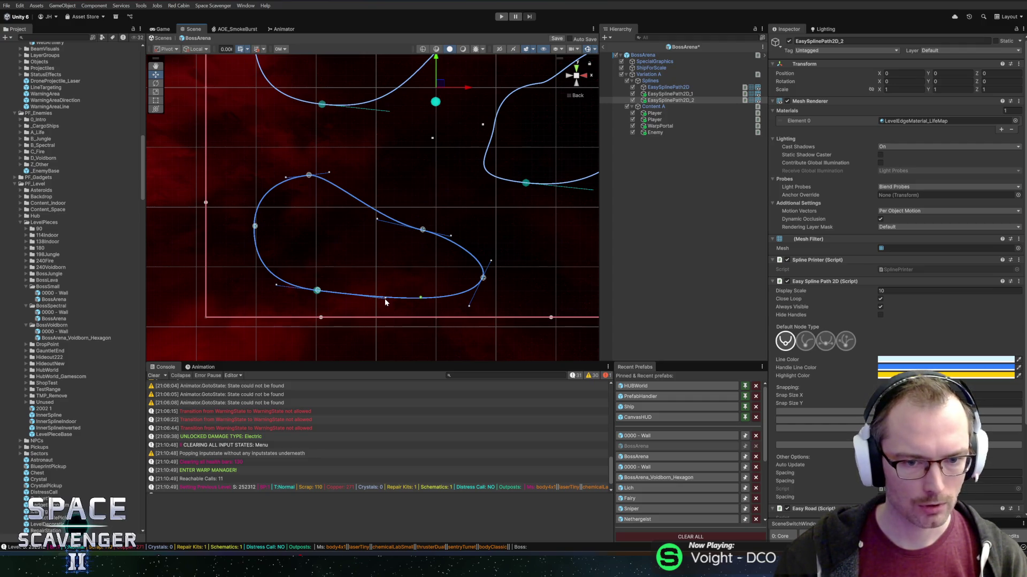
pyautogui.moveTo(383, 299); pyautogui.dragTo(360, 300)
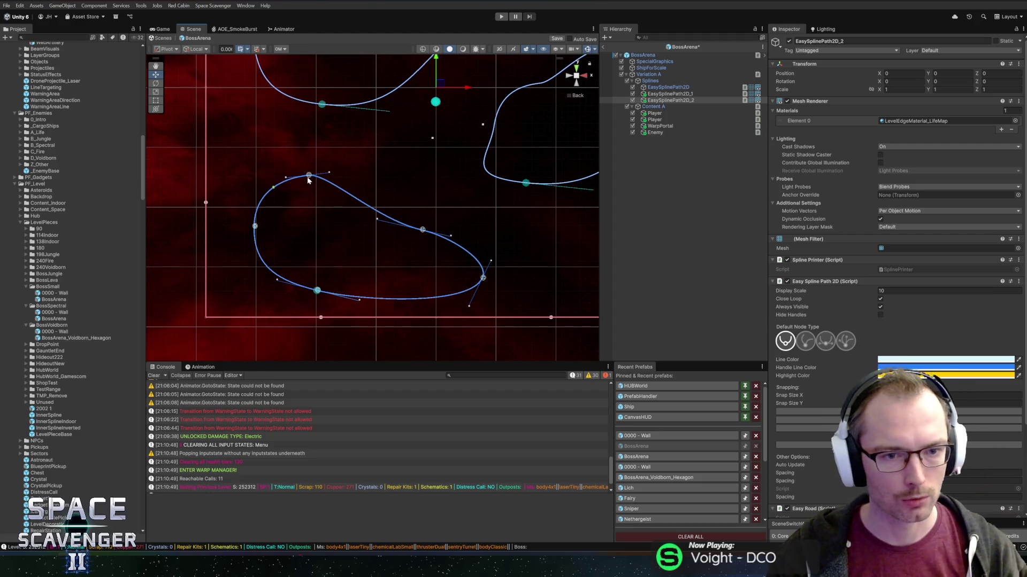
pyautogui.moveTo(329, 173); pyautogui.dragTo(353, 175)
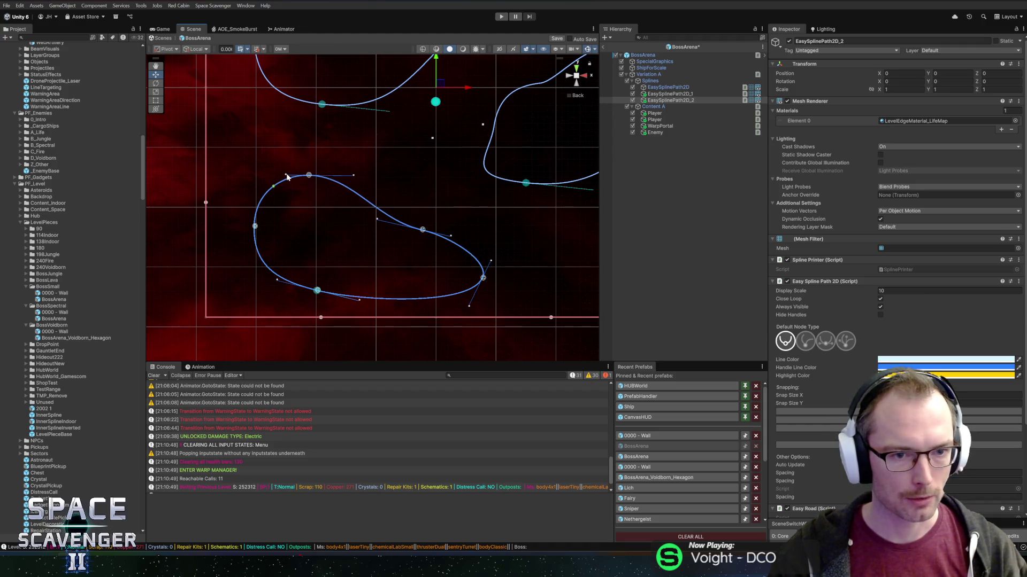
pyautogui.moveTo(309, 176); pyautogui.dragTo(315, 180)
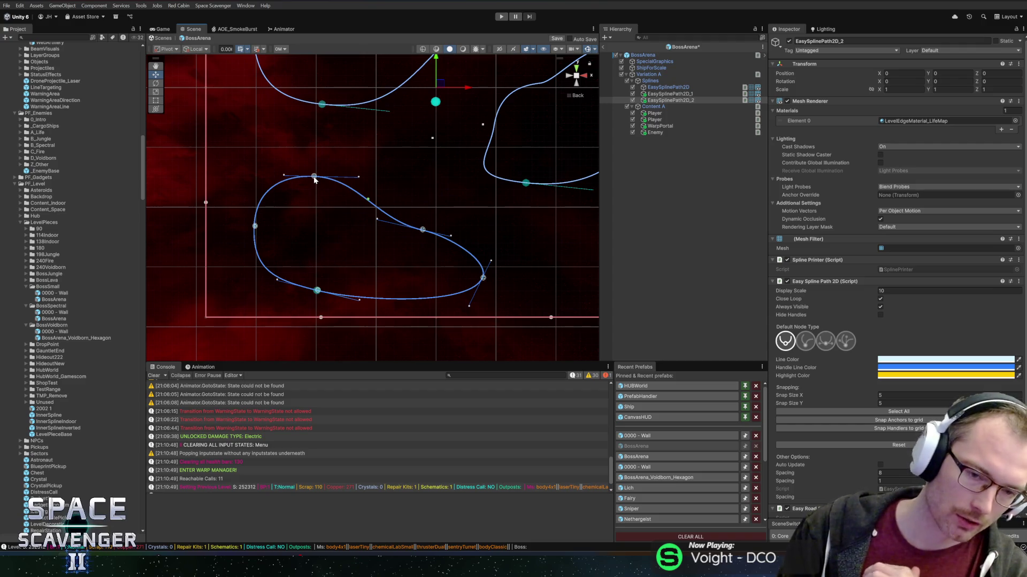
pyautogui.hotkey('ctrl', 's')
pyautogui.click(643, 54)
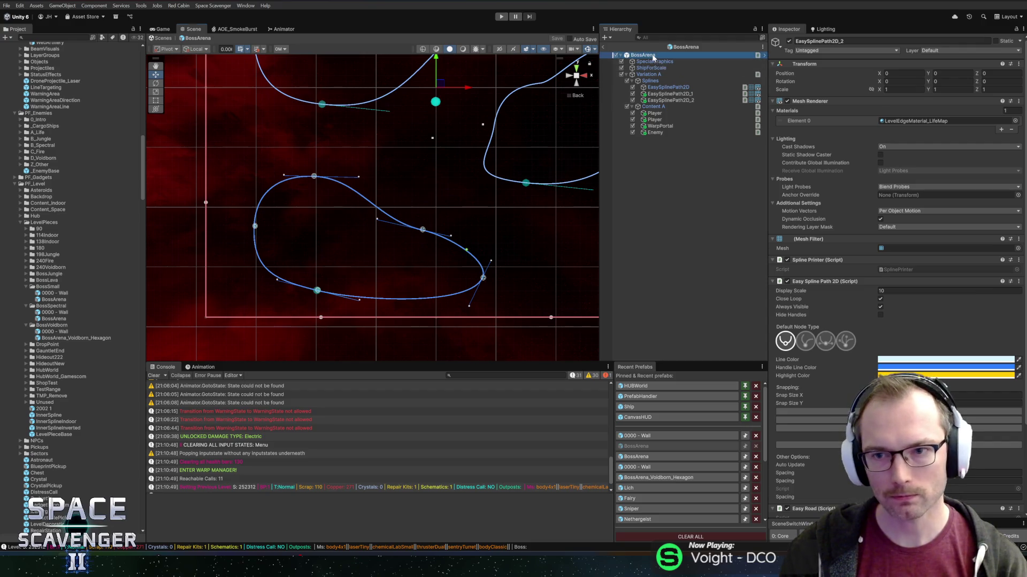
# Make the BossSpectral folder addressable after glancing at the BossSmall and BossJungle folders
pyautogui.click(45, 308)
pyautogui.click(46, 288)
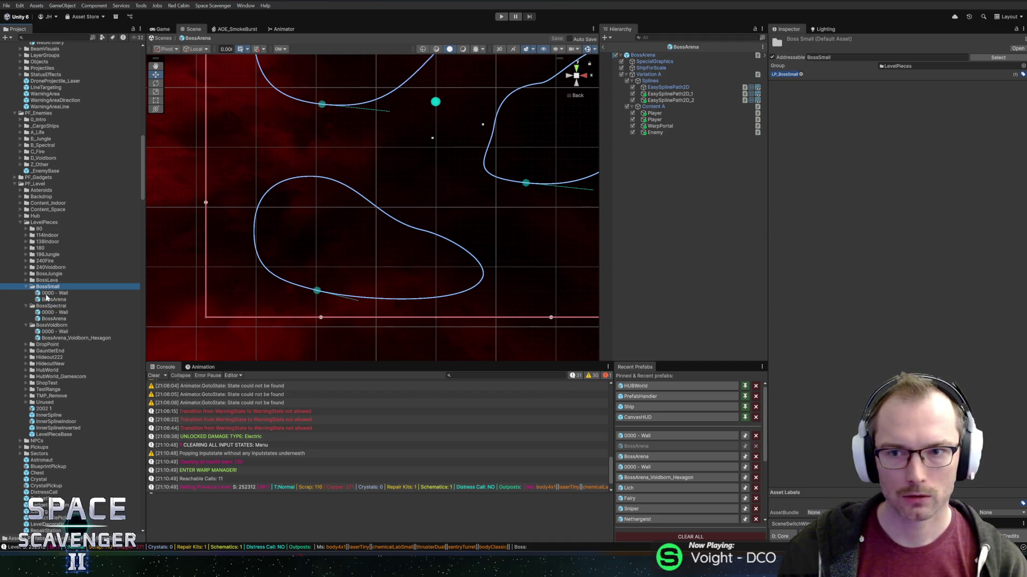
pyautogui.click(59, 274)
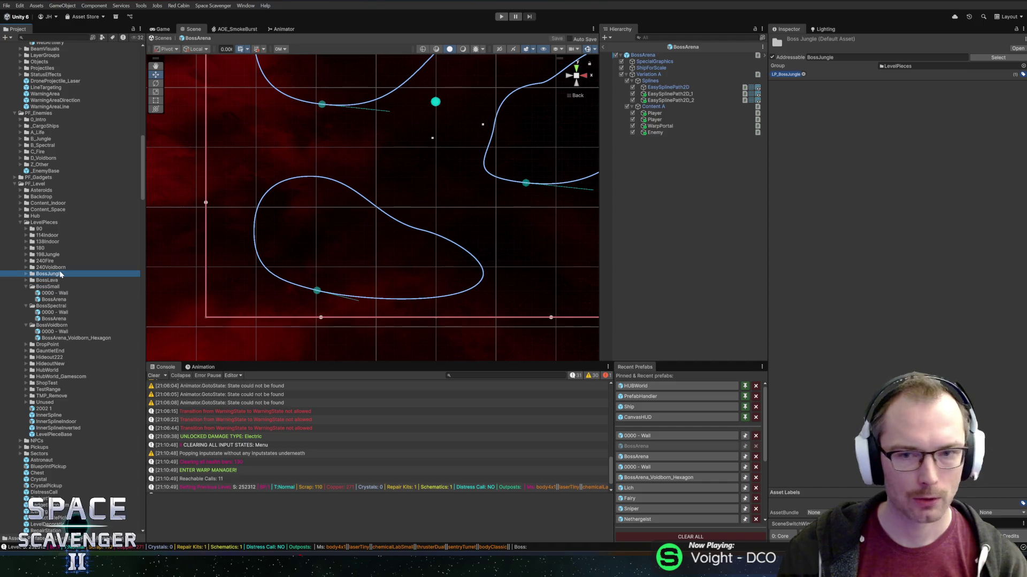
pyautogui.click(46, 306)
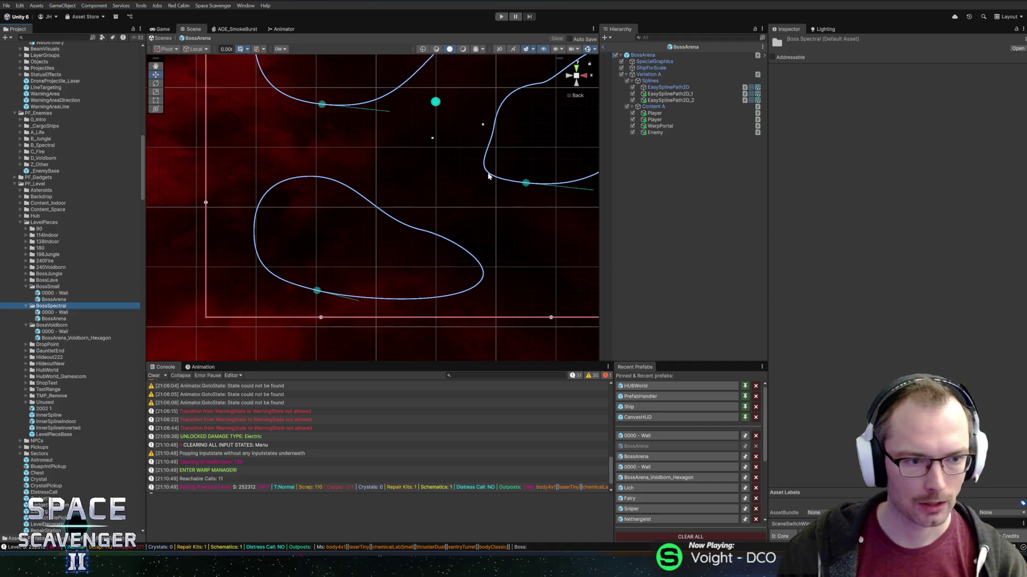
pyautogui.click(773, 57)
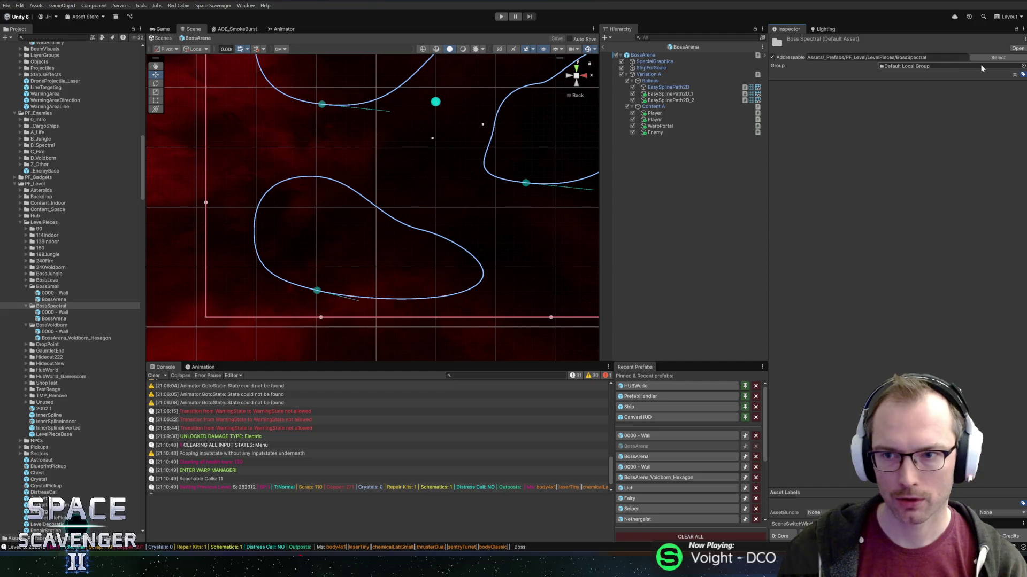
# Create a new asset label named LP_BossSpectral in the label manager
pyautogui.click(1023, 74)
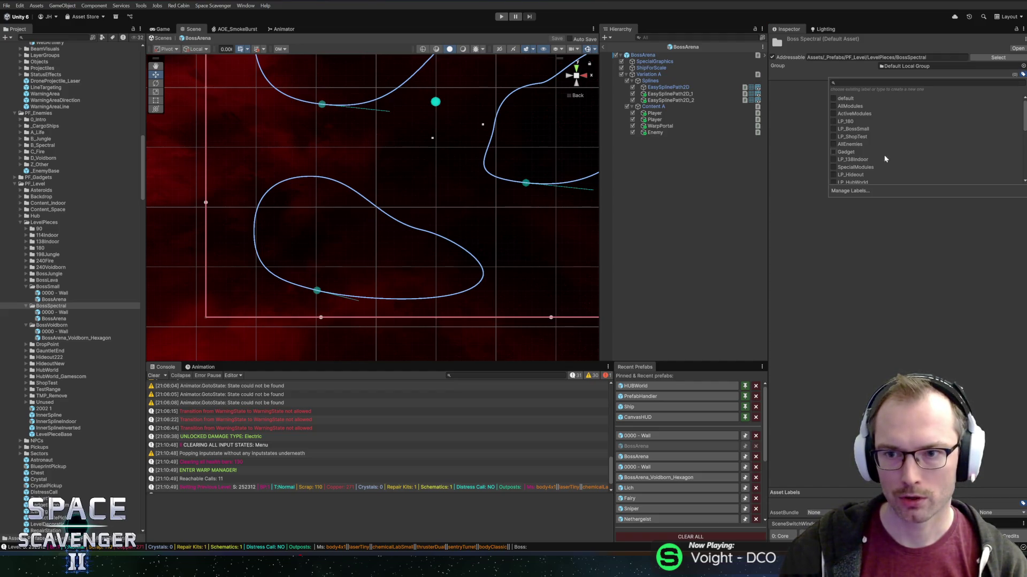
pyautogui.click(835, 191)
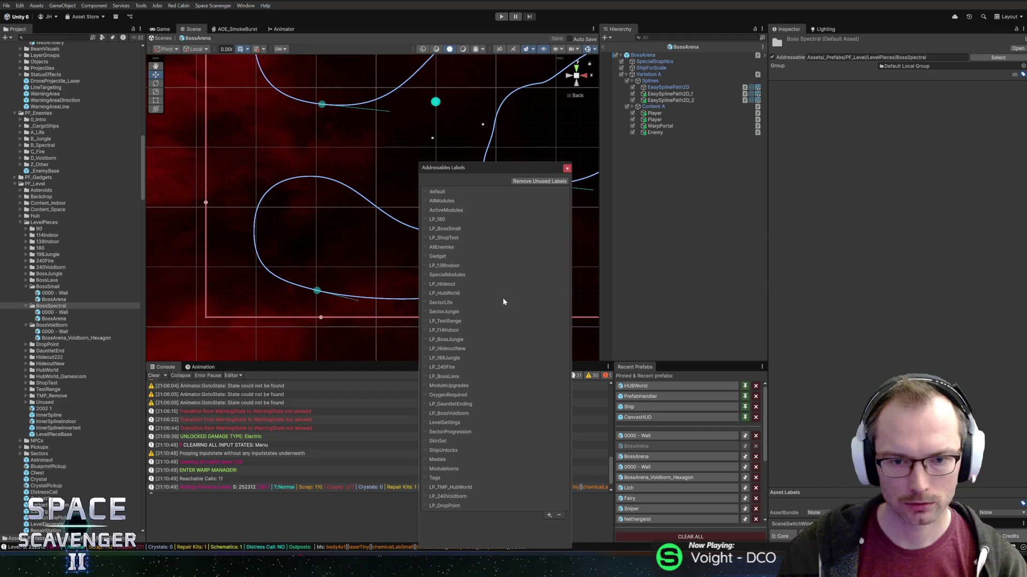
pyautogui.click(550, 515)
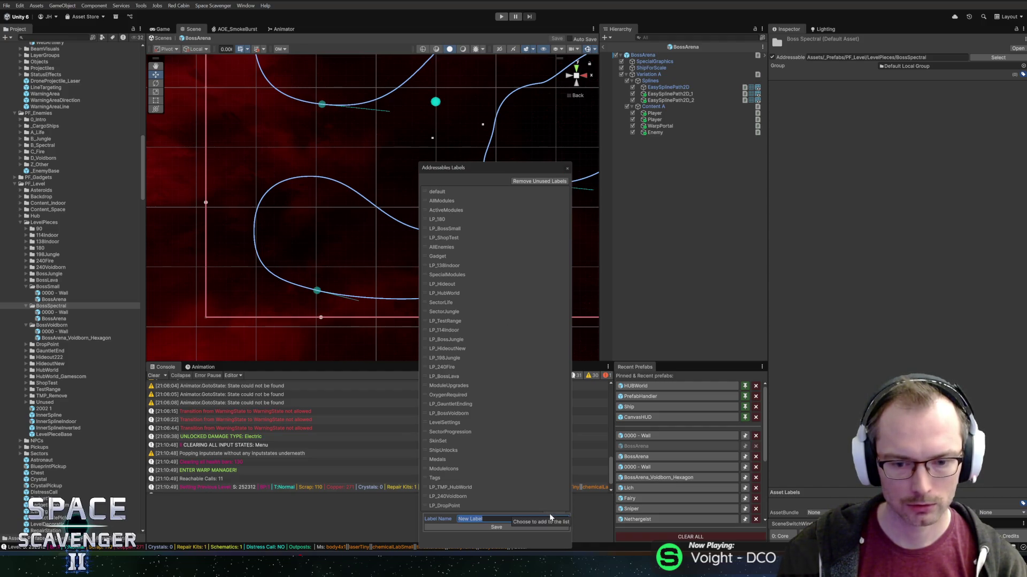
pyautogui.write('LP_BossS')
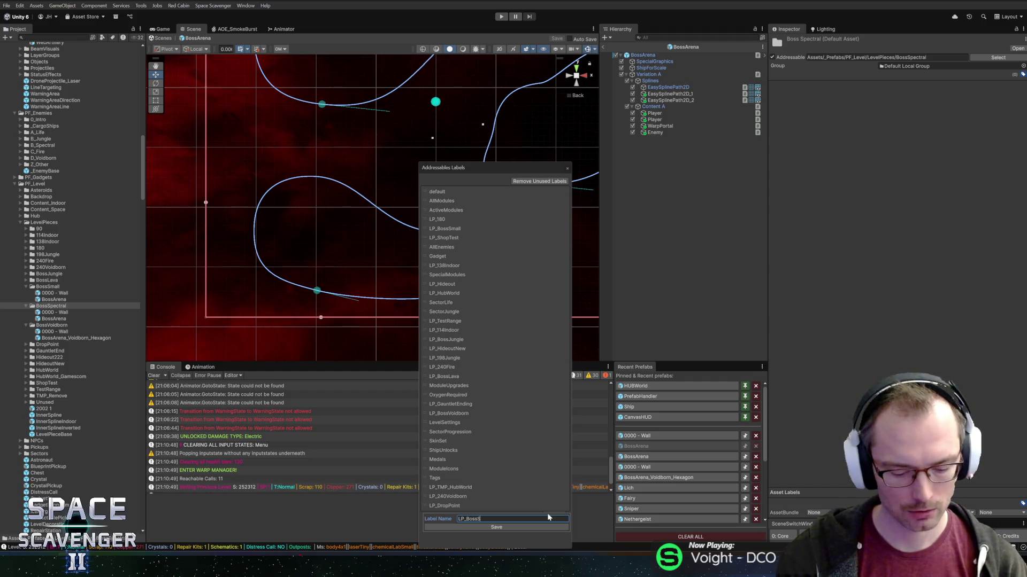
pyautogui.write('al')
pyautogui.press('Return')
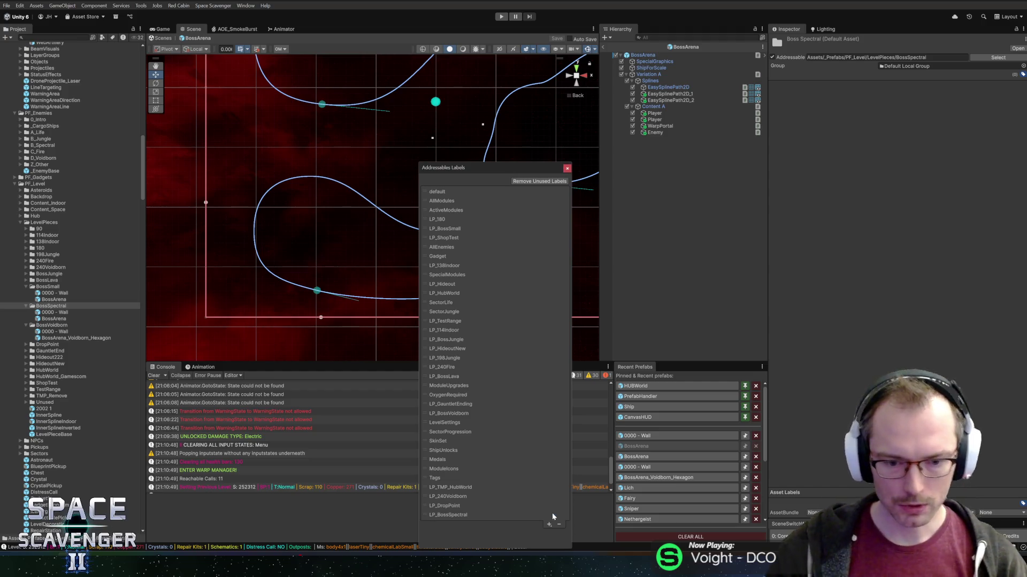
pyautogui.click(450, 516)
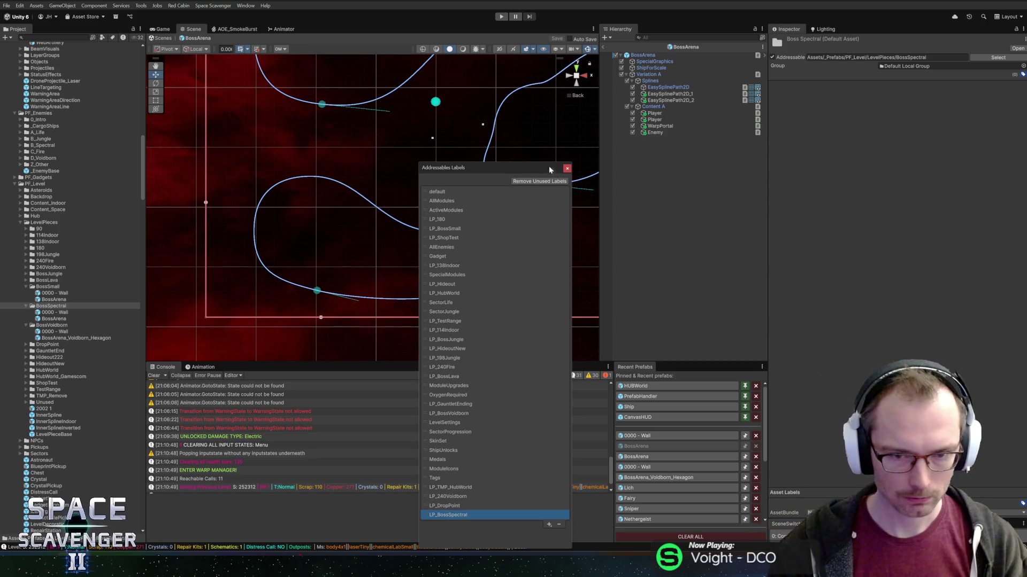
pyautogui.click(566, 169)
# Assign the LP_BossSpectral label to the BossSpectral folder and inspect its wall piece and arena prefab
pyautogui.click(1021, 75)
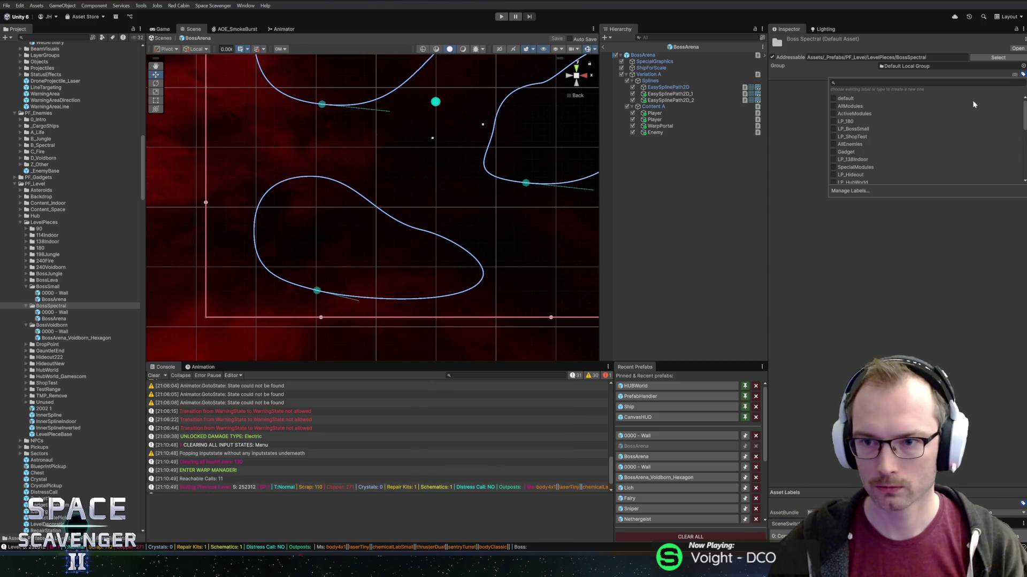
pyautogui.scroll(-10, 870, 162)
pyautogui.click(834, 180)
pyautogui.click(786, 140)
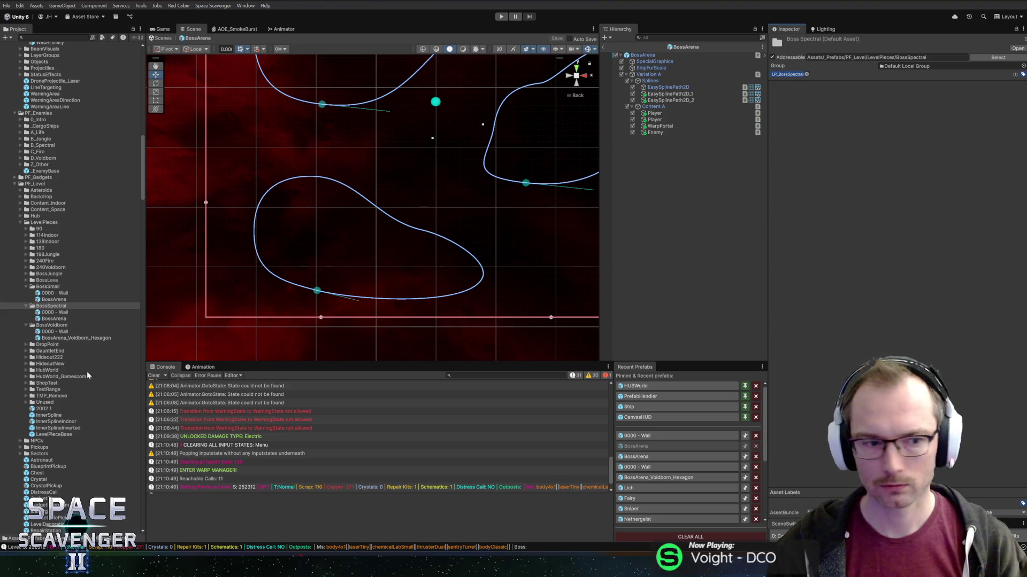
pyautogui.click(62, 313)
pyautogui.click(62, 320)
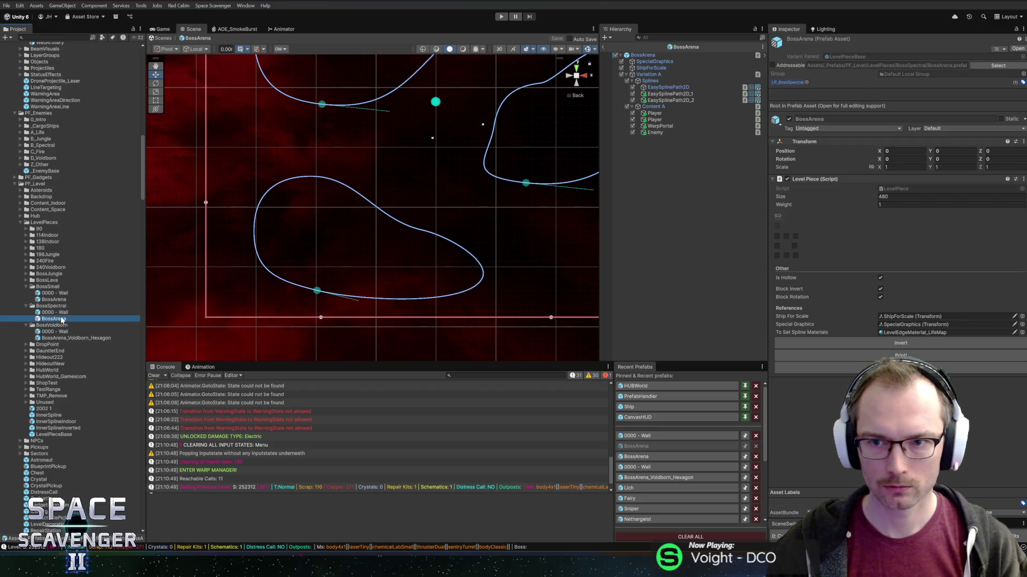
# Compare the BossSmall and BossJungle wall pieces and arena prefabs against the BossSpectral folder
pyautogui.click(57, 298)
pyautogui.click(58, 293)
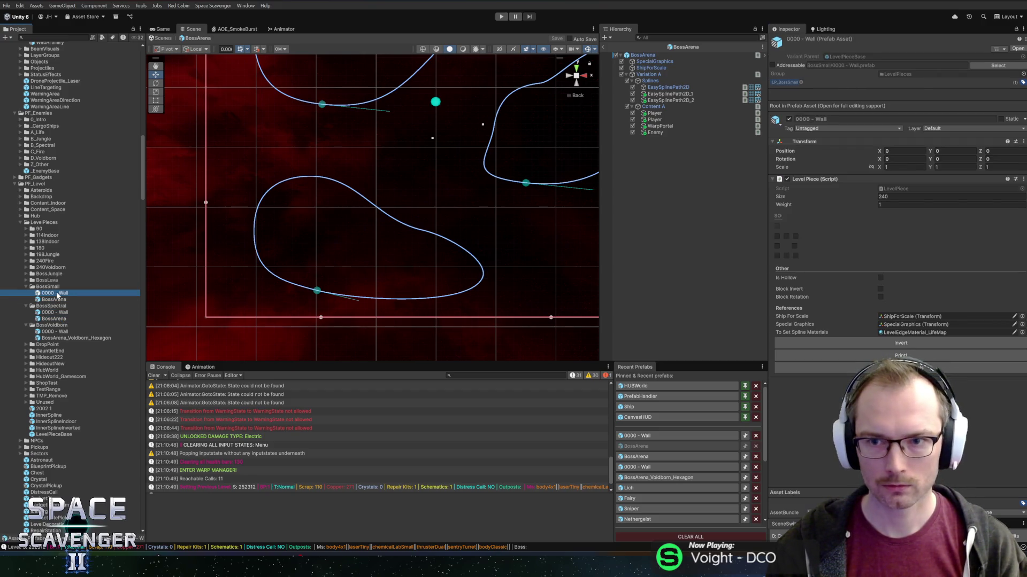
pyautogui.click(26, 274)
pyautogui.click(26, 300)
pyautogui.click(53, 280)
pyautogui.click(47, 287)
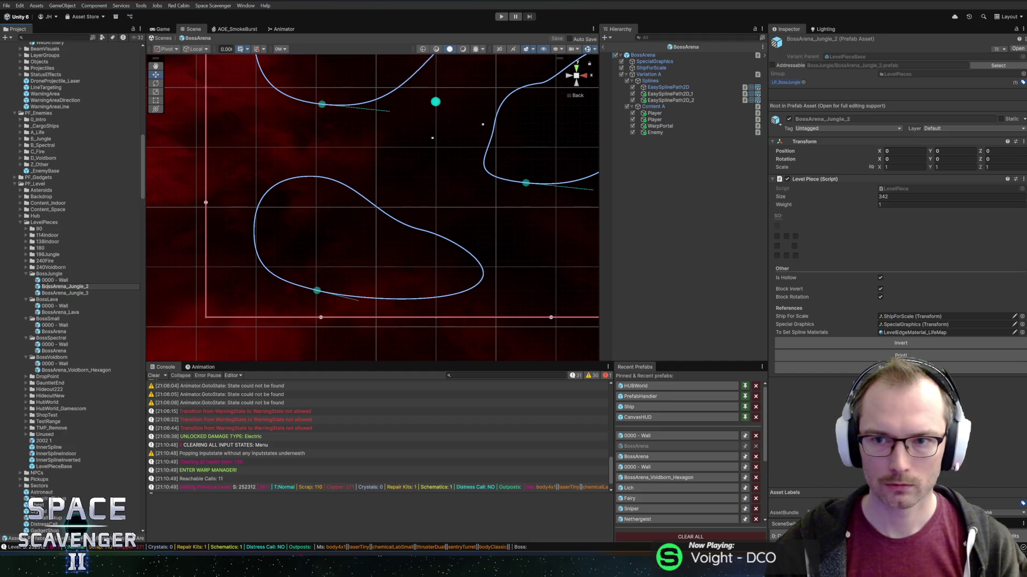
pyautogui.click(50, 294)
pyautogui.press('Up')
pyautogui.press('Up')
pyautogui.click(42, 339)
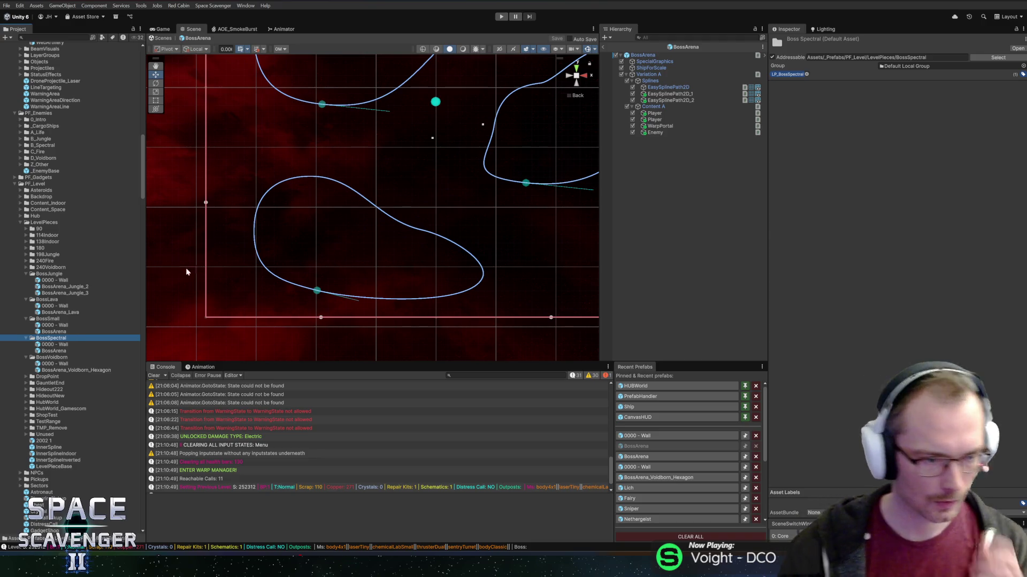
pyautogui.scroll(-10, 52, 361)
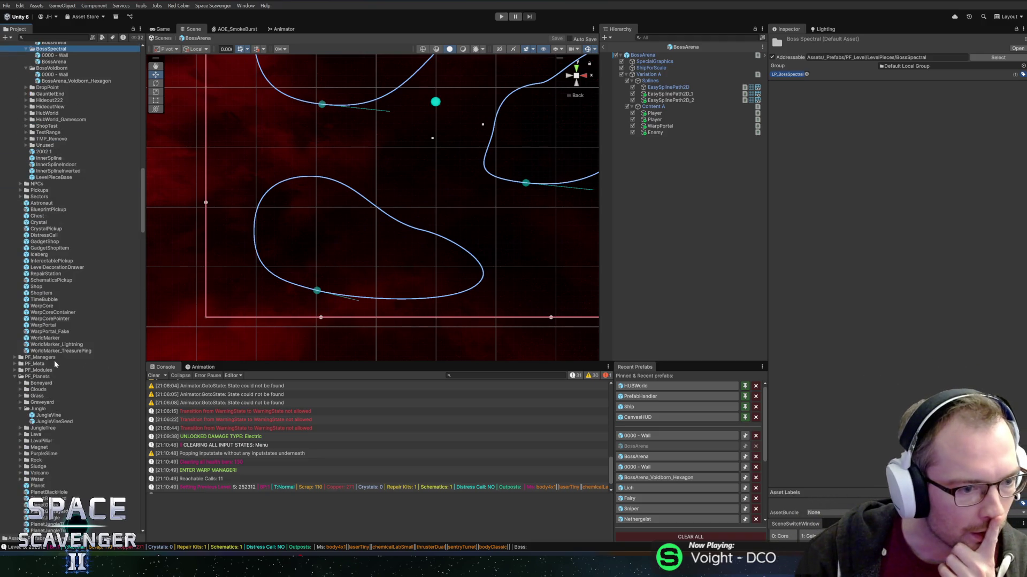
pyautogui.scroll(-2, 53, 361)
pyautogui.scroll(-2, 57, 376)
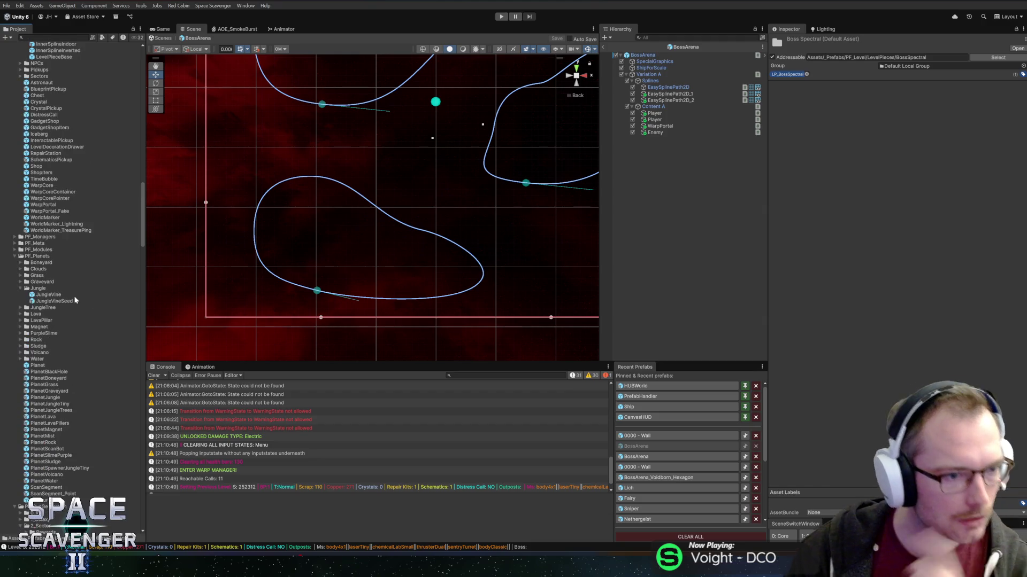
pyautogui.scroll(5, 74, 296)
# Search the project for 'progress' and open SectorProgression_Spectral
pyautogui.hotkey('ctrl', 'f')
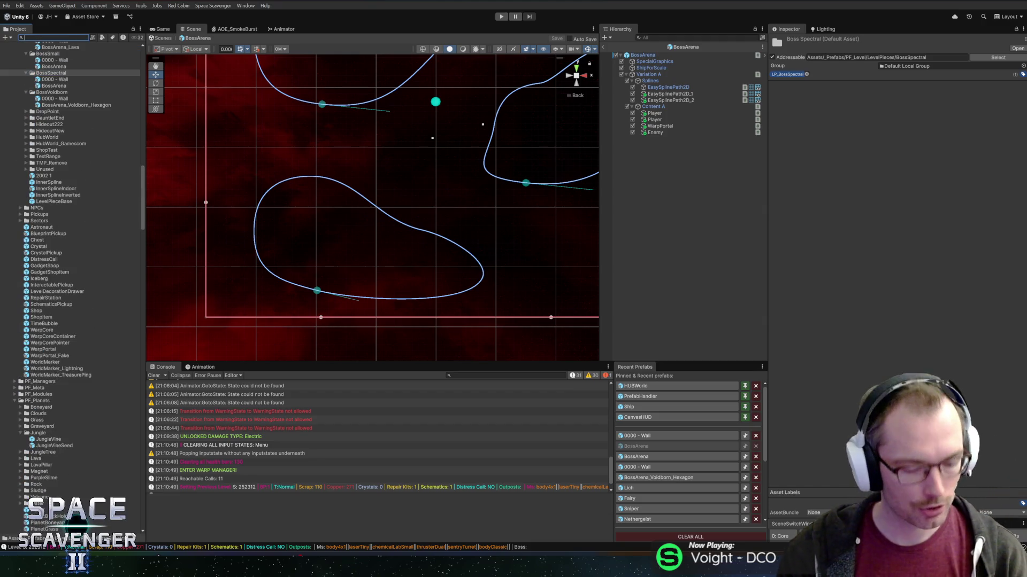
pyautogui.write('s')
pyautogui.press('BackSpace')
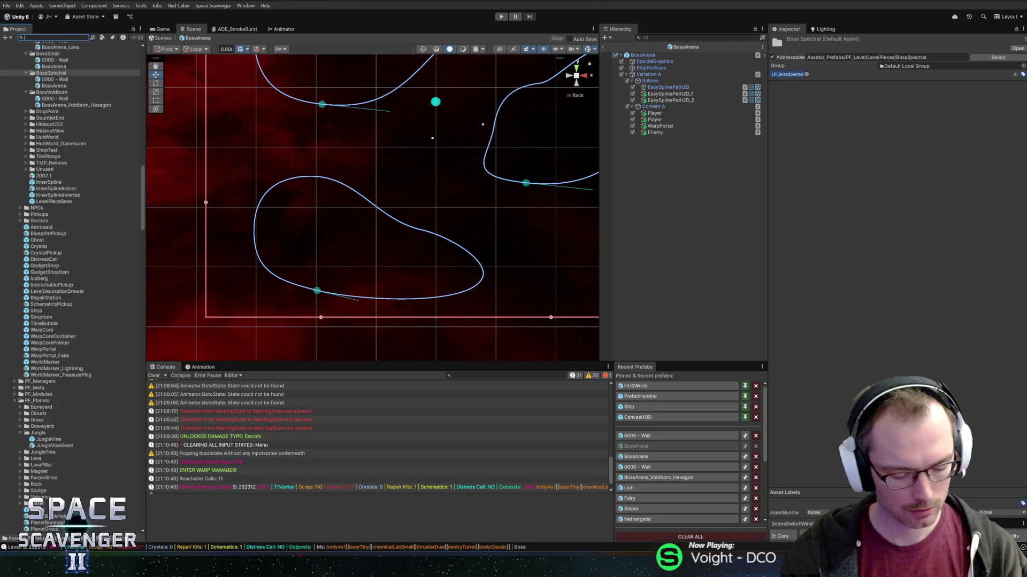
pyautogui.write('progress')
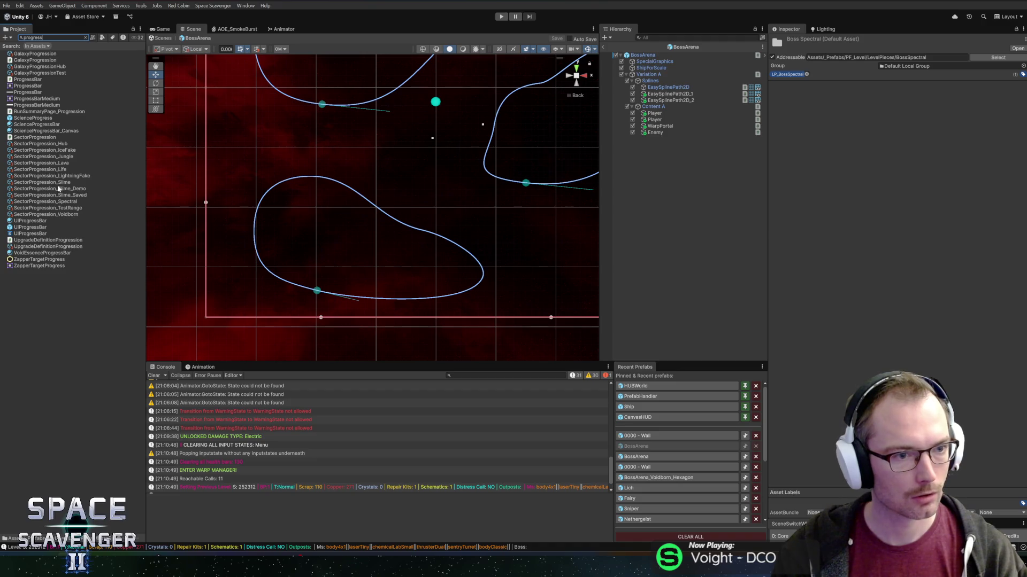
pyautogui.click(58, 202)
# Locate Level_Jungle_Boss from Depth 5, duplicate it, and rename the copy Level_Spectral_Boss
pyautogui.press('Escape')
pyautogui.scroll(-5, 836, 379)
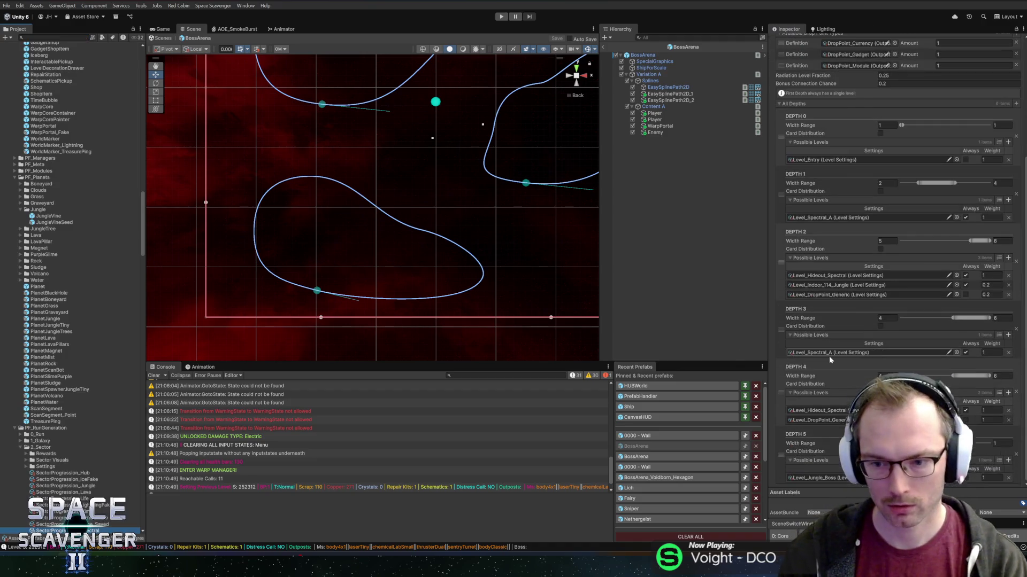
pyautogui.click(818, 477)
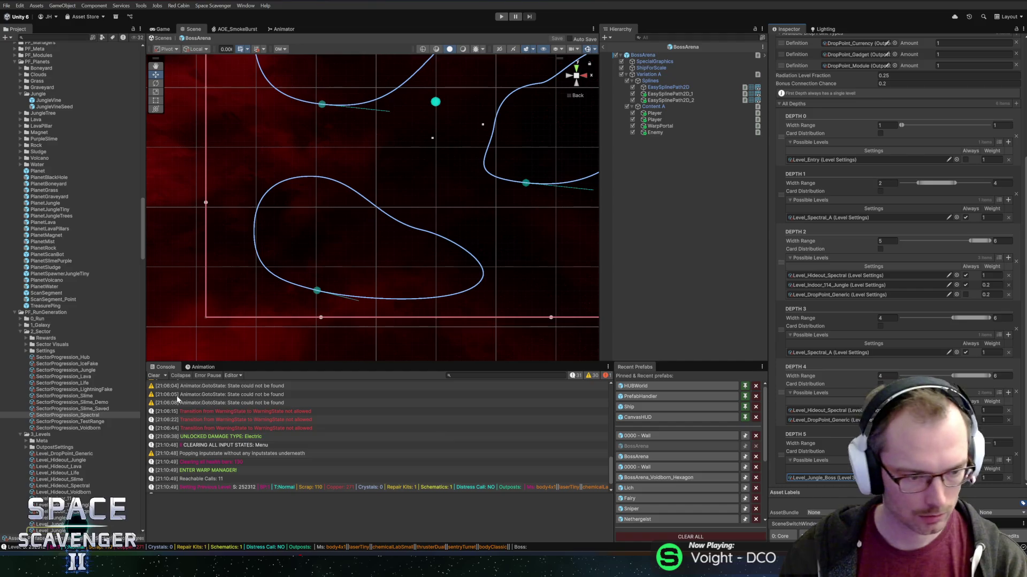
pyautogui.scroll(-5, 48, 390)
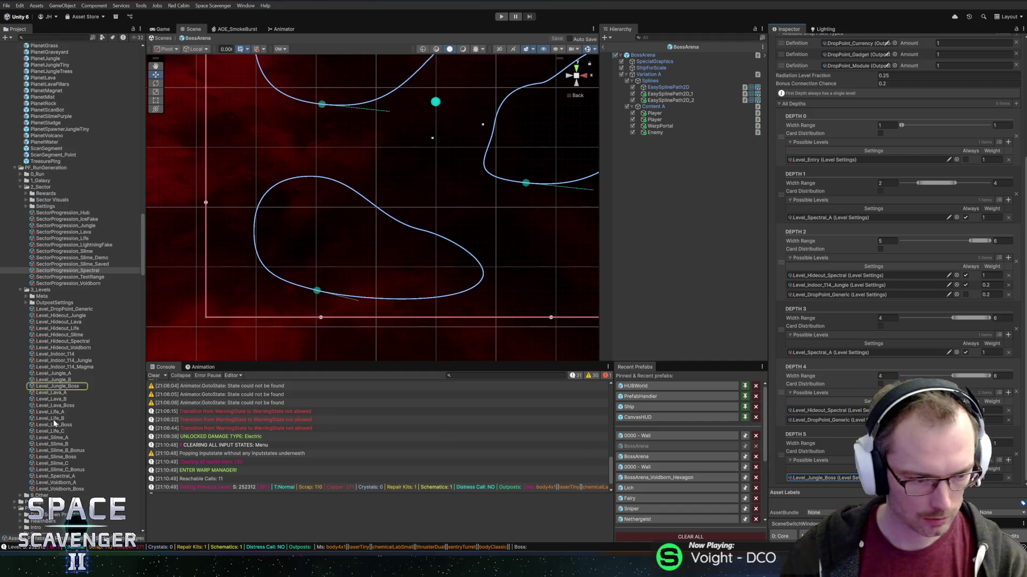
pyautogui.click(59, 389)
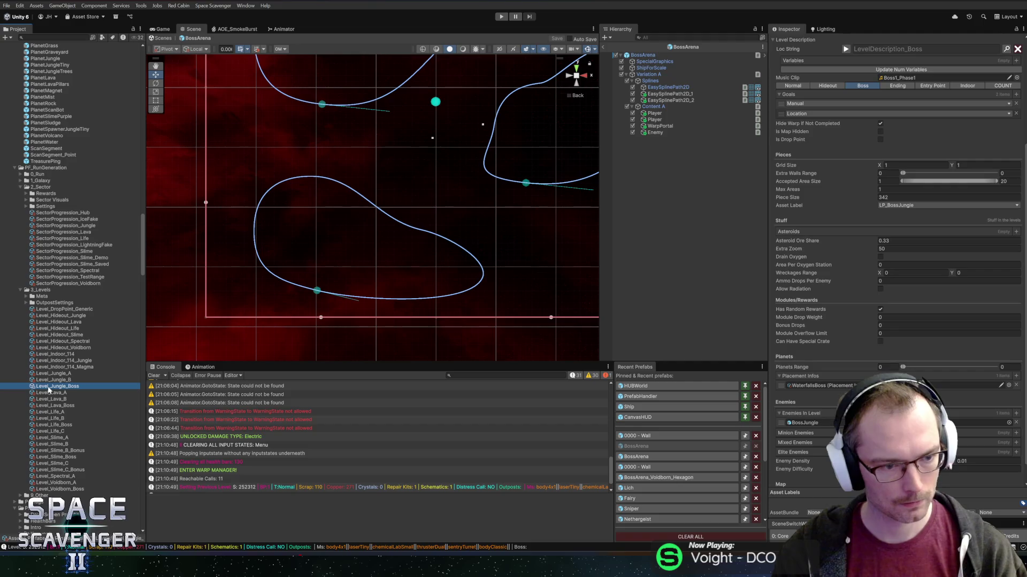
pyautogui.hotkey('ctrl', 'd')
pyautogui.press('F2')
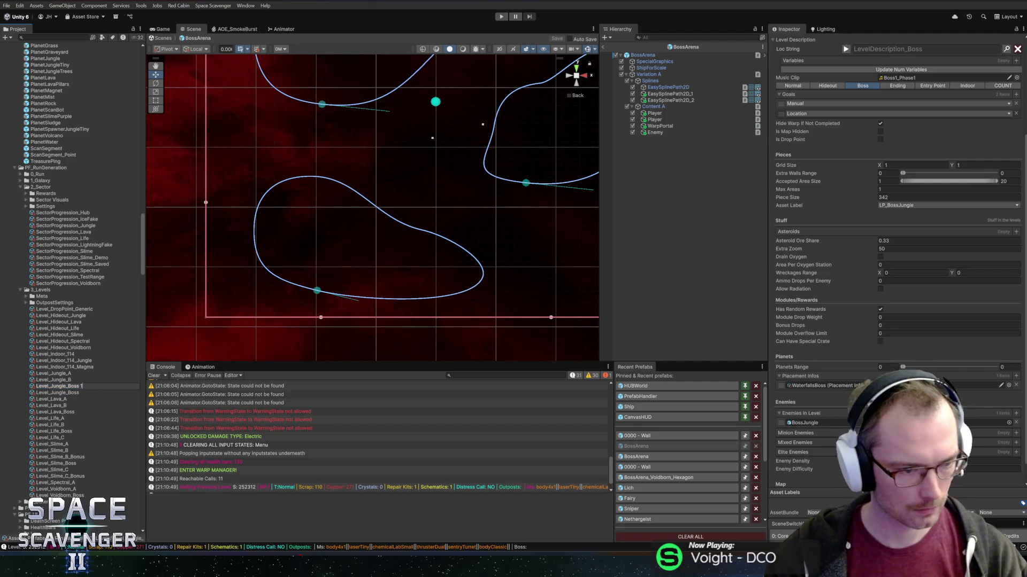
pyautogui.press('BackSpace')
pyautogui.press('BackSpace')
pyautogui.press('BackSpace')
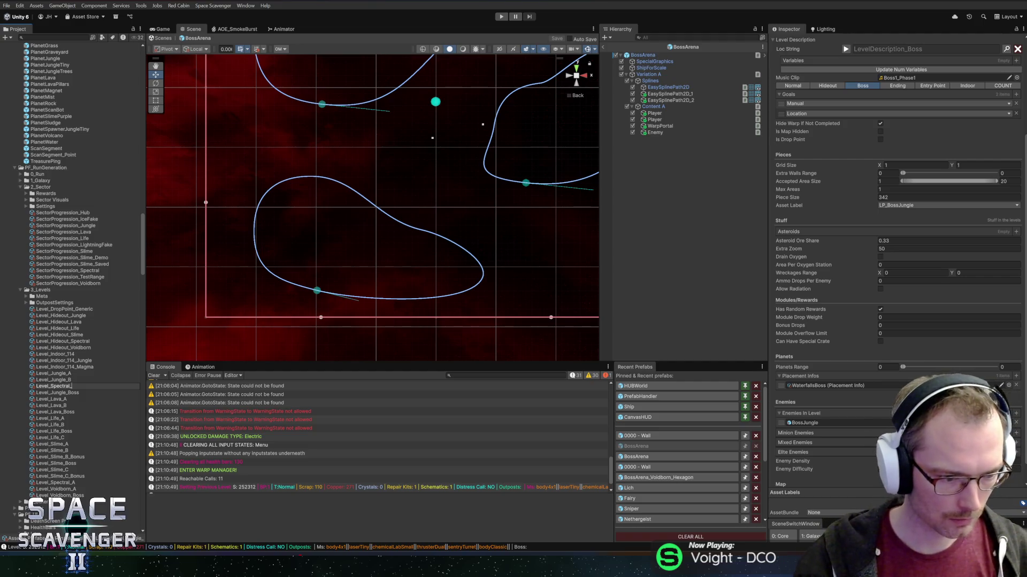
pyautogui.press('Return')
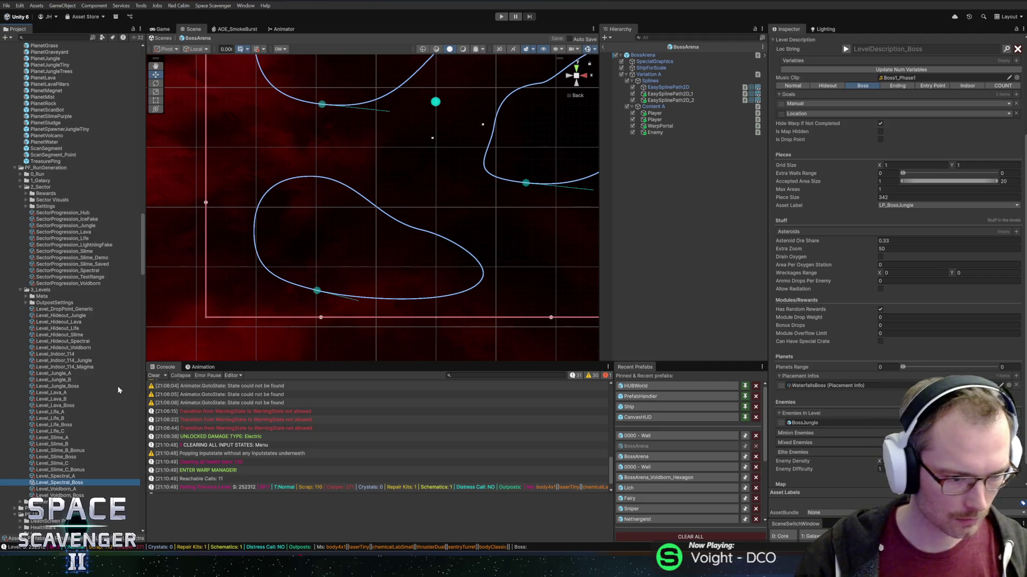
pyautogui.scroll(3, 835, 219)
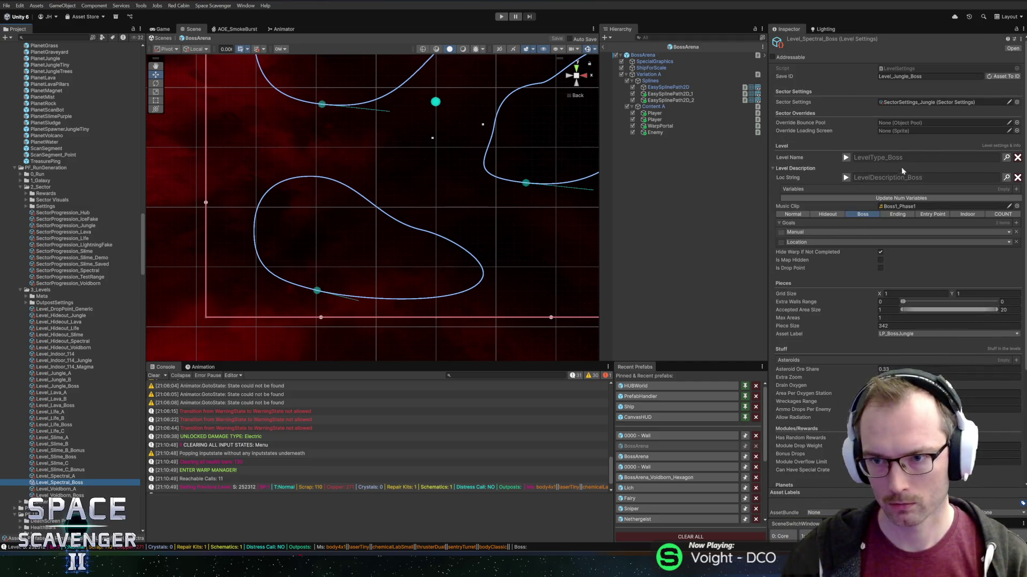
# Set the level's Sector Settings to SectorSettings_Spectral and its Asset Label to LP_BossSpectral
pyautogui.click(1016, 102)
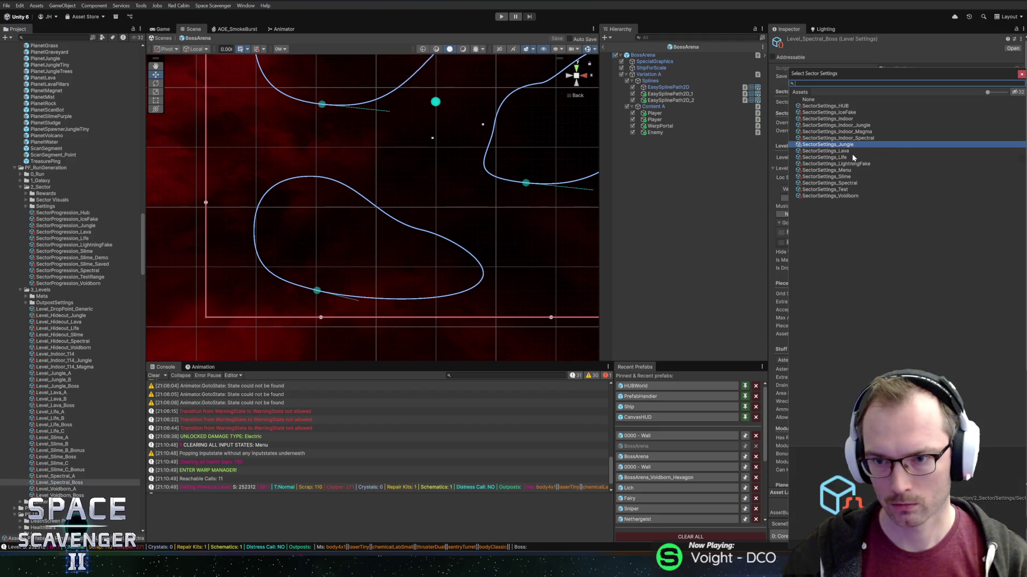
pyautogui.doubleClick(835, 183)
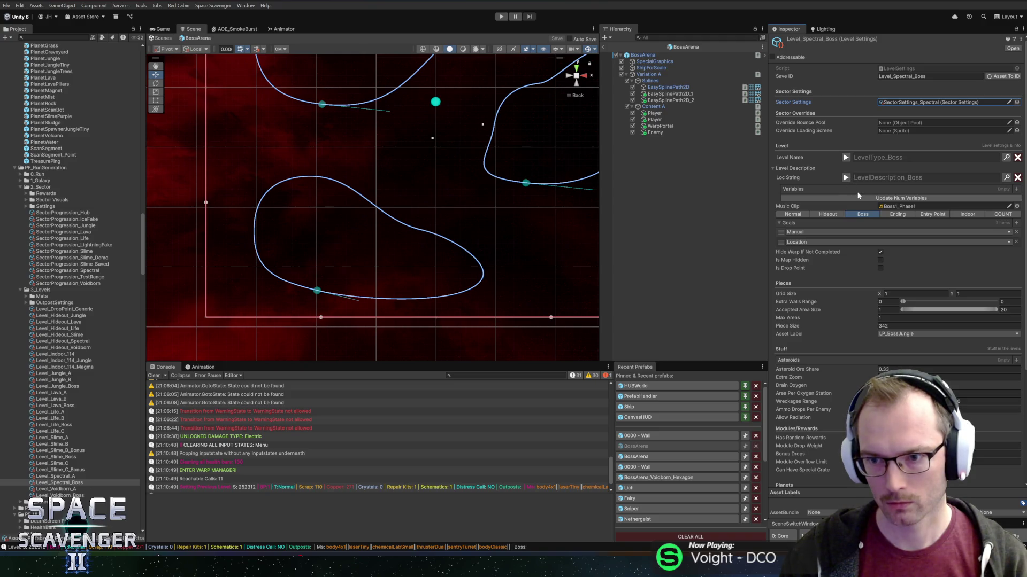
pyautogui.scroll(-2, 851, 198)
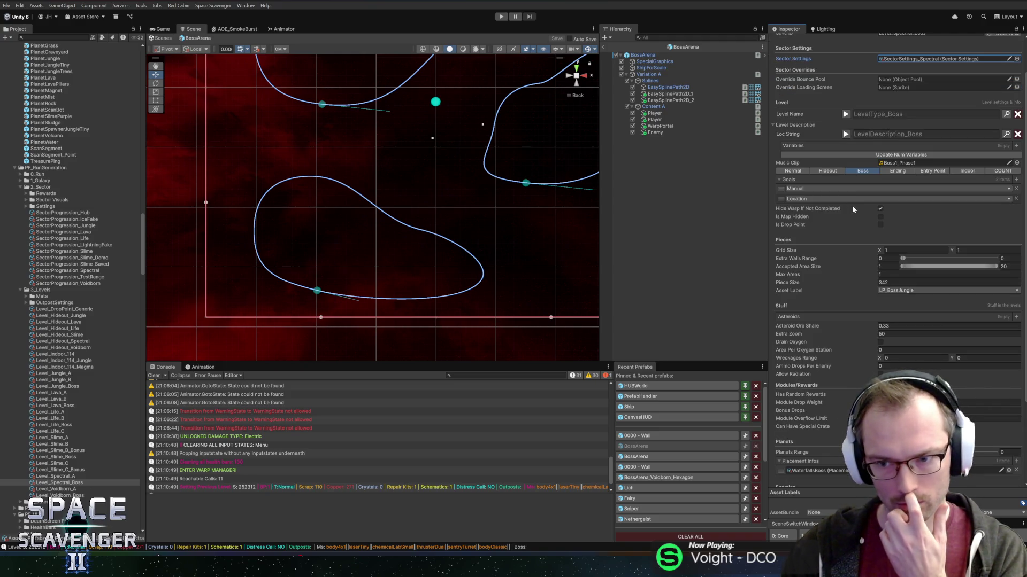
pyautogui.click(911, 291)
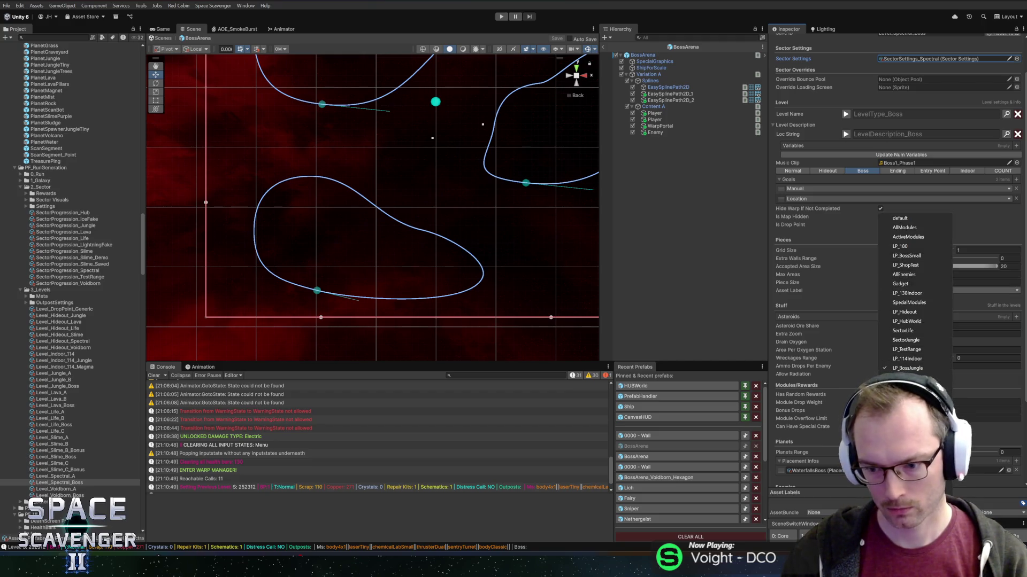
pyautogui.click(908, 378)
# Set Piece Size to 480 and Max Areas to 3
pyautogui.hotkey('shift', 'Tab')
pyautogui.write('480')
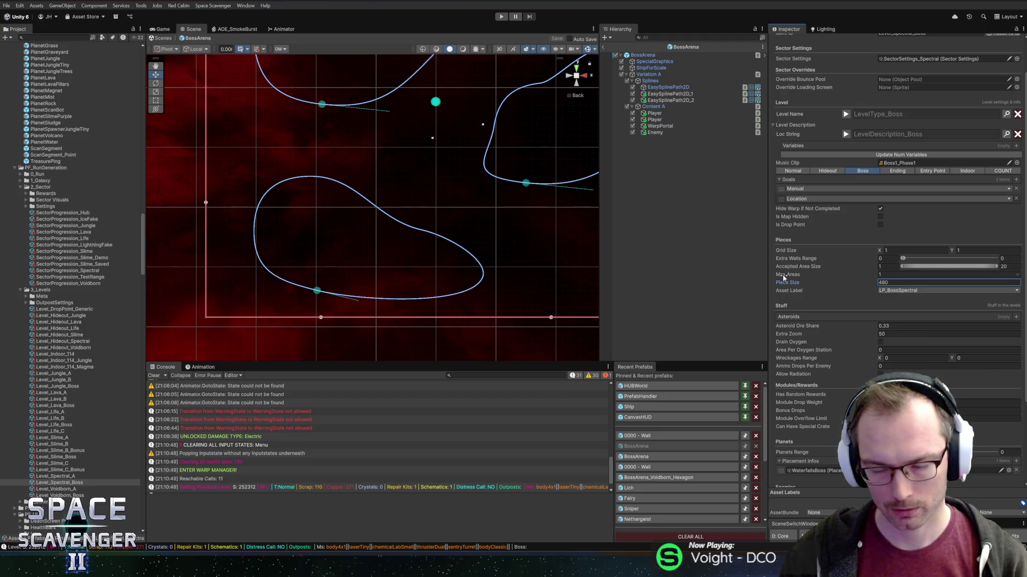
pyautogui.moveTo(448, 164); pyautogui.dragTo(371, 205)
pyautogui.scroll(-4, 371, 204)
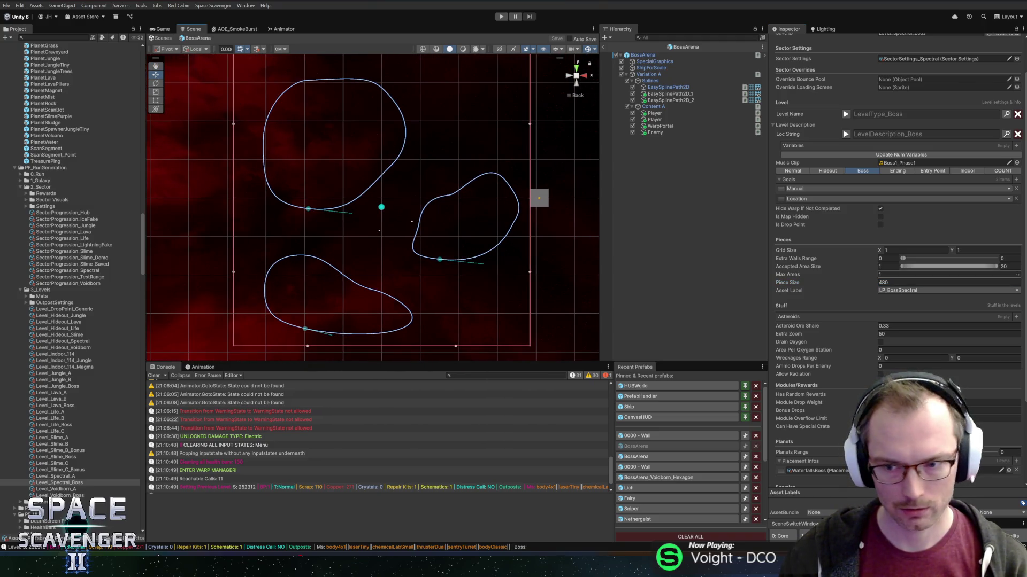
pyautogui.click(896, 274)
pyautogui.write('3')
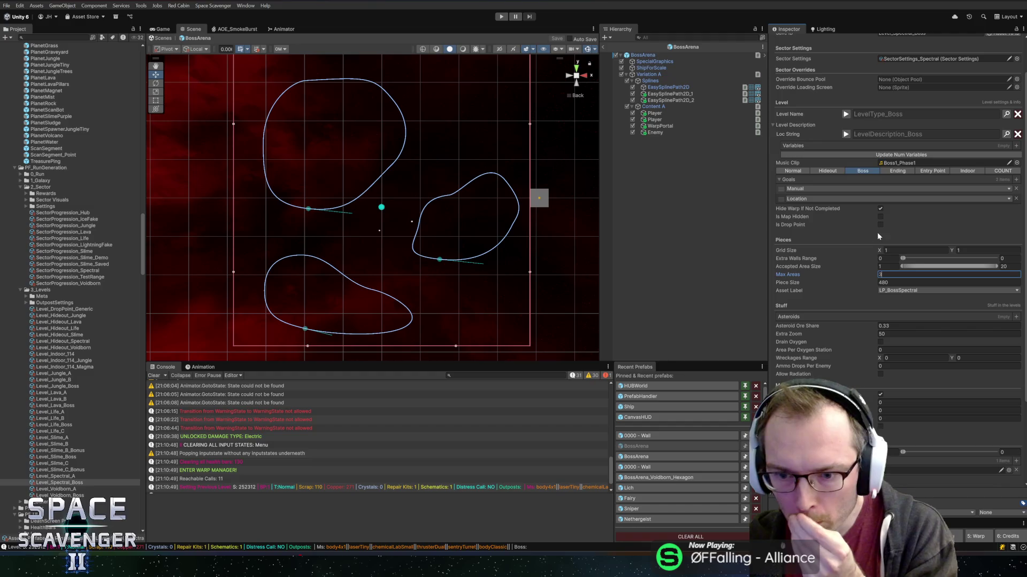
pyautogui.scroll(-3, 866, 256)
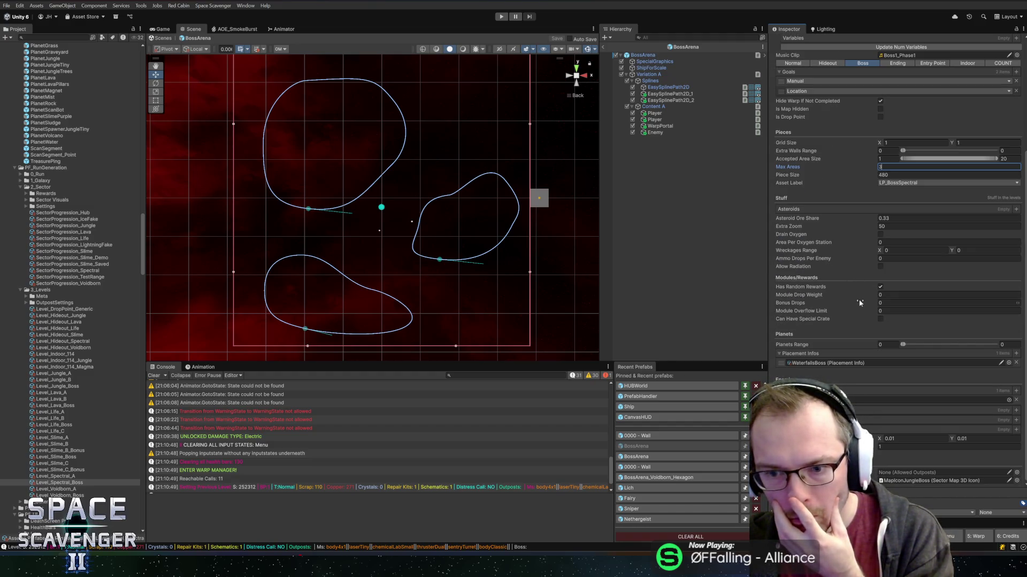
# Set the level's Placement Info to Waterfalls_Spectral and select that asset
pyautogui.click(1008, 364)
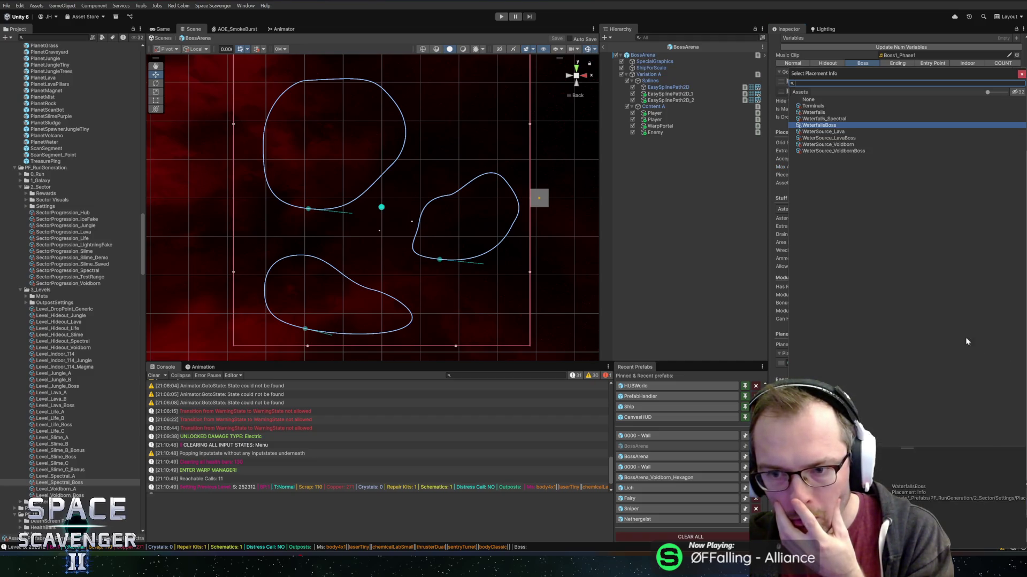
pyautogui.doubleClick(826, 119)
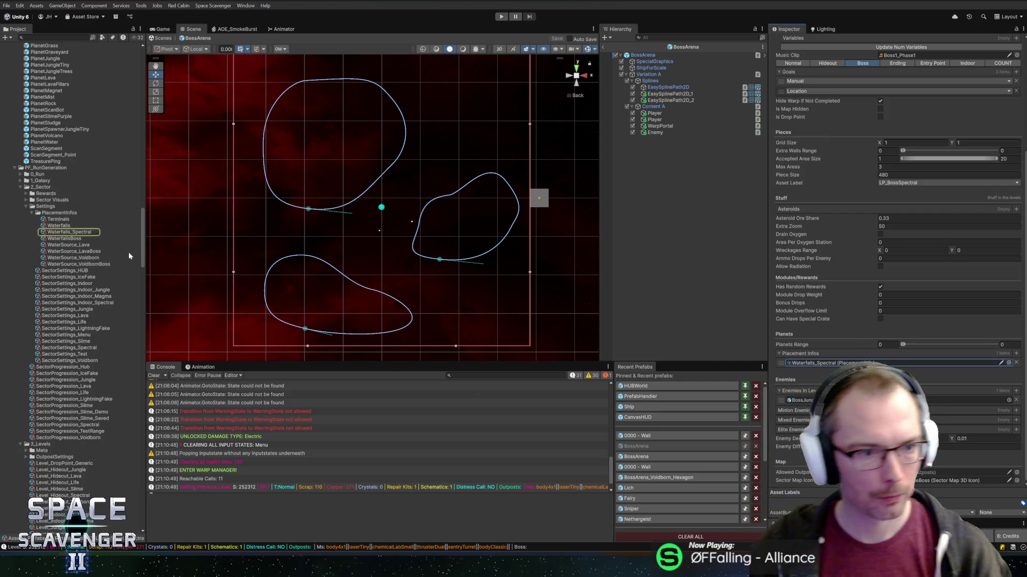
pyautogui.click(95, 233)
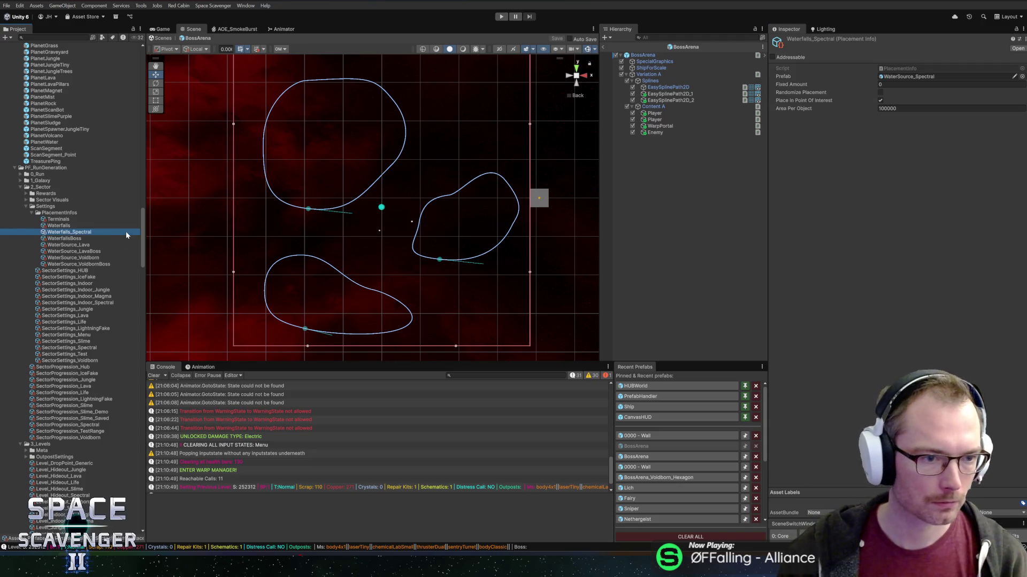
# Duplicate Waterfalls_Spectral and rename the copy Waterfalls_SpectralBoss
pyautogui.hotkey('ctrl', 'd')
pyautogui.press('F2')
pyautogui.press('BackSpace')
pyautogui.press('BackSpace')
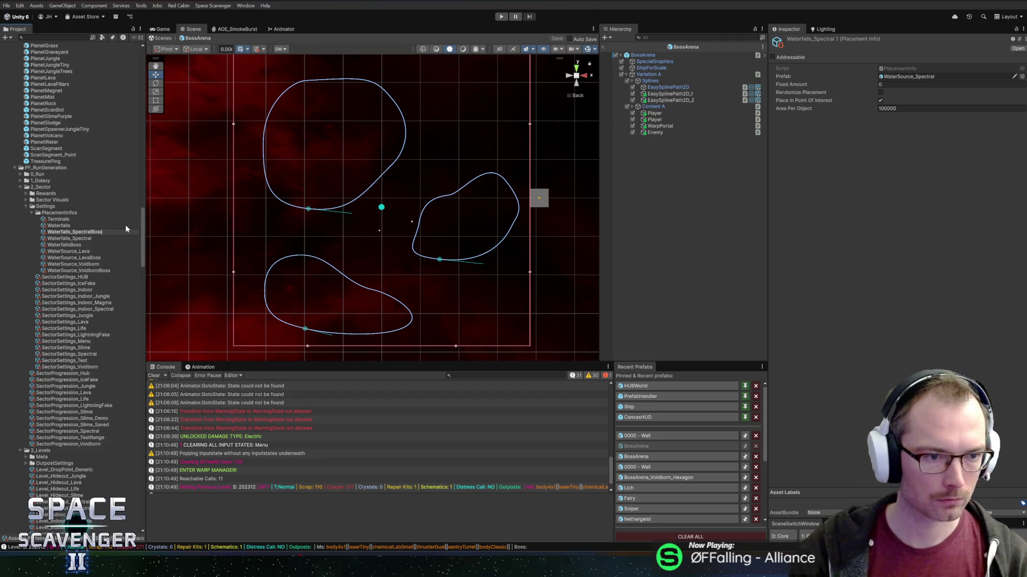
pyautogui.press('Return')
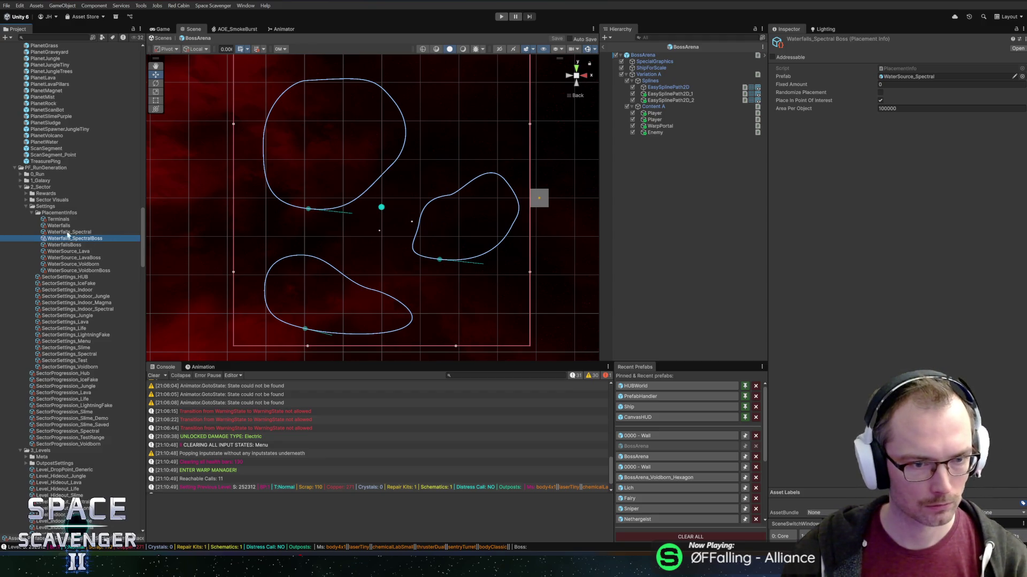
pyautogui.click(66, 233)
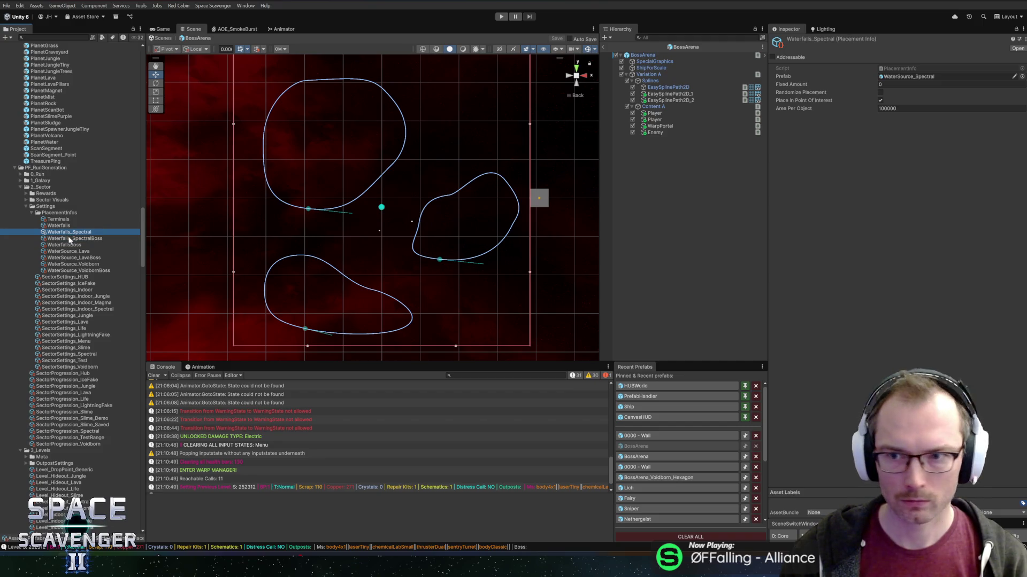
pyautogui.click(68, 239)
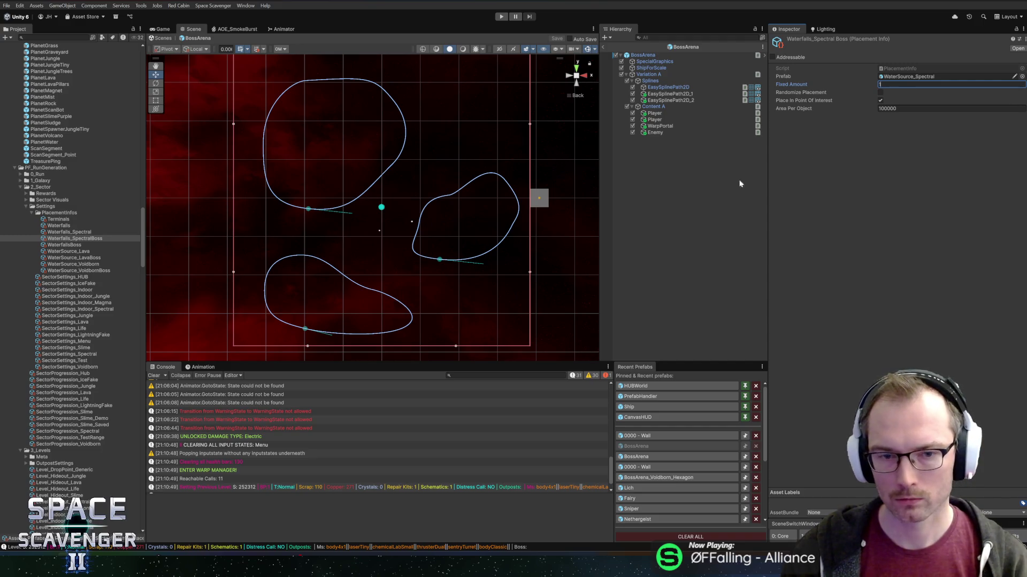
pyautogui.click(663, 132)
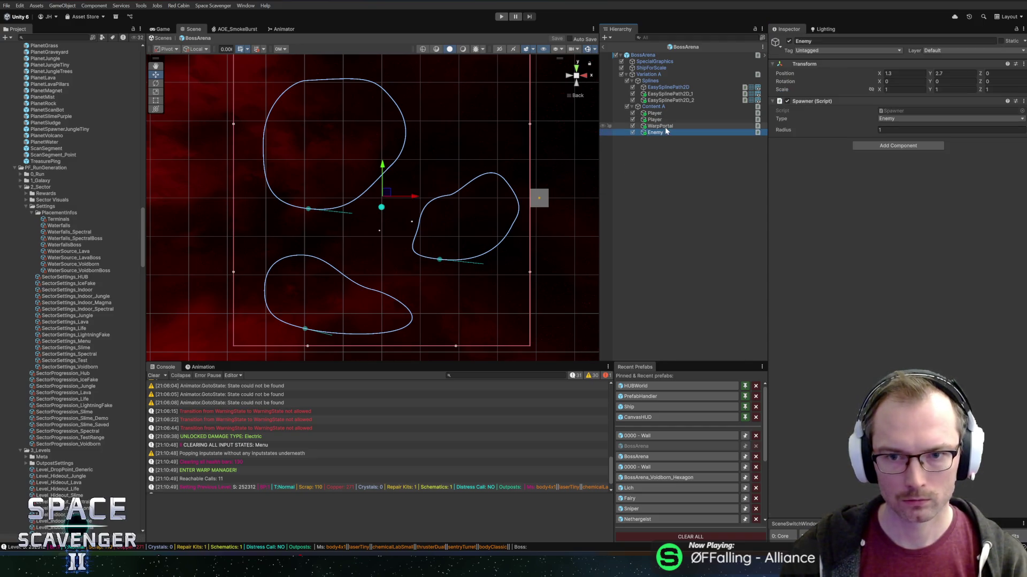
# Move the WarpPortal into the right-hand loop and both player spawners into the lower loop
pyautogui.press('f')
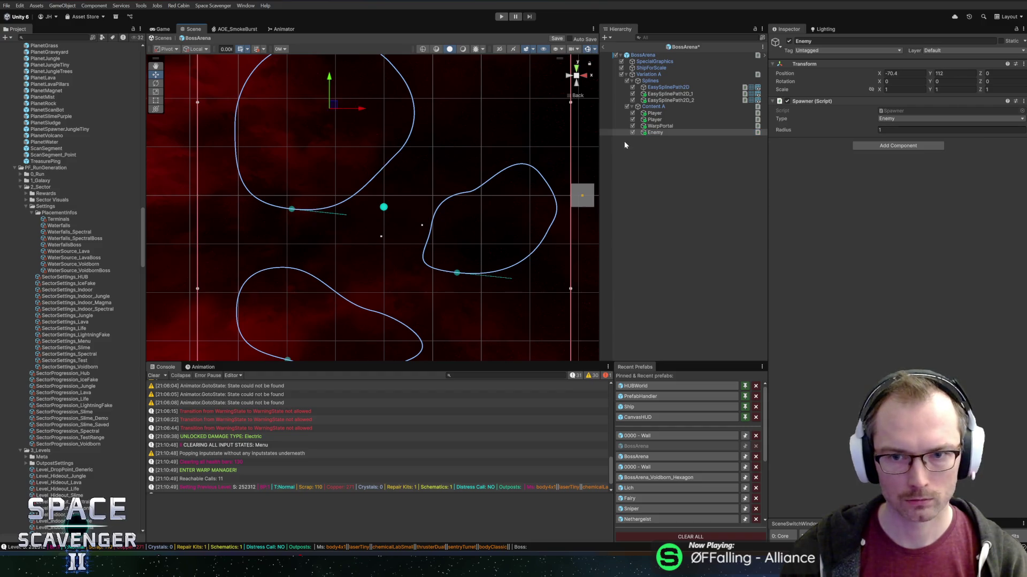
pyautogui.click(658, 126)
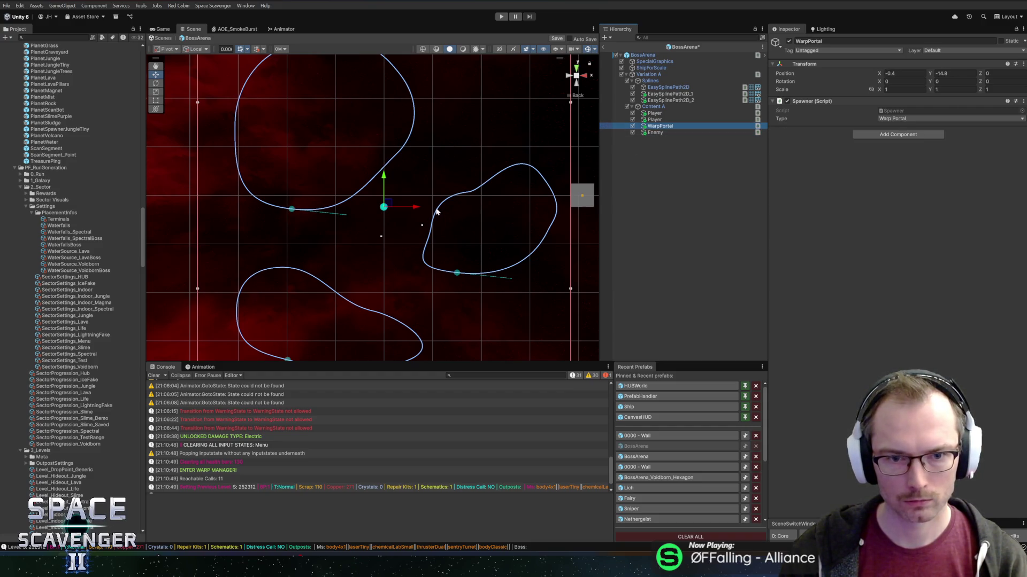
pyautogui.moveTo(384, 204); pyautogui.dragTo(471, 222)
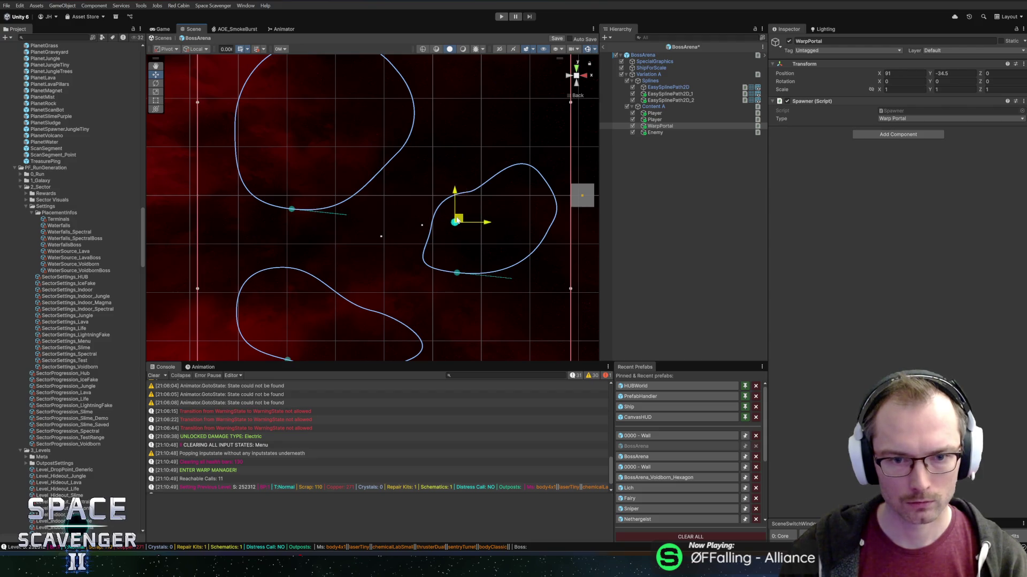
pyautogui.click(655, 119)
pyautogui.keyDown('ctrl'); pyautogui.click(654, 113); pyautogui.keyUp('ctrl')
pyautogui.moveTo(382, 234); pyautogui.dragTo(388, 235)
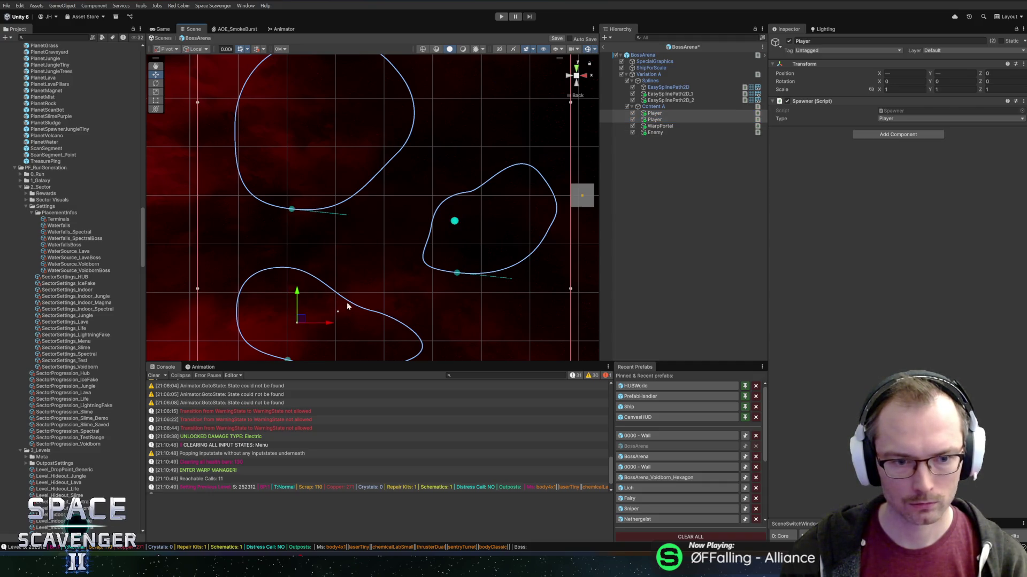
pyautogui.click(674, 120)
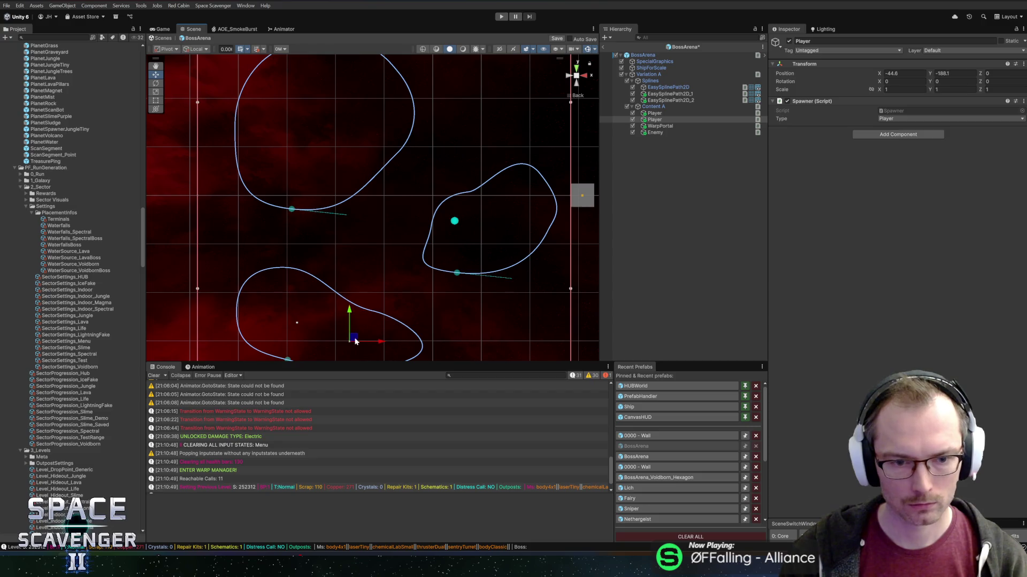
pyautogui.press('f')
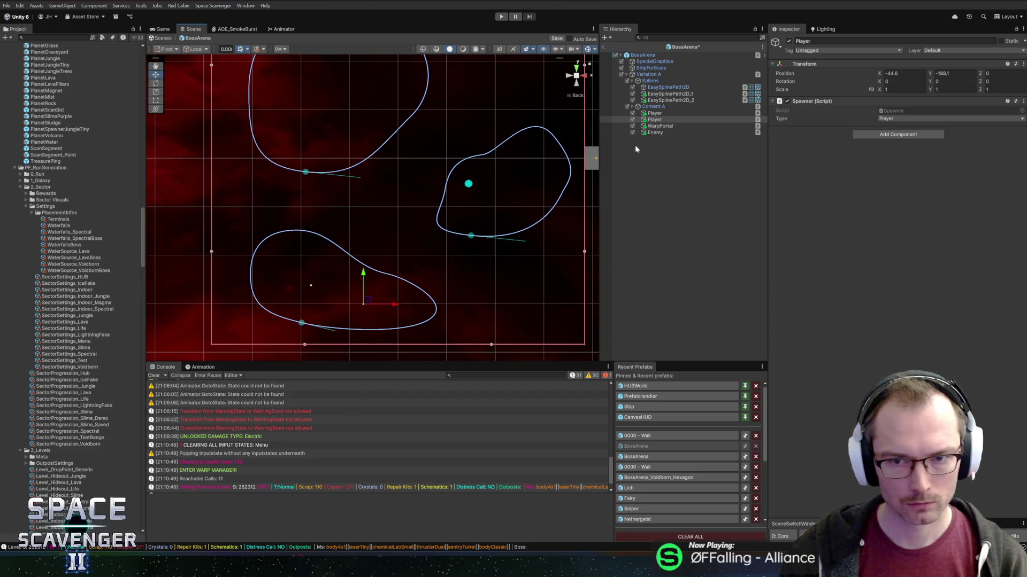
pyautogui.click(665, 133)
pyautogui.press('f')
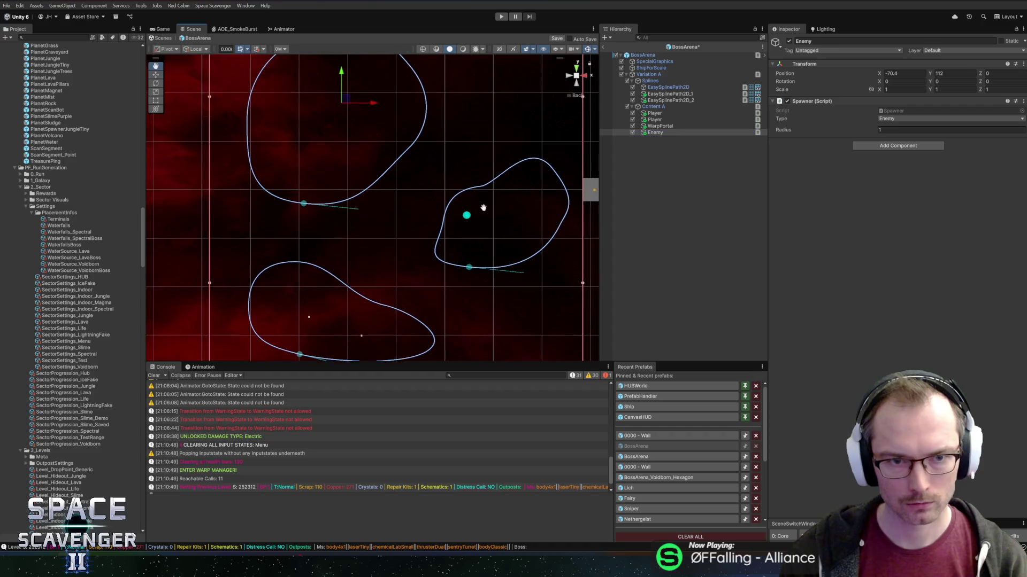
# Copy the warp portal into a Point Of Interest spawner at X -73.1, Y 98.3, and save
pyautogui.click(660, 126)
pyautogui.hotkey('ctrl', 'd')
pyautogui.moveTo(470, 219)
pyautogui.mouseDown()
pyautogui.moveTo(363, 149)
pyautogui.moveTo(395, 123)
pyautogui.mouseUp()
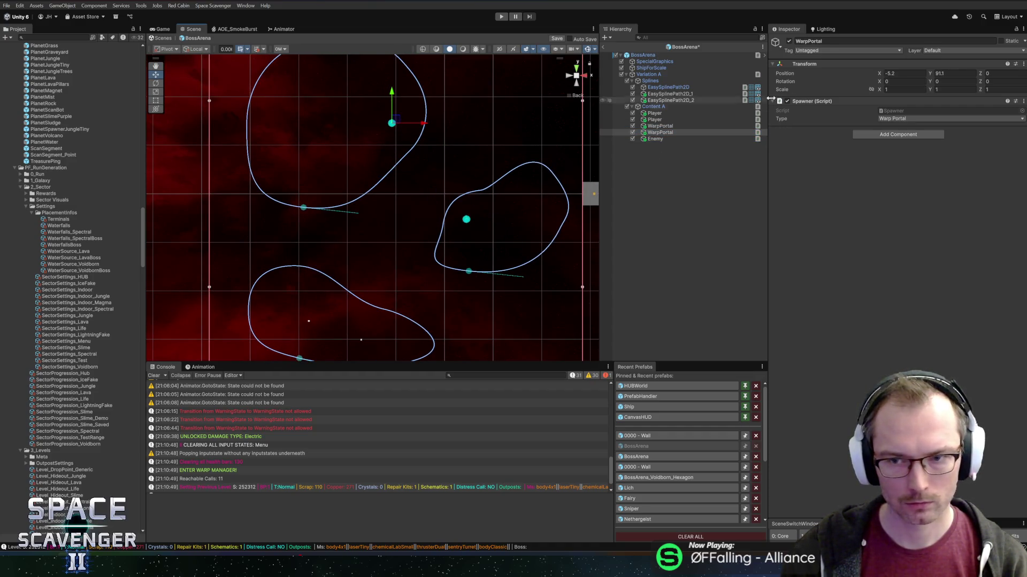
pyautogui.click(887, 119)
pyautogui.write('point')
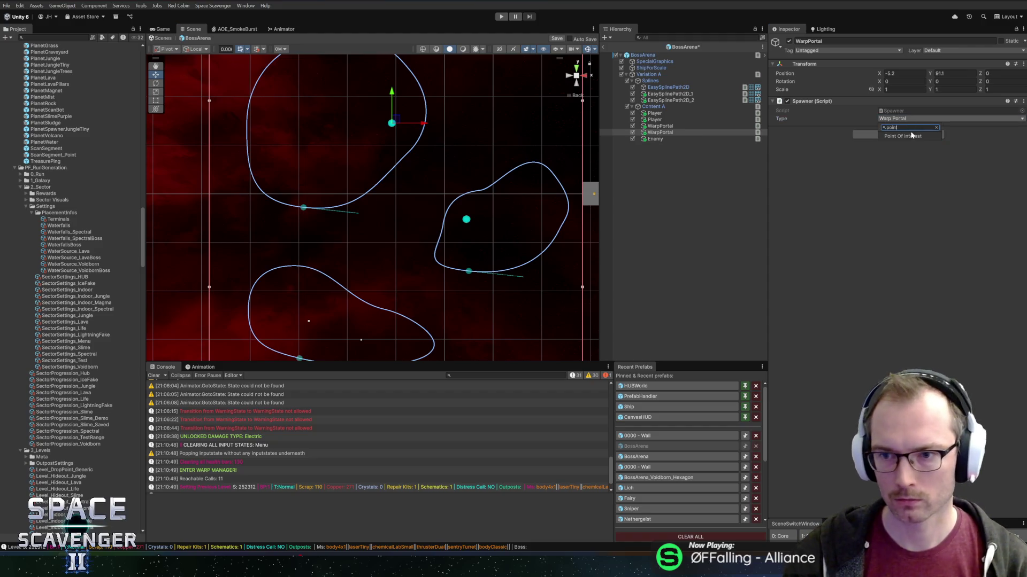
pyautogui.click(909, 136)
pyautogui.hotkey('ctrl', 's')
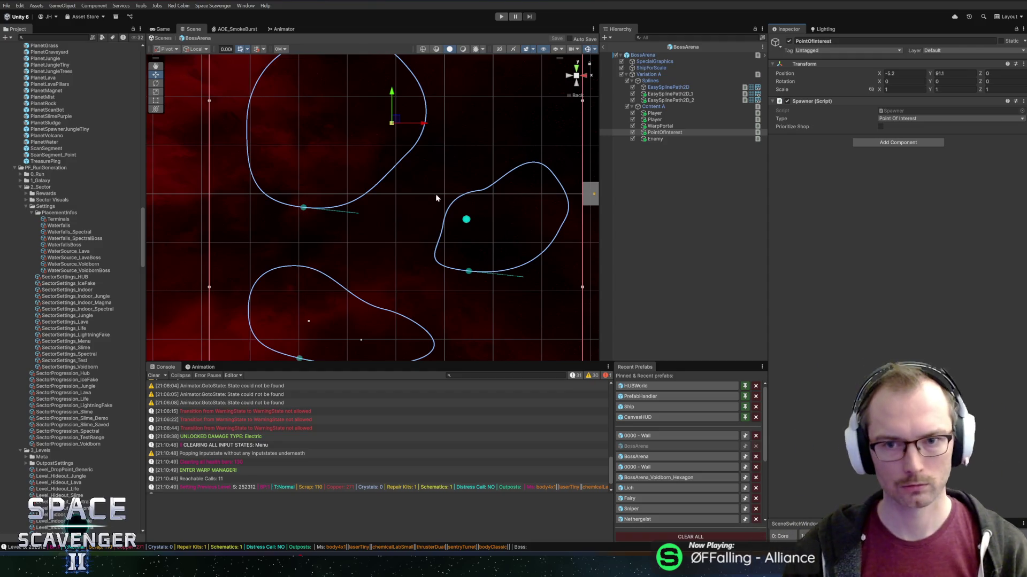
pyautogui.moveTo(393, 123); pyautogui.dragTo(337, 119)
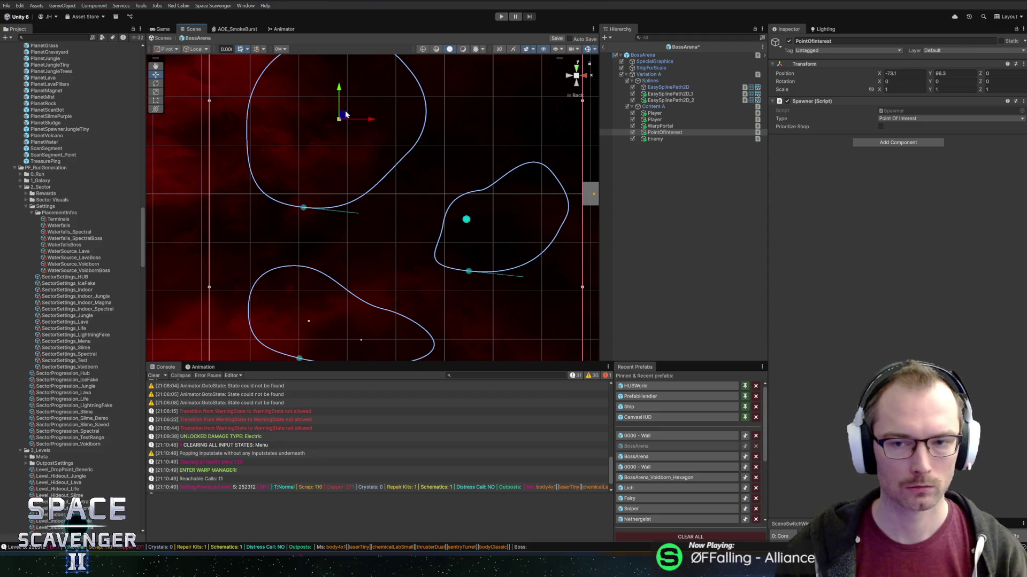
pyautogui.scroll(-5, 417, 254)
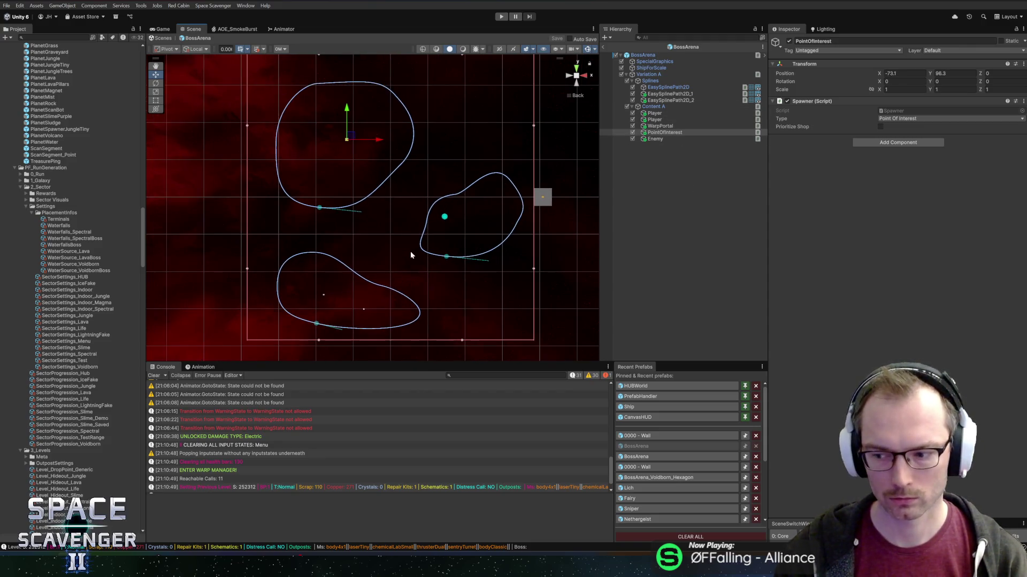
pyautogui.scroll(1, 425, 249)
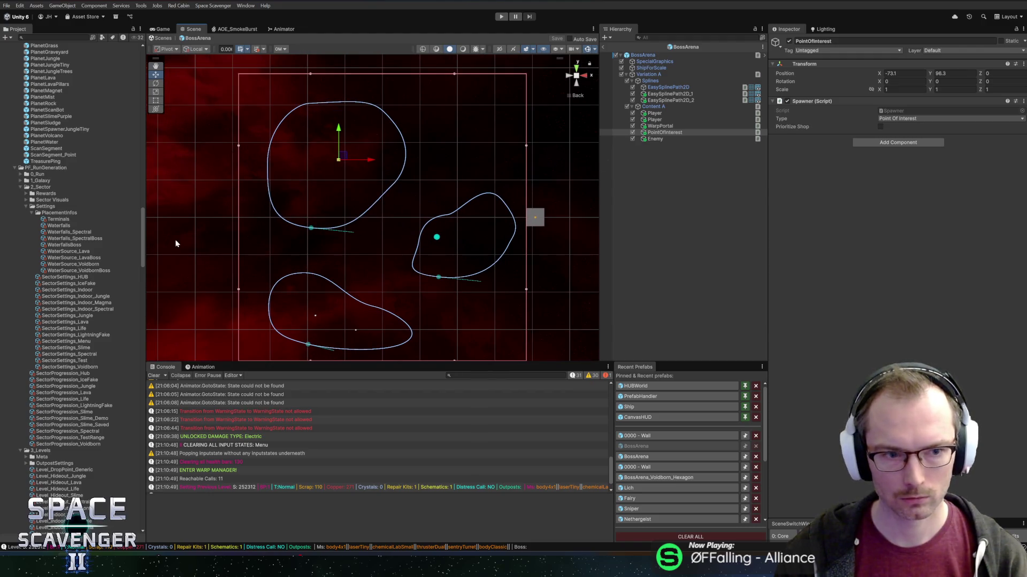
pyautogui.scroll(-2, 67, 357)
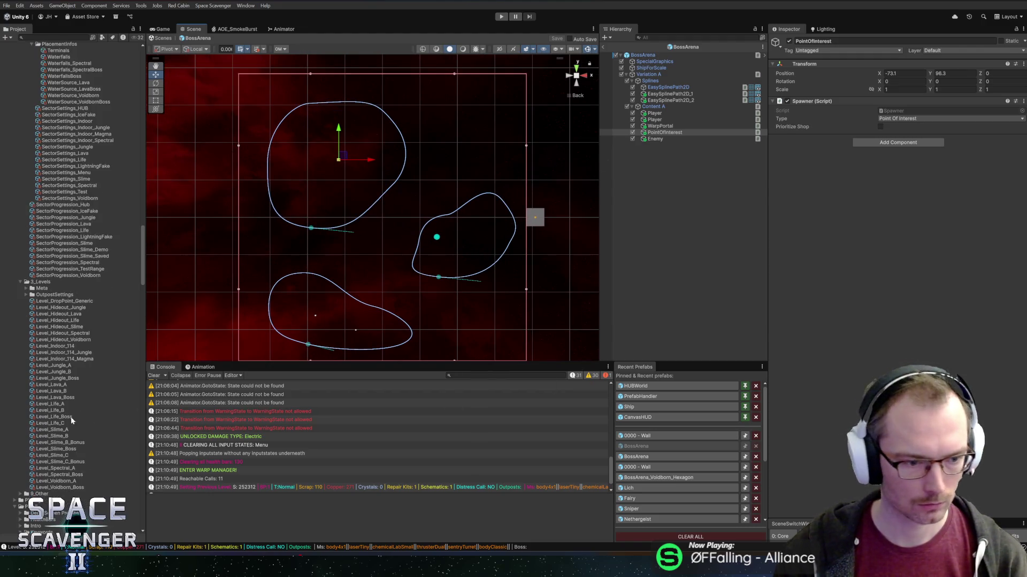
pyautogui.scroll(-10, 67, 357)
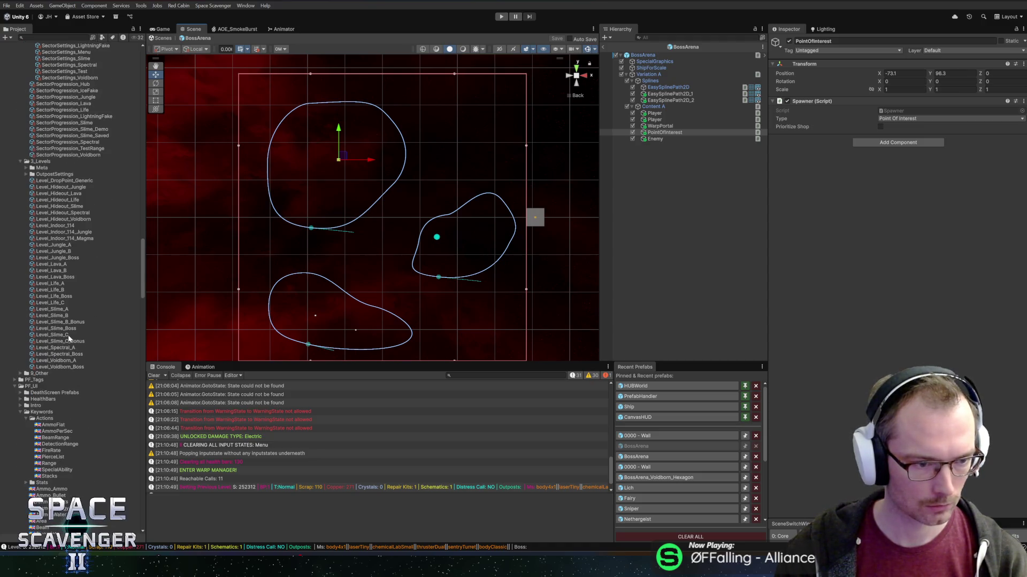
pyautogui.click(60, 354)
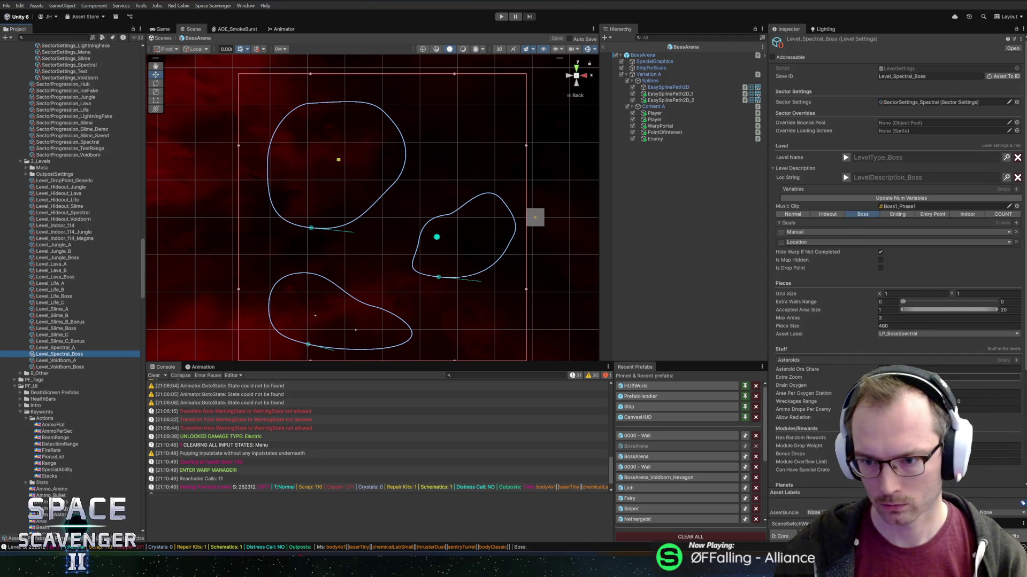
# Use Waterfalls_SpectralBoss as the level's placement info and replace the BossJungle enemy with Boss1
pyautogui.scroll(-5, 880, 348)
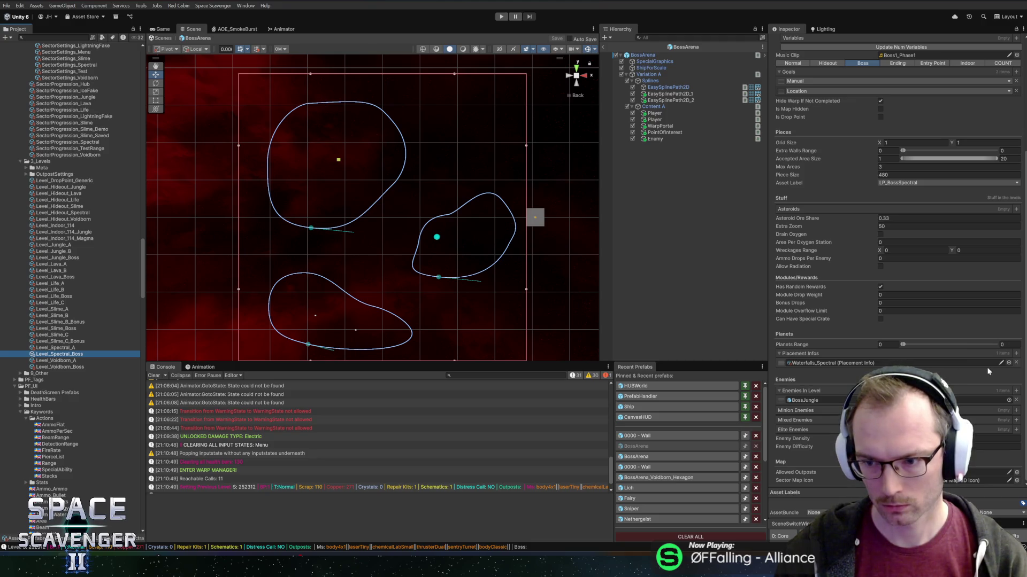
pyautogui.click(1008, 363)
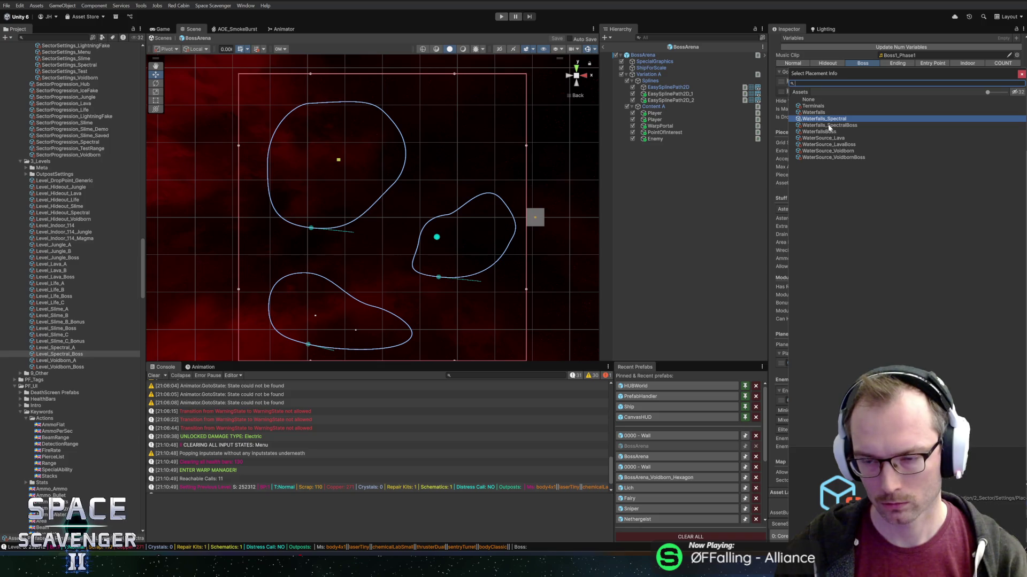
pyautogui.doubleClick(828, 124)
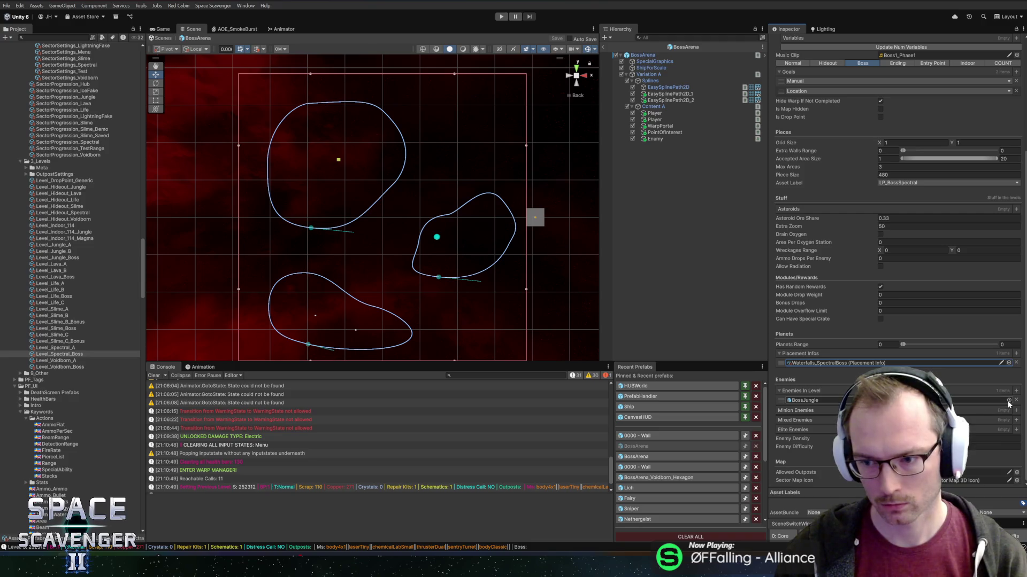
pyautogui.click(818, 401)
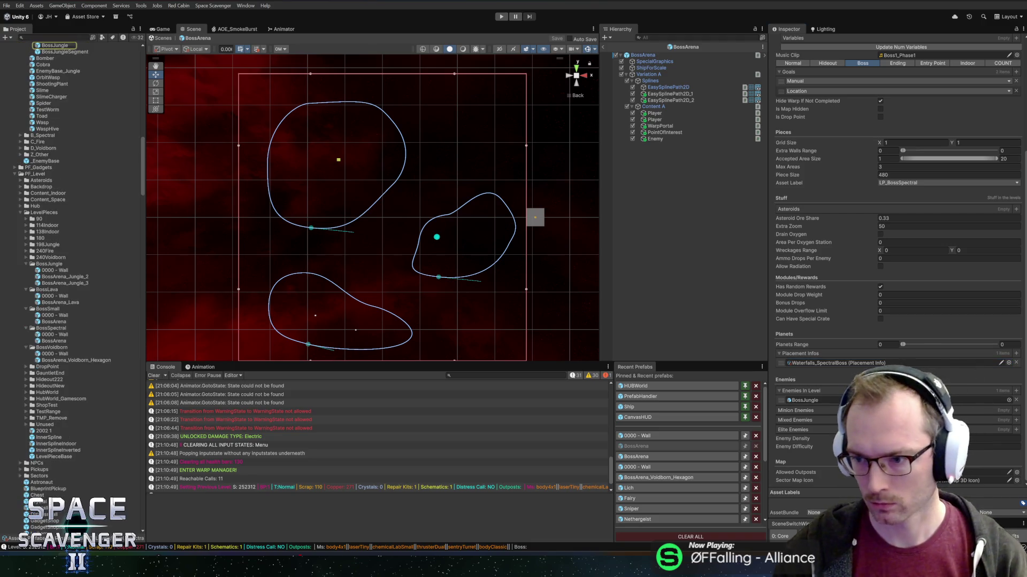
pyautogui.hotkey('ctrl', 'v')
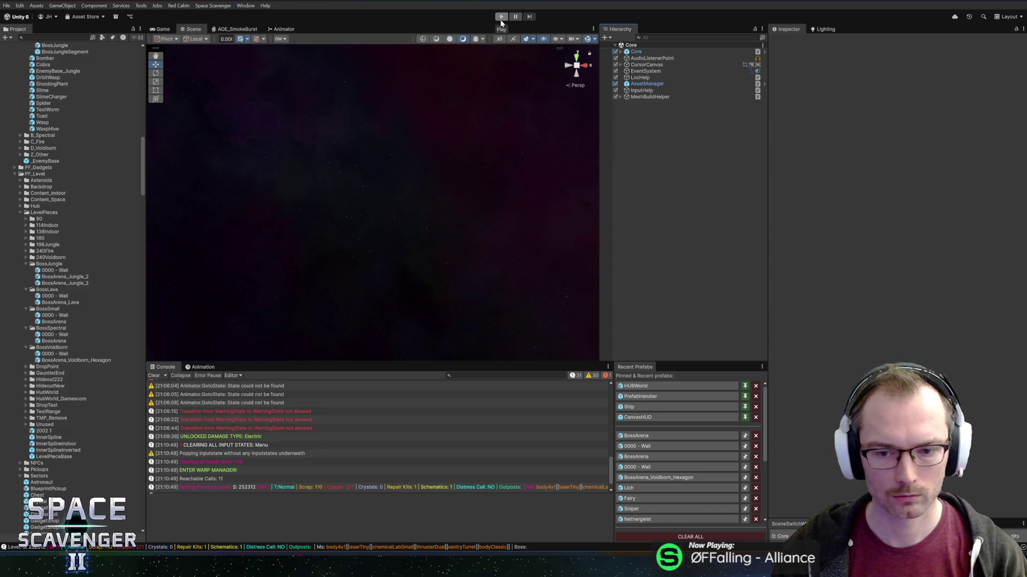
# Make Level_Spectral_Boss the Depth 5 level in SectorProgression_Spectral and enter Play mode
pyautogui.scroll(15, 54, 278)
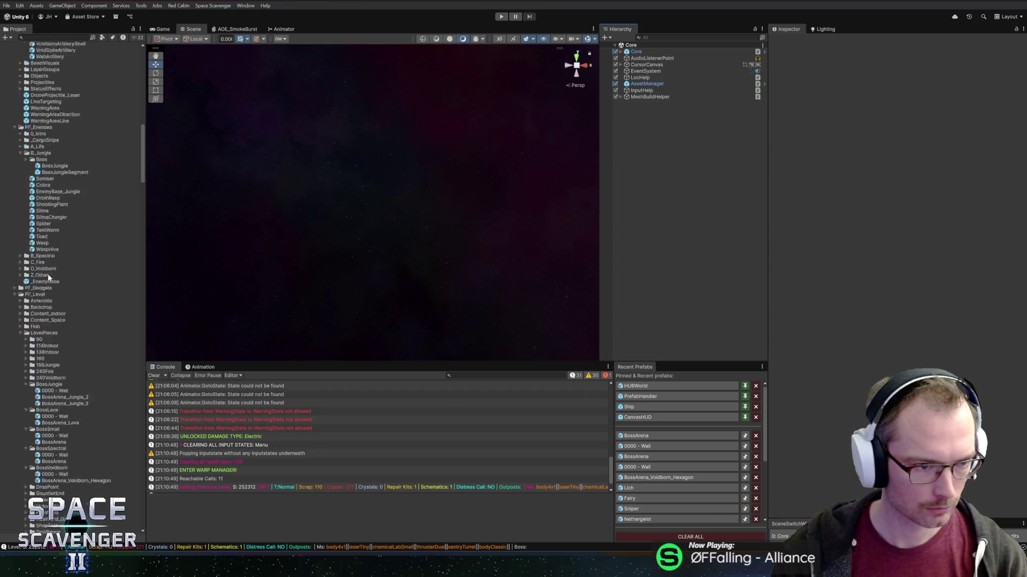
pyautogui.scroll(-20, 53, 278)
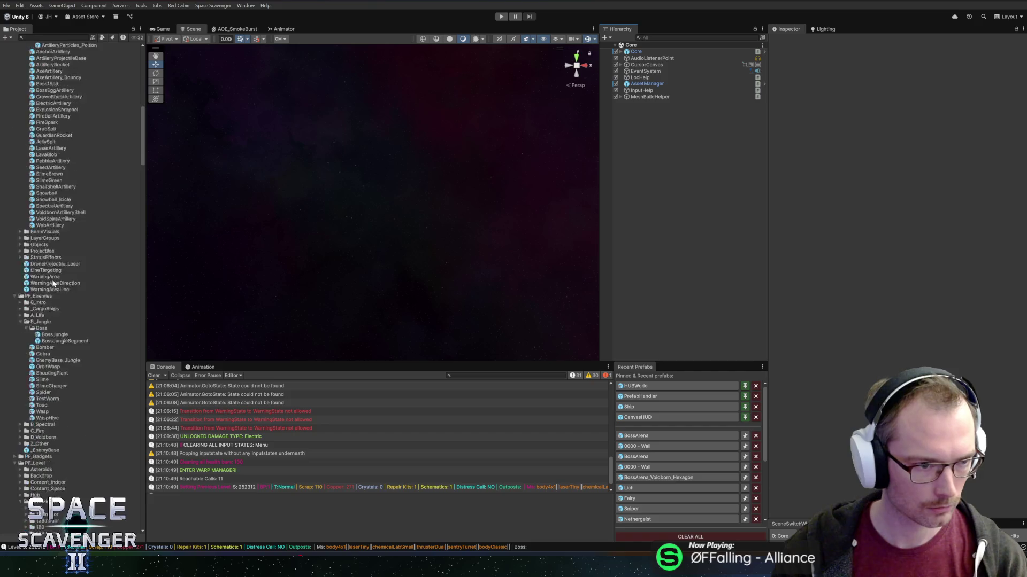
pyautogui.scroll(-6, 60, 324)
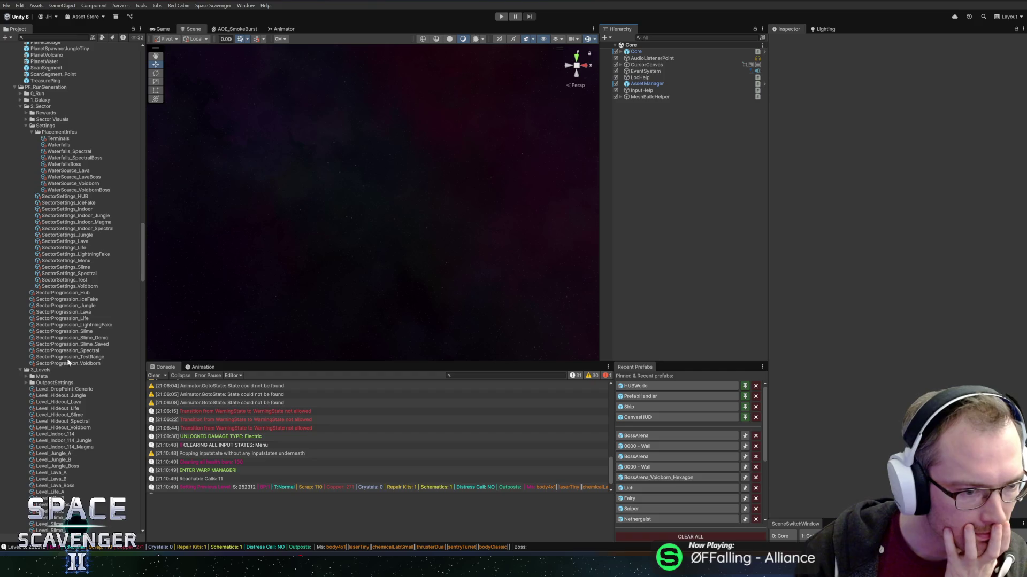
pyautogui.scroll(-5, 834, 406)
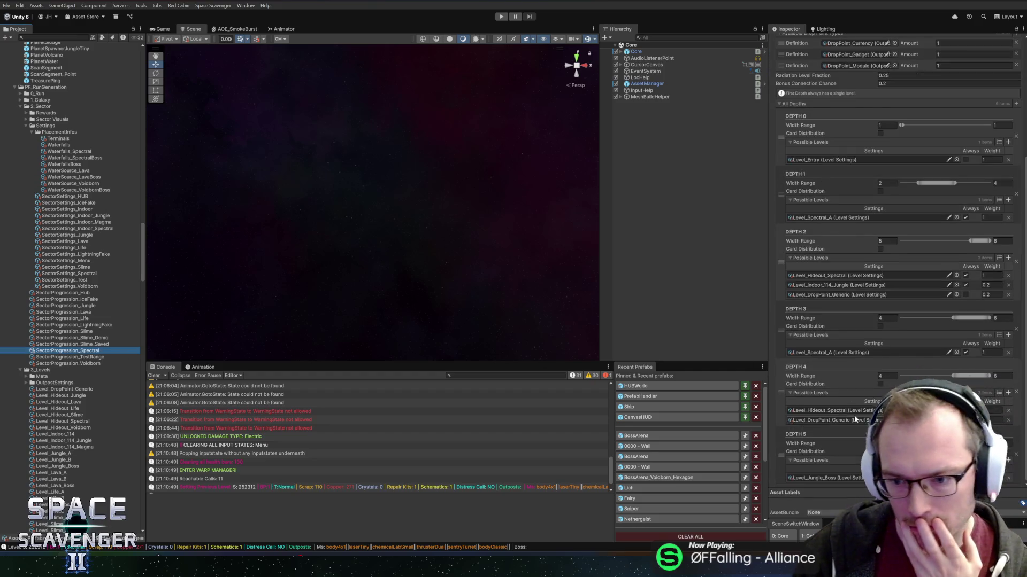
pyautogui.click(957, 478)
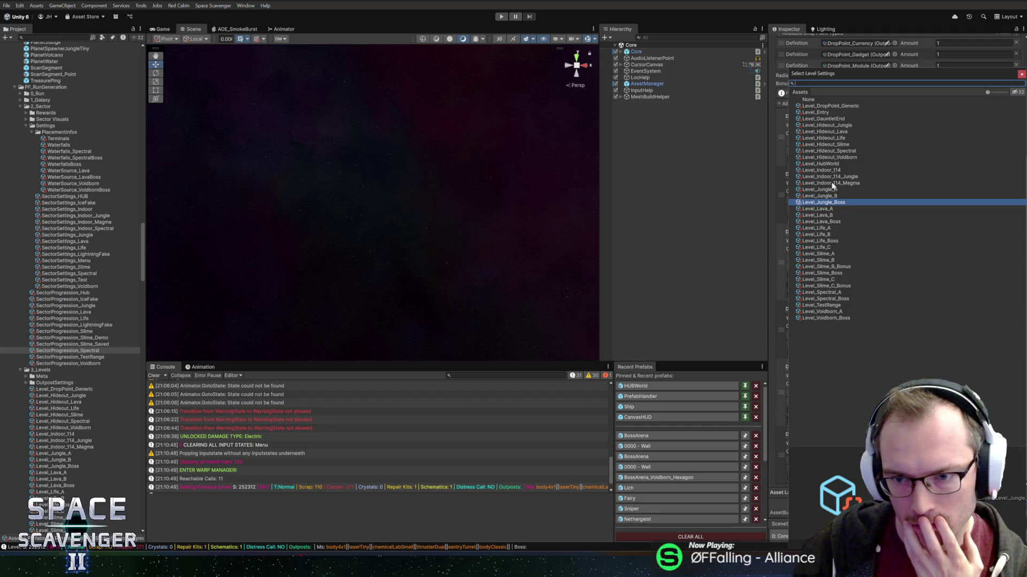
pyautogui.doubleClick(833, 303)
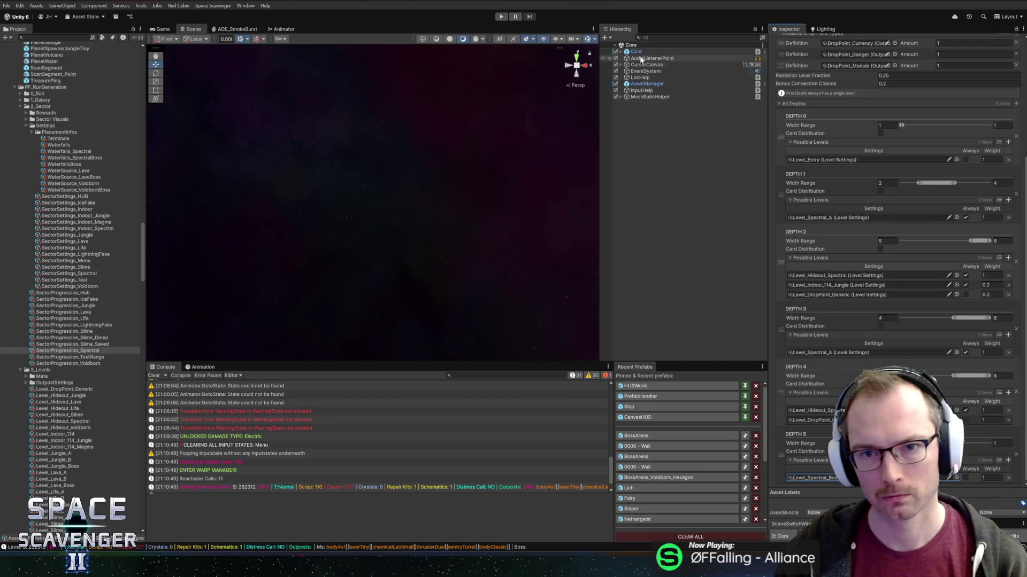
pyautogui.click(500, 17)
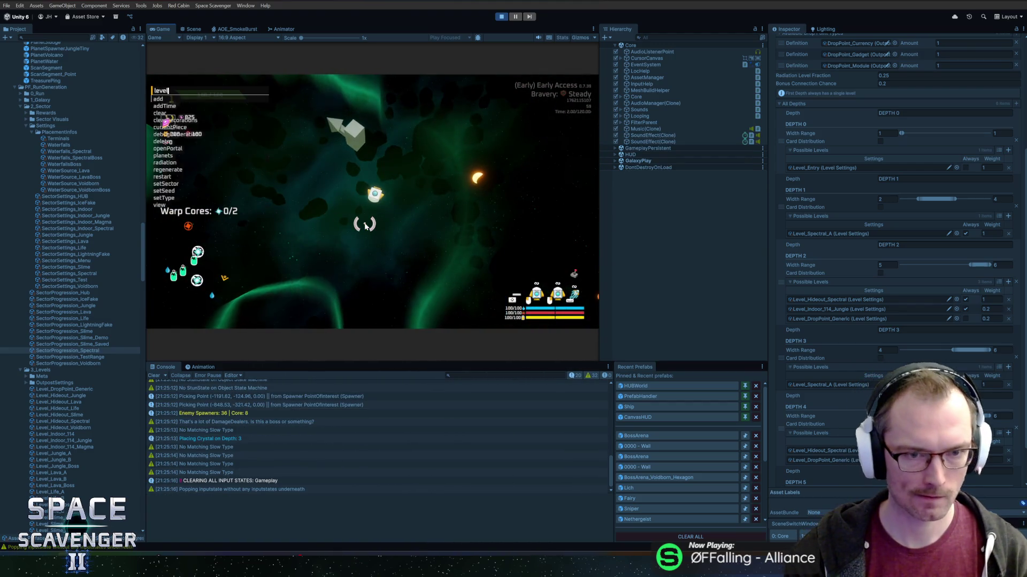
# Warp out, travel to the next galaxy-map node into the spectral arena, and maximize the Game view
pyautogui.press('e')
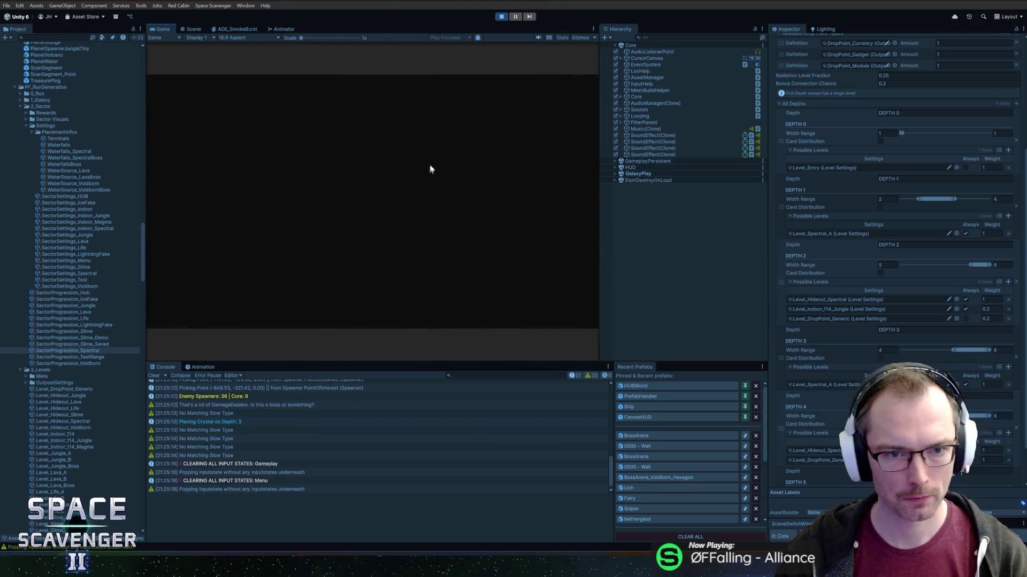
pyautogui.click(249, 193)
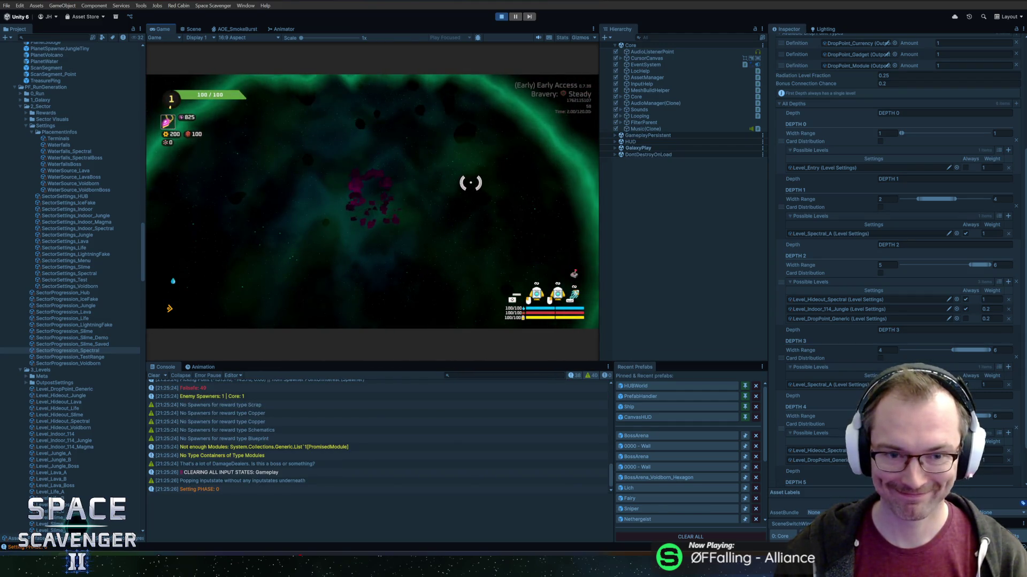
pyautogui.hotkey('shift', 'space')
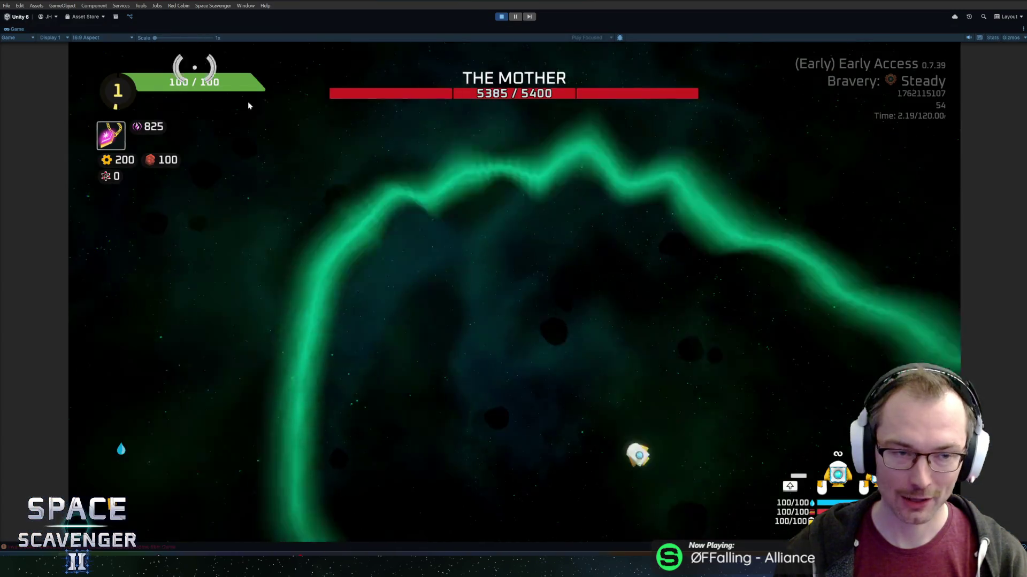
# Fly the ship around the arena, chipping The Mother down to 5355/5400, then exit play mode
pyautogui.press('w')
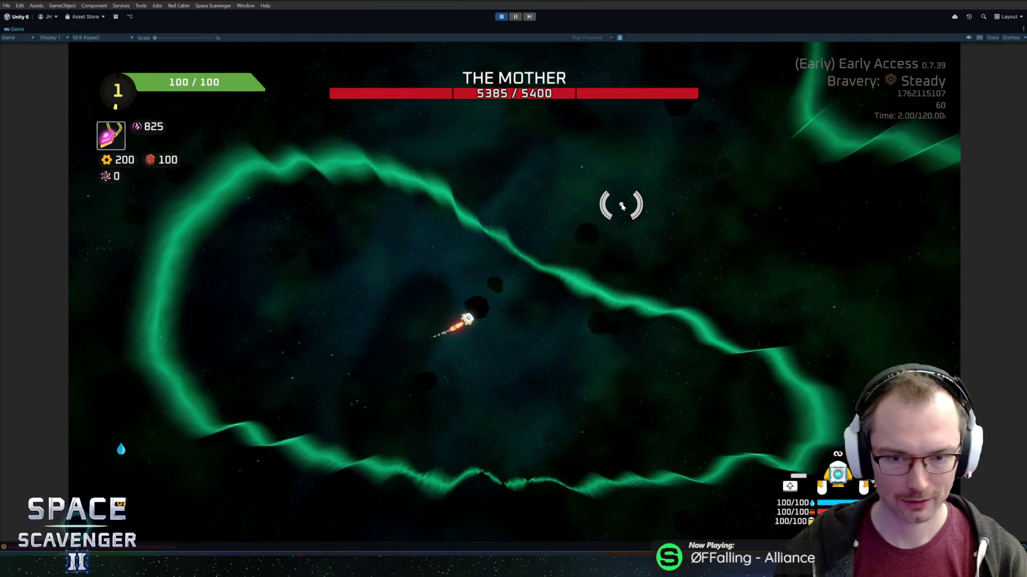
pyautogui.press('w')
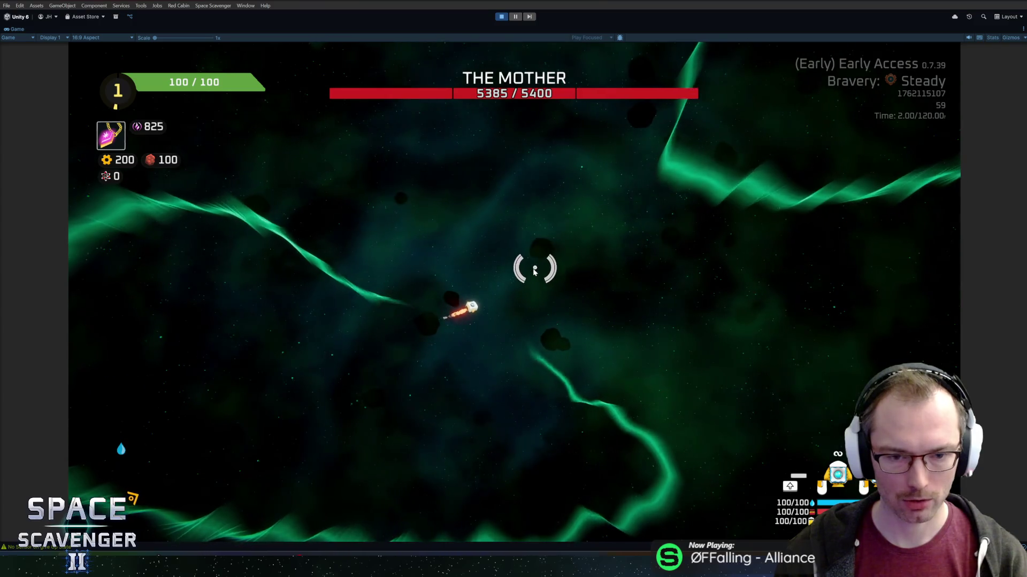
pyautogui.press('w')
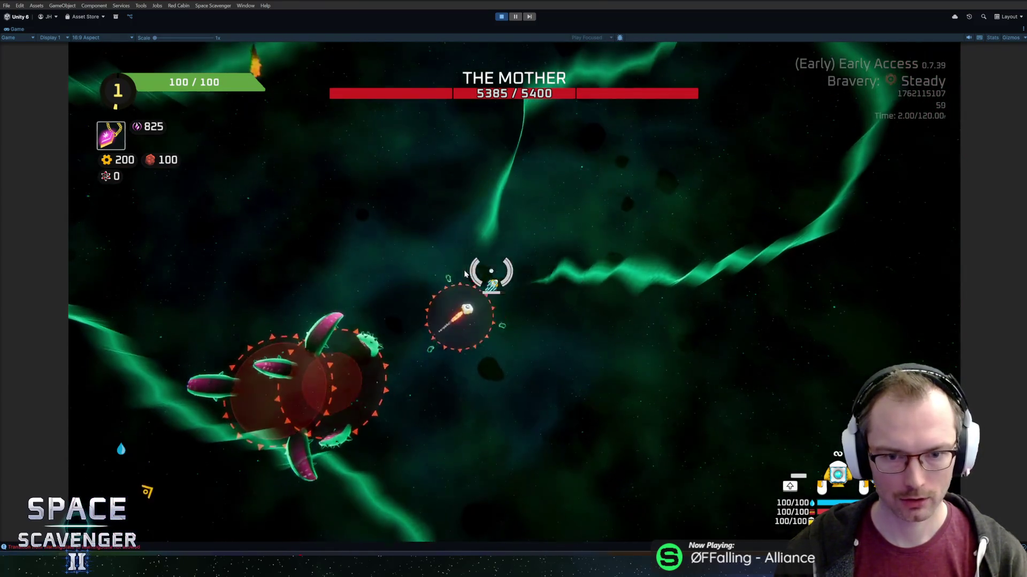
pyautogui.press('w')
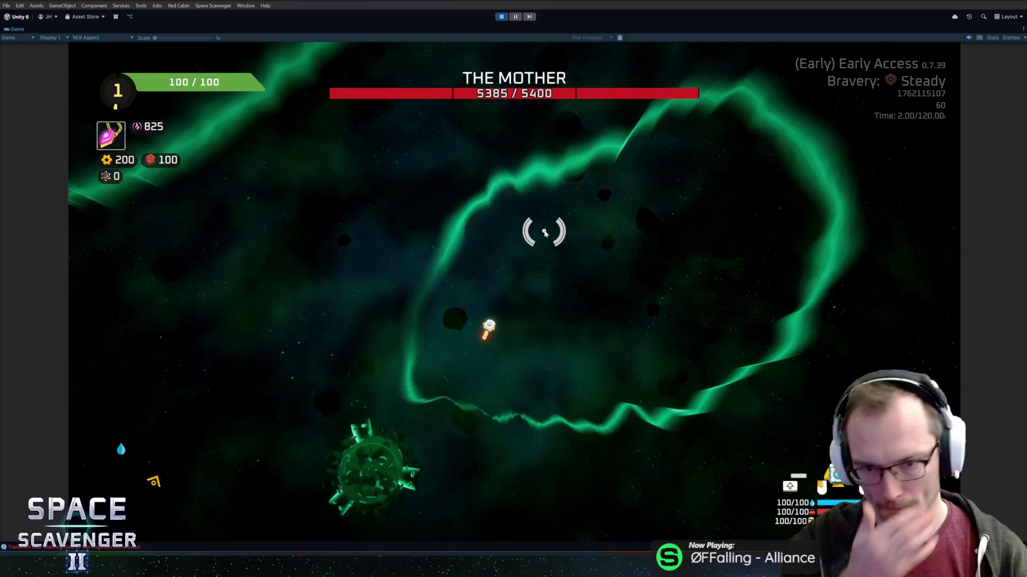
pyautogui.press('w')
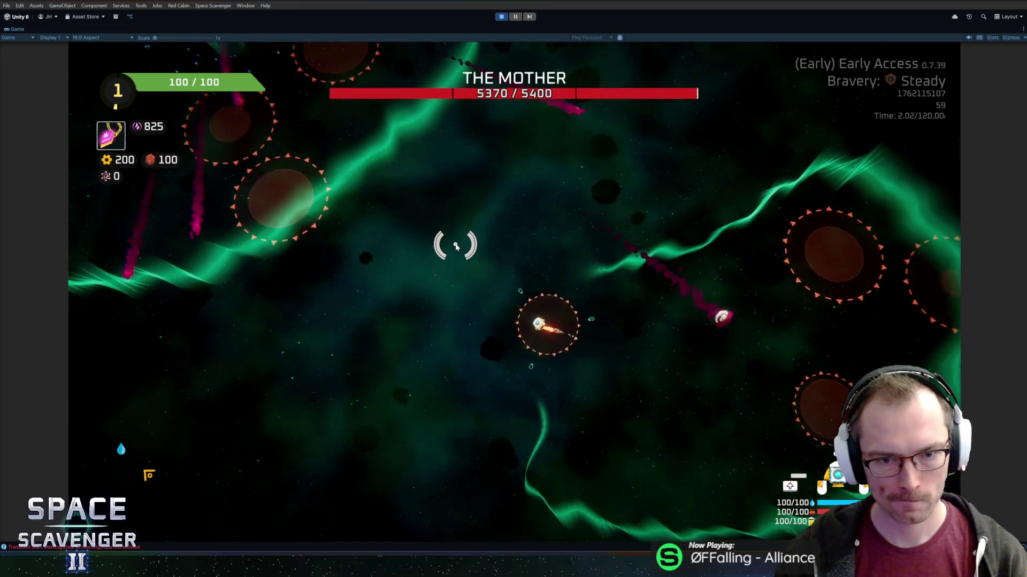
pyautogui.press('w')
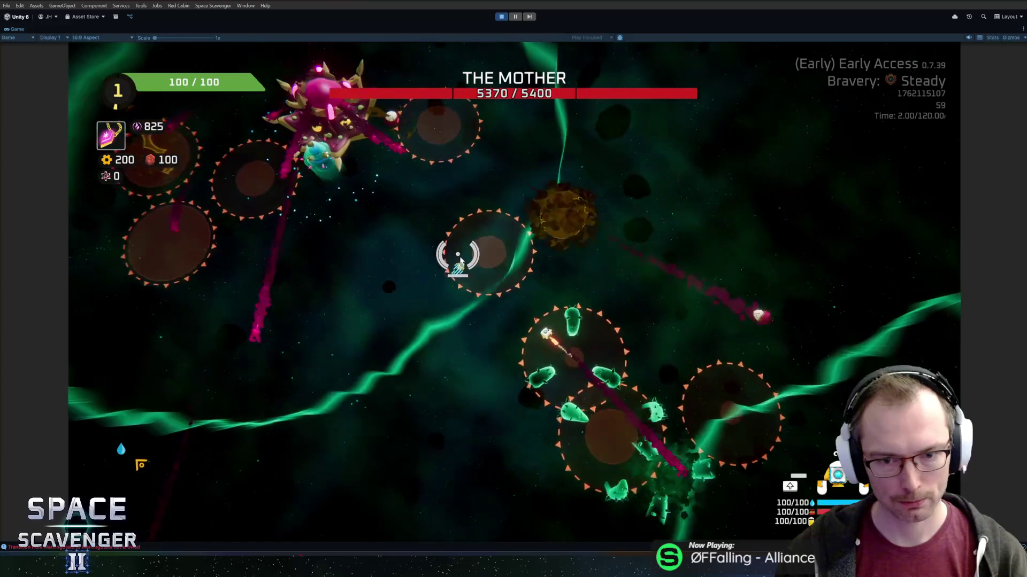
pyautogui.press('w')
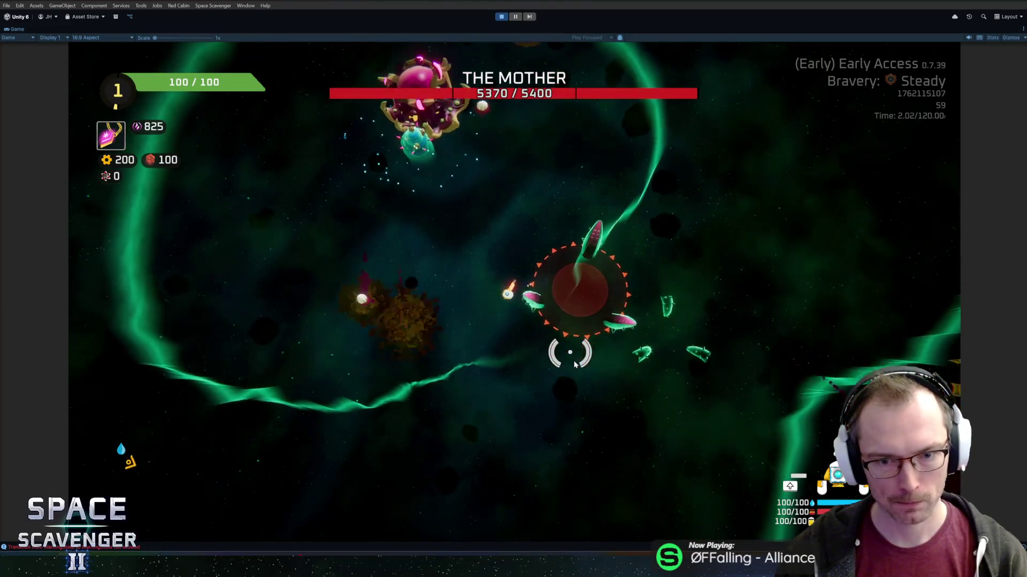
pyautogui.press('w')
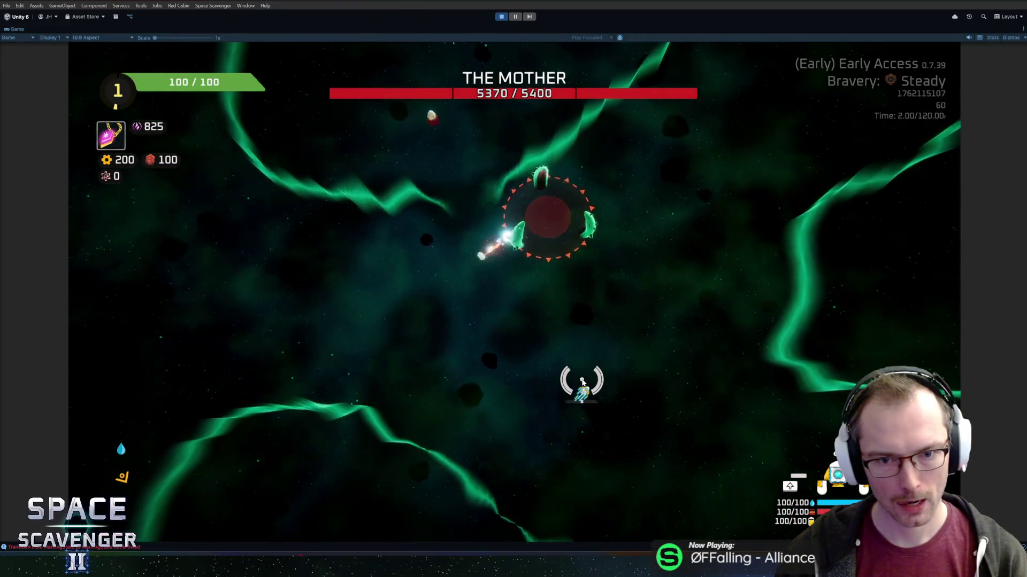
pyautogui.press('w')
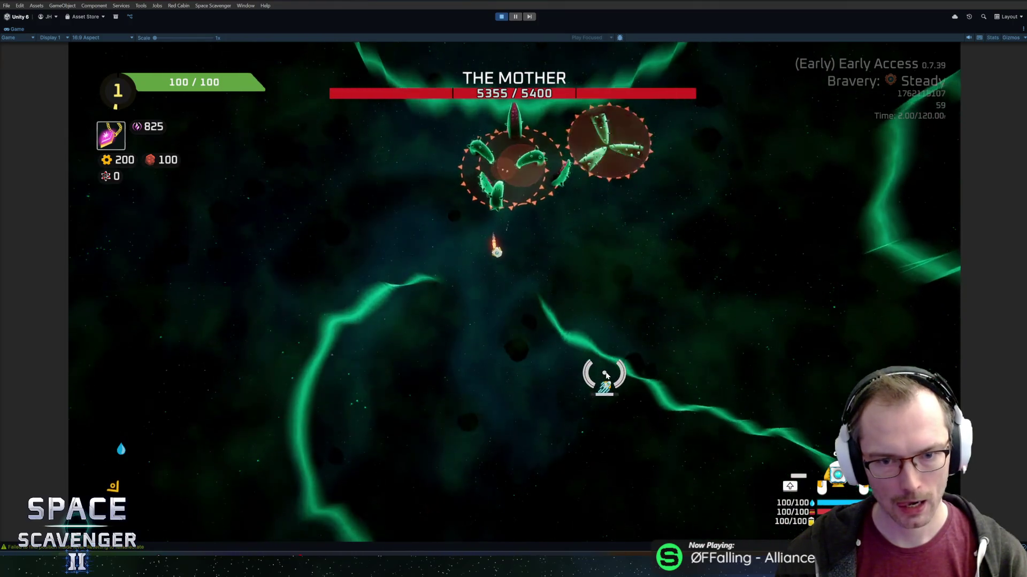
pyautogui.press('w')
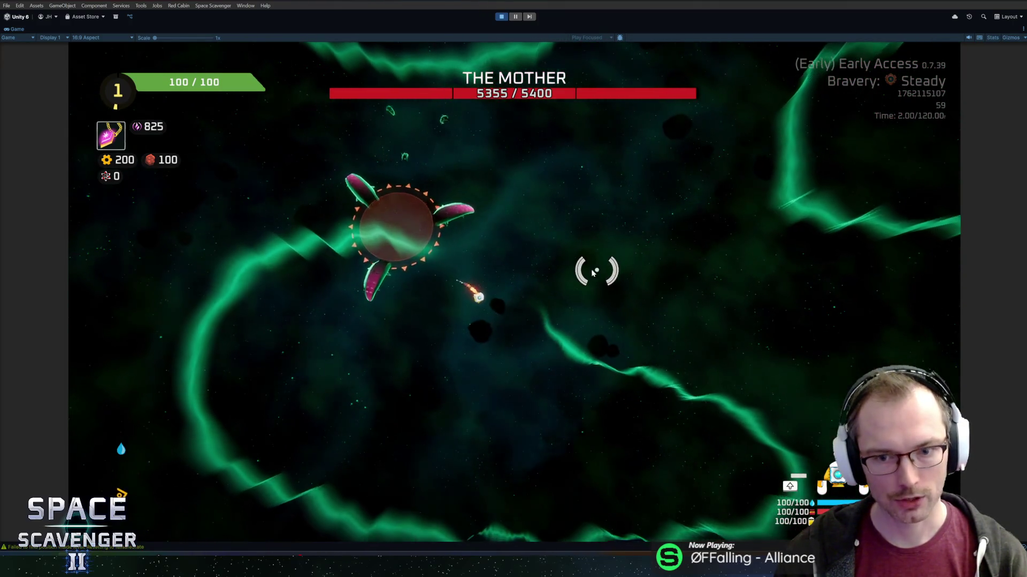
pyautogui.press('w')
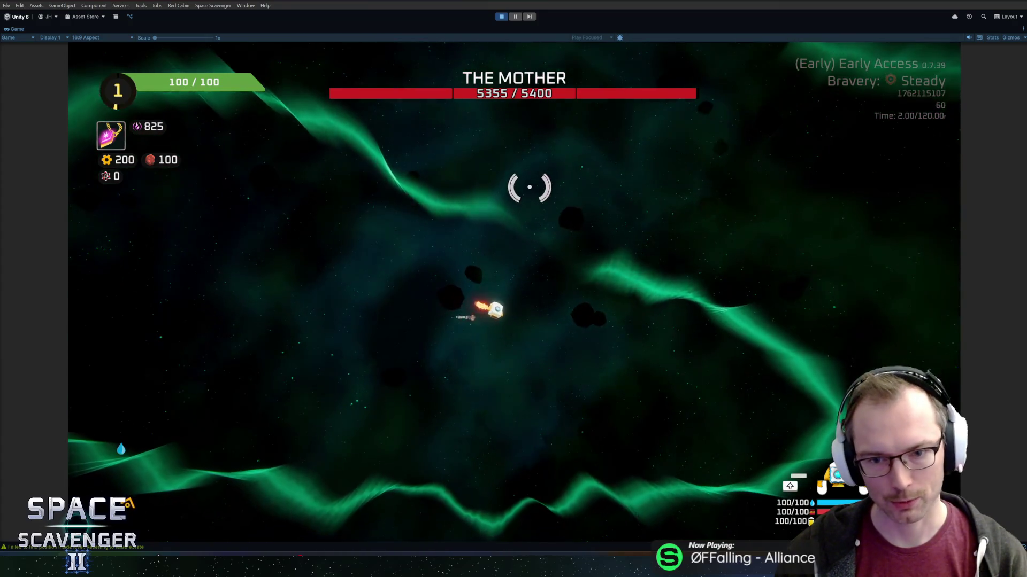
pyautogui.press('w')
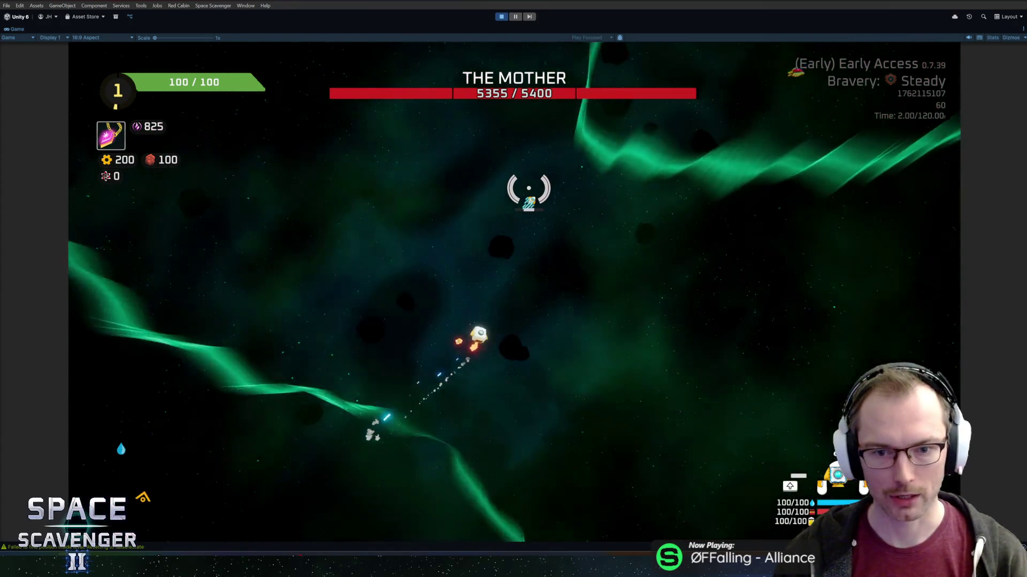
pyautogui.press('w')
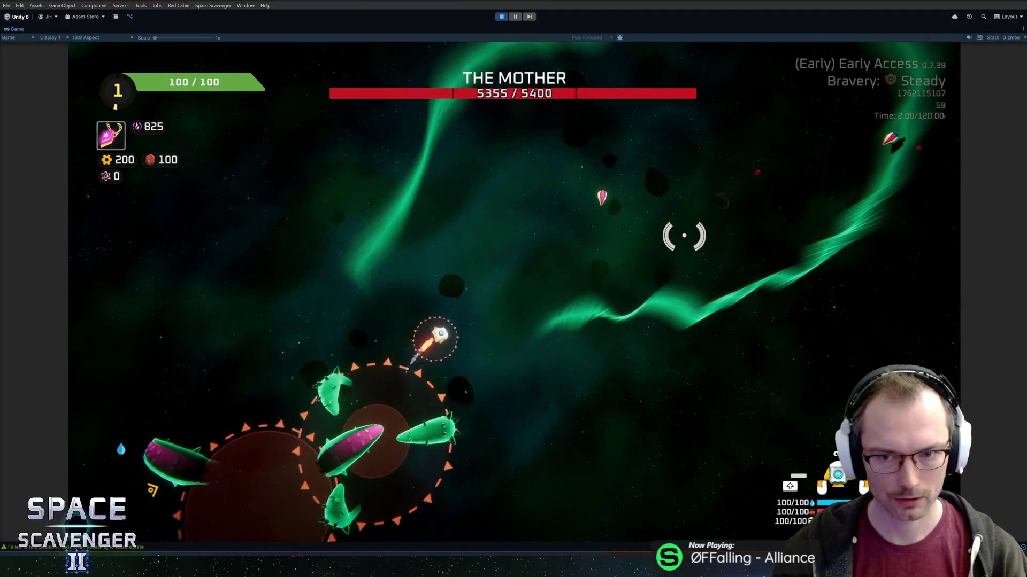
pyautogui.press('w')
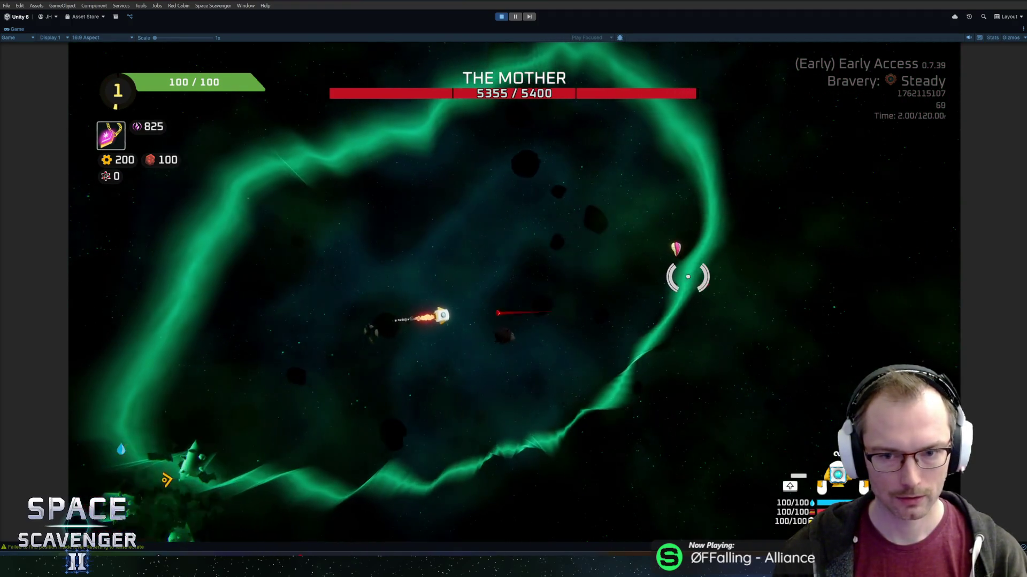
pyautogui.press('w')
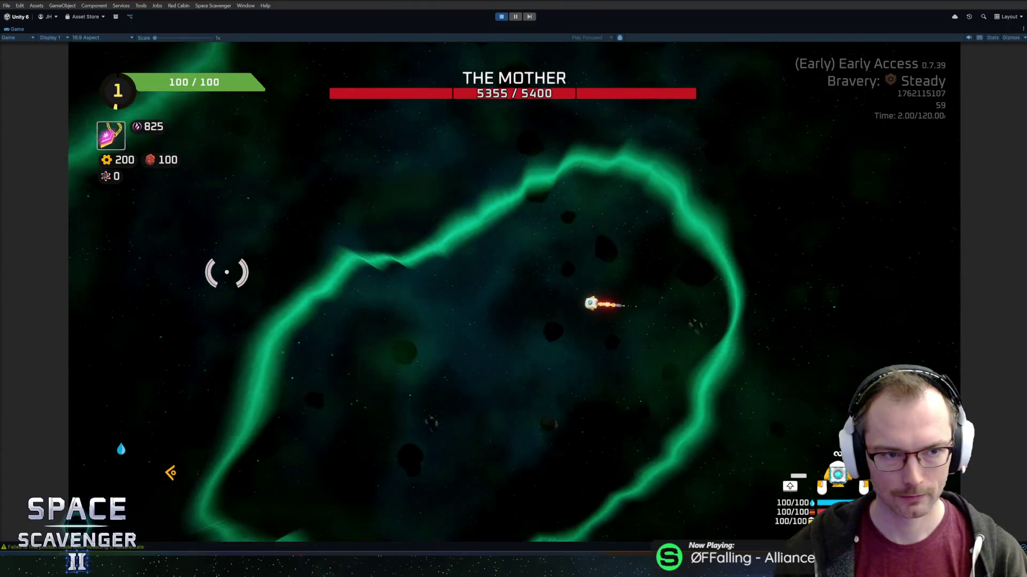
pyautogui.press('w')
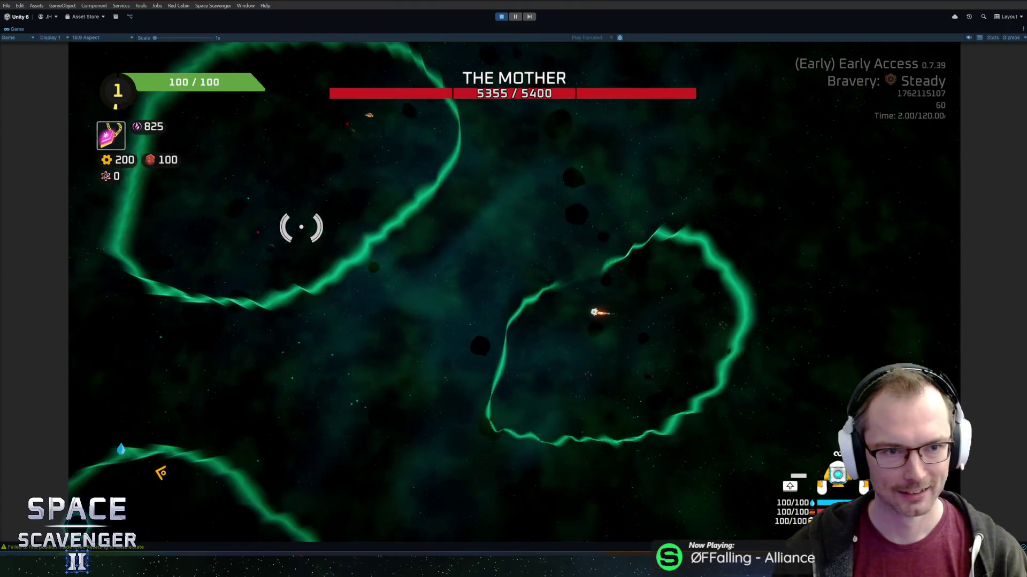
pyautogui.press('w')
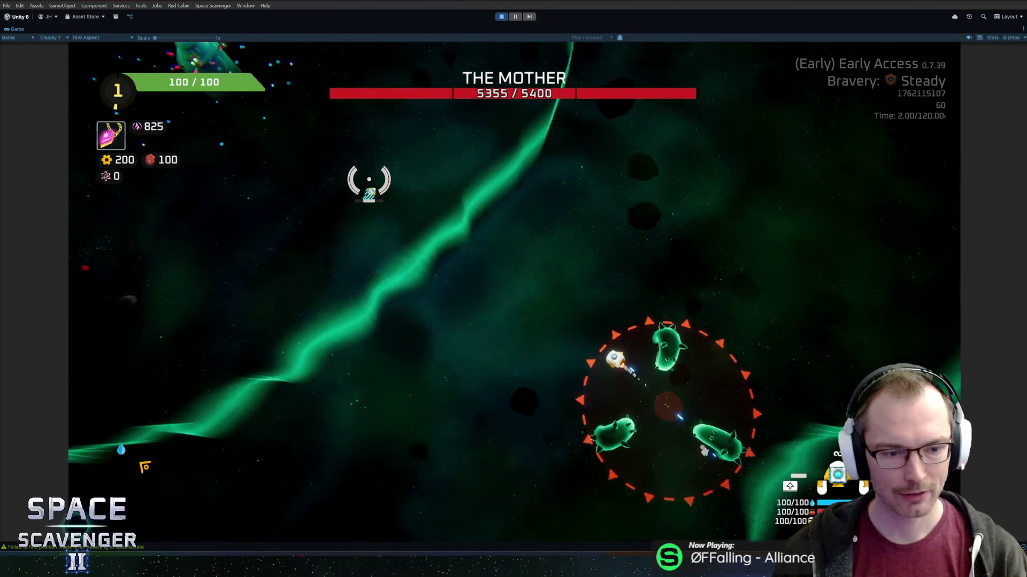
pyautogui.press('w')
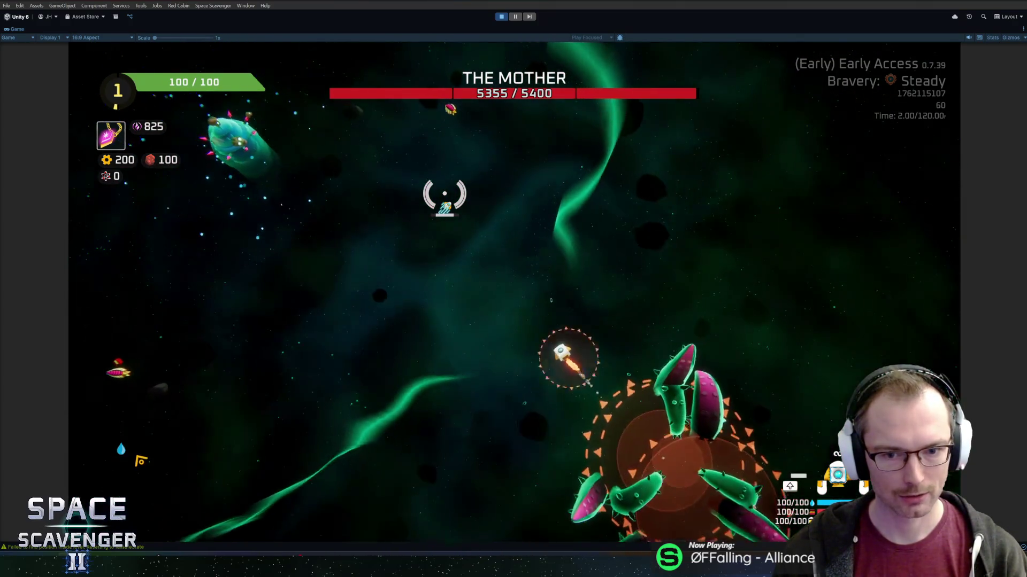
pyautogui.press('w')
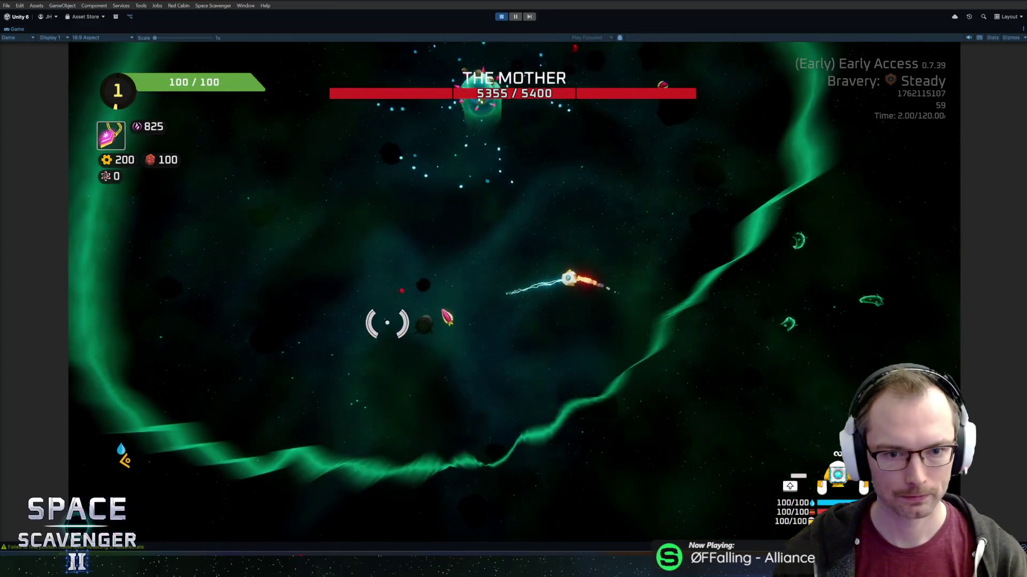
pyautogui.press('w')
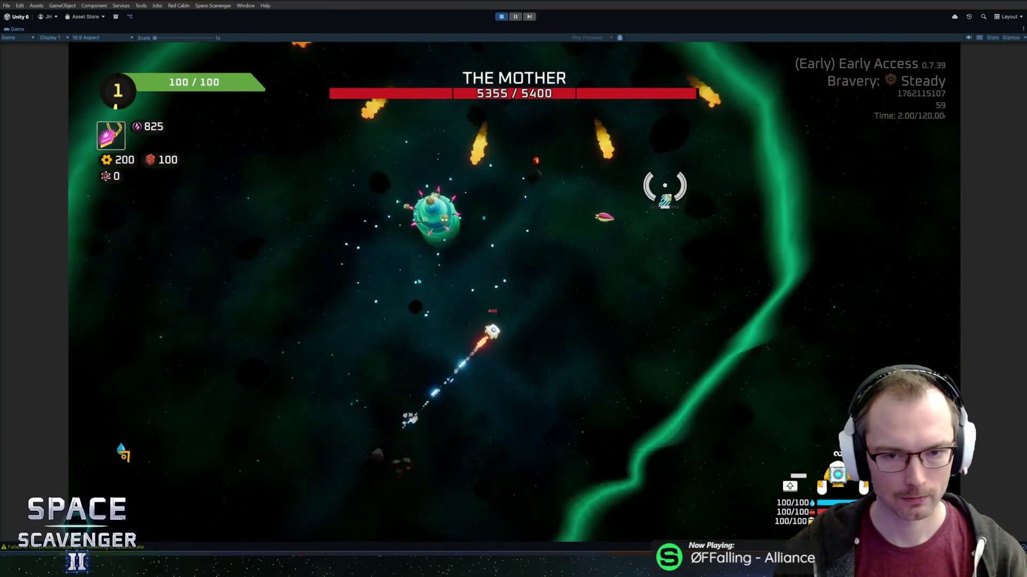
pyautogui.press('w')
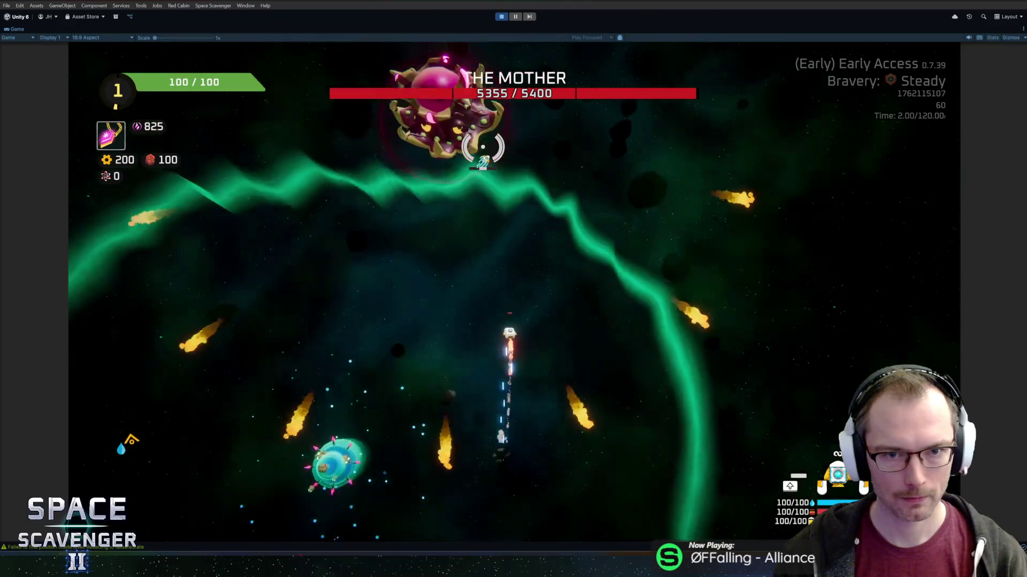
pyautogui.press('w')
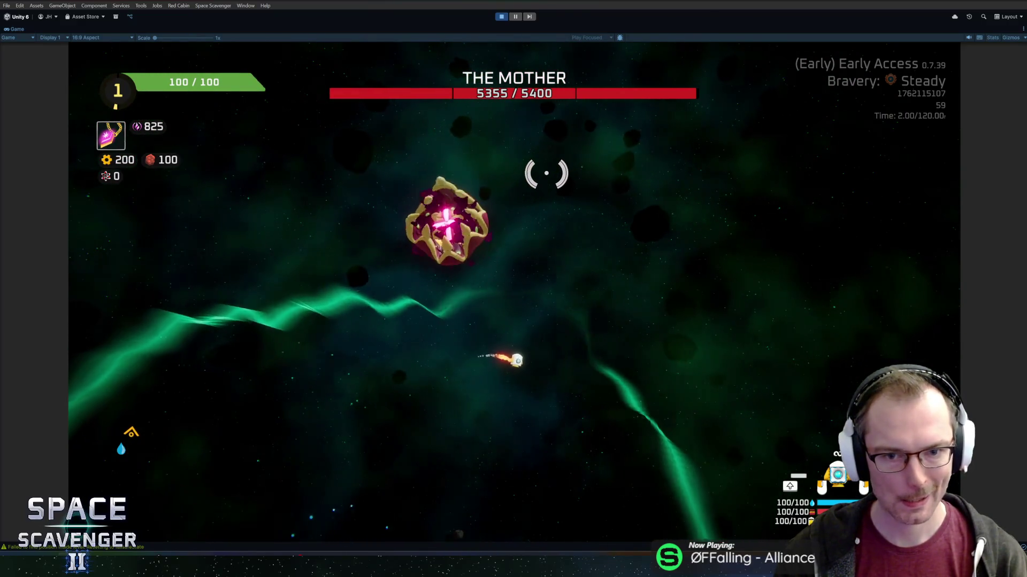
pyautogui.press('w')
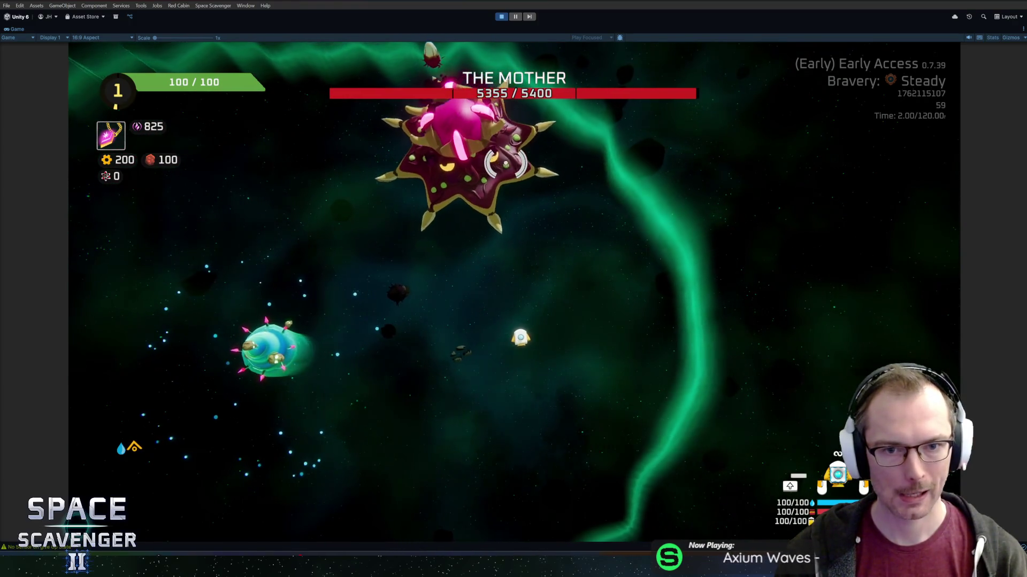
pyautogui.press('w')
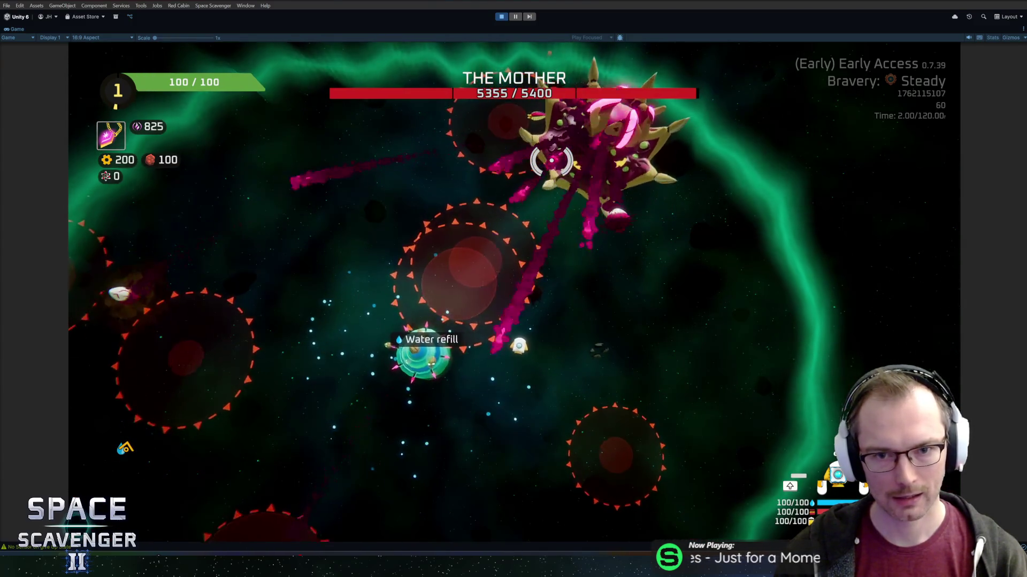
pyautogui.press('s')
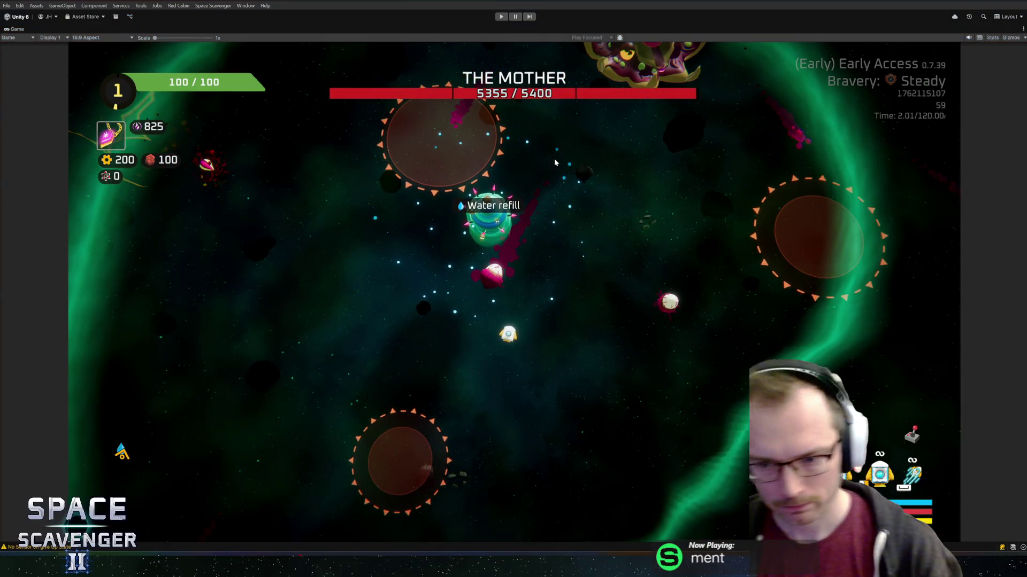
pyautogui.hotkey('ctrl', 'p')
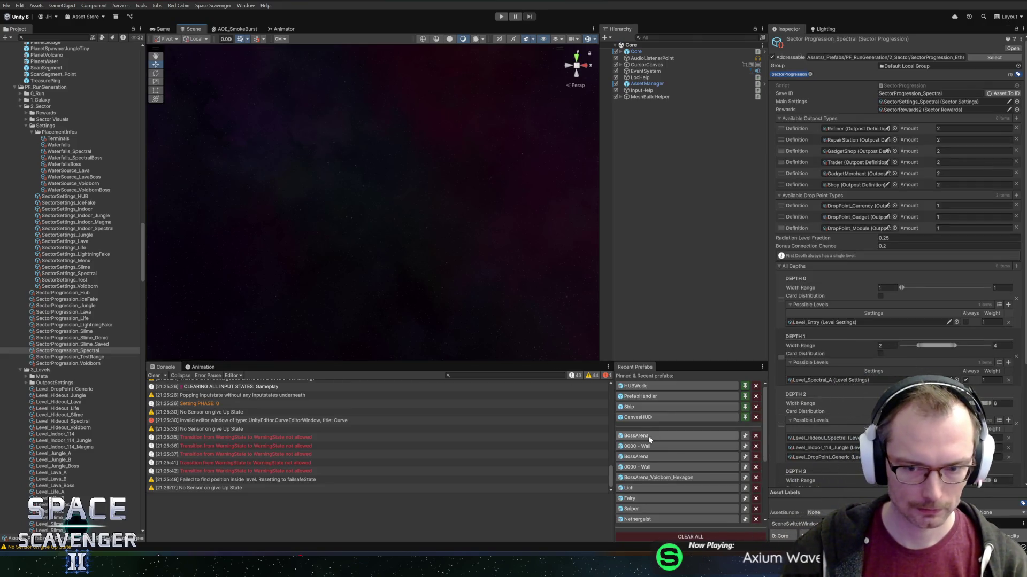
# Confirm the original BossSpectral BossArena prefab has size 480, then open the Space Scavenger menu
pyautogui.click(648, 435)
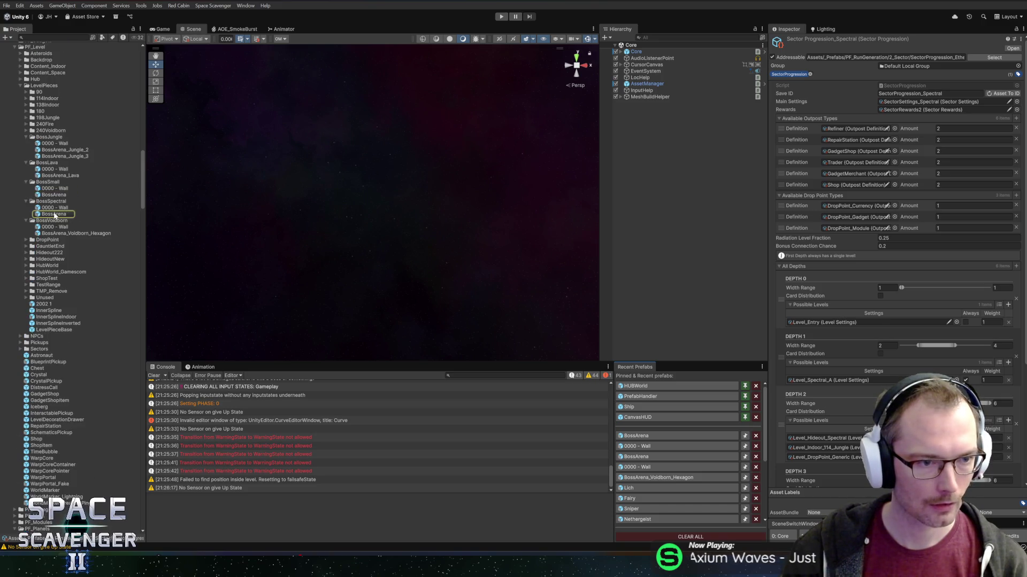
pyautogui.click(54, 214)
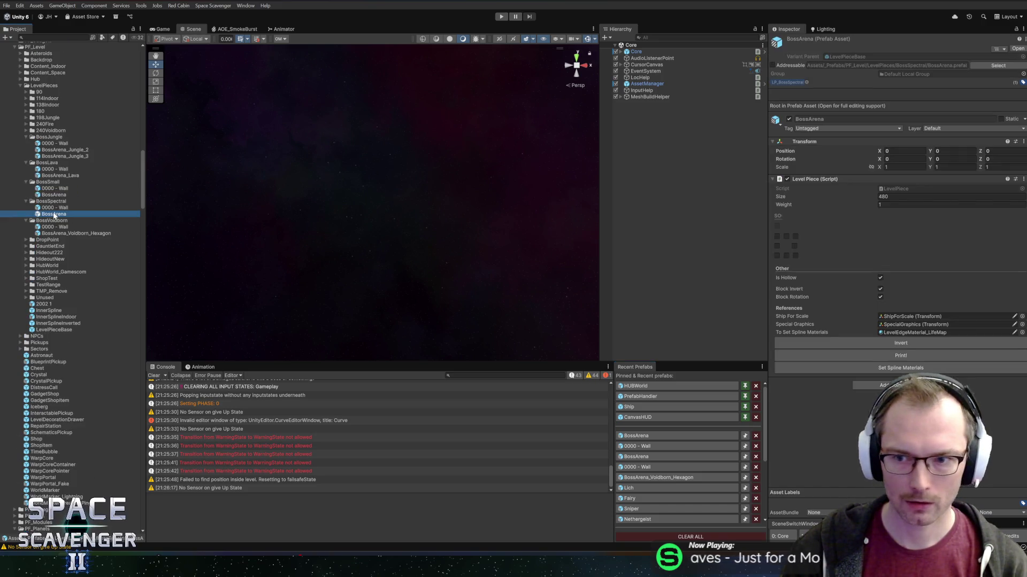
pyautogui.doubleClick(54, 215)
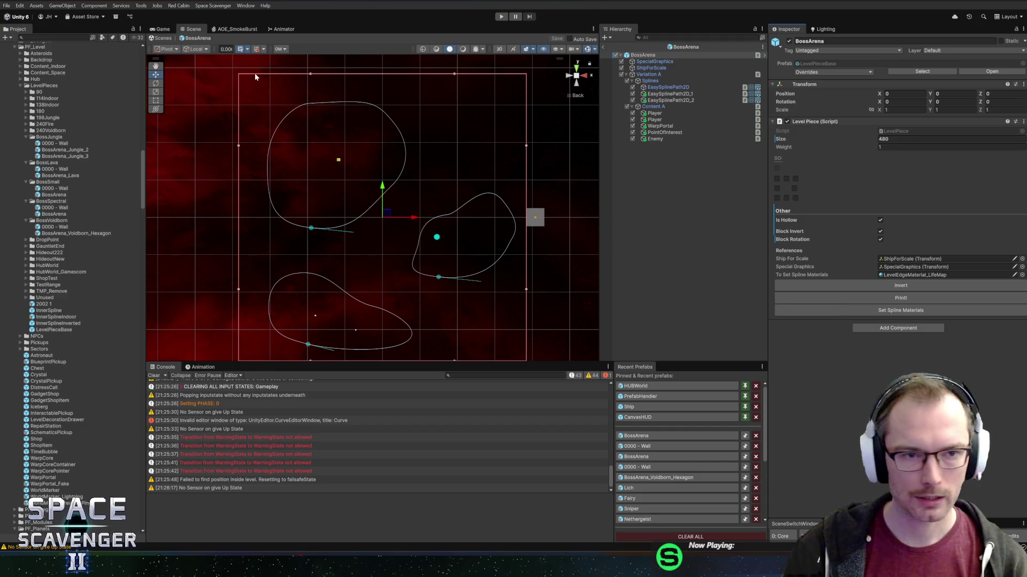
pyautogui.click(604, 48)
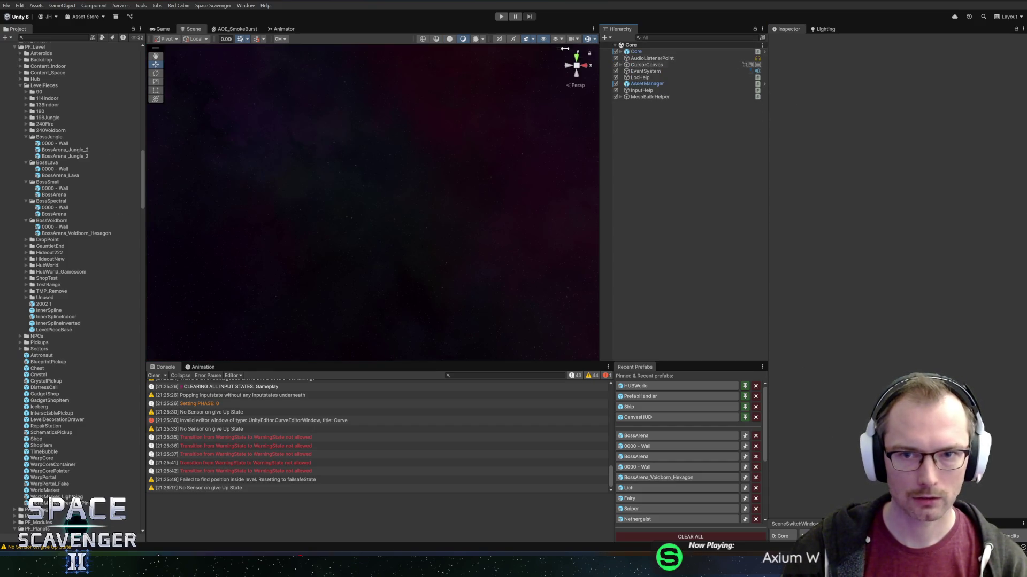
pyautogui.click(204, 6)
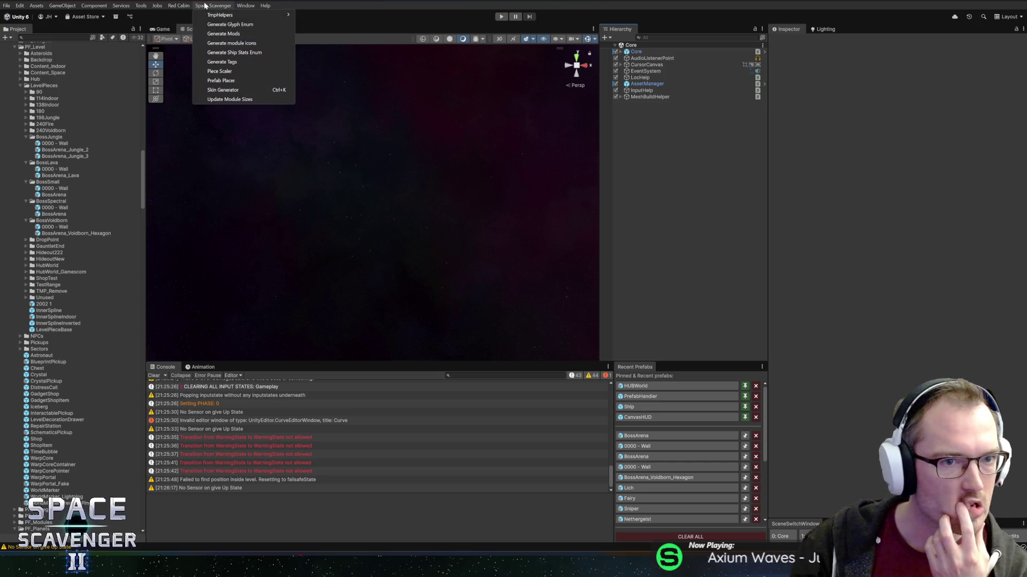
# Use Piece Scaler to generate BossSpectral240 from the BossSpectral pieces, then close the tool
pyautogui.click(232, 72)
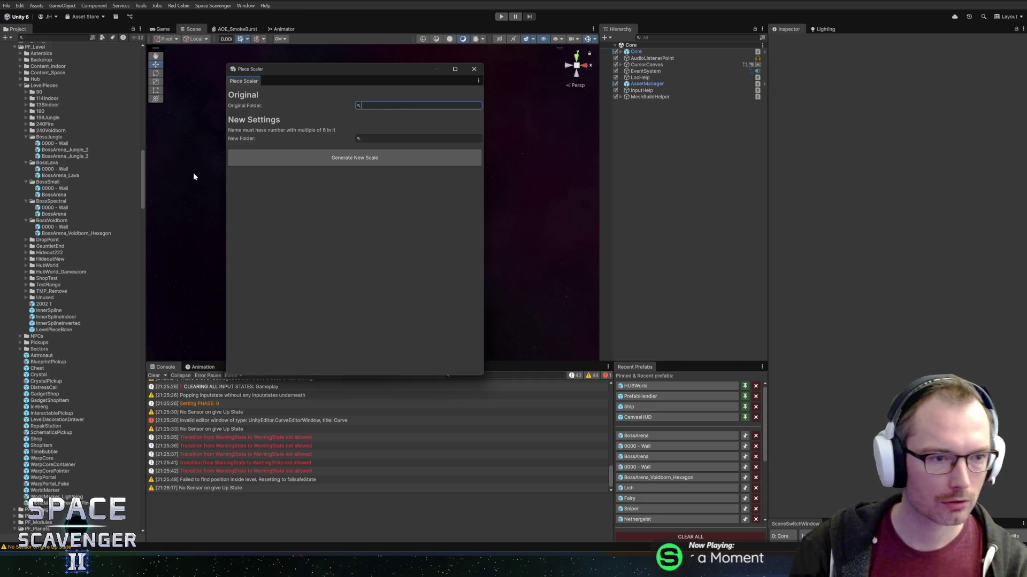
pyautogui.write('BossSpectral')
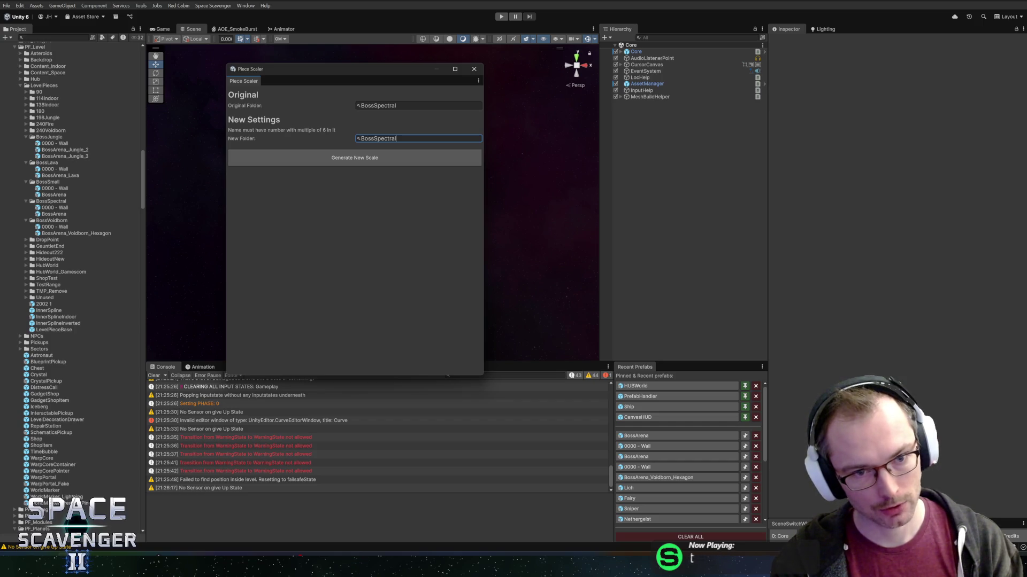
pyautogui.click(355, 157)
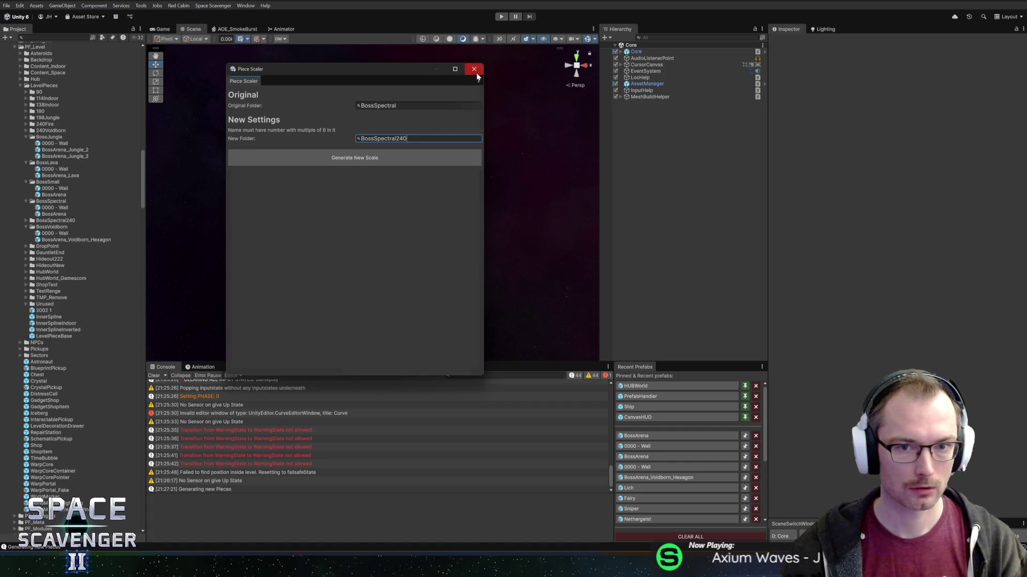
pyautogui.click(475, 70)
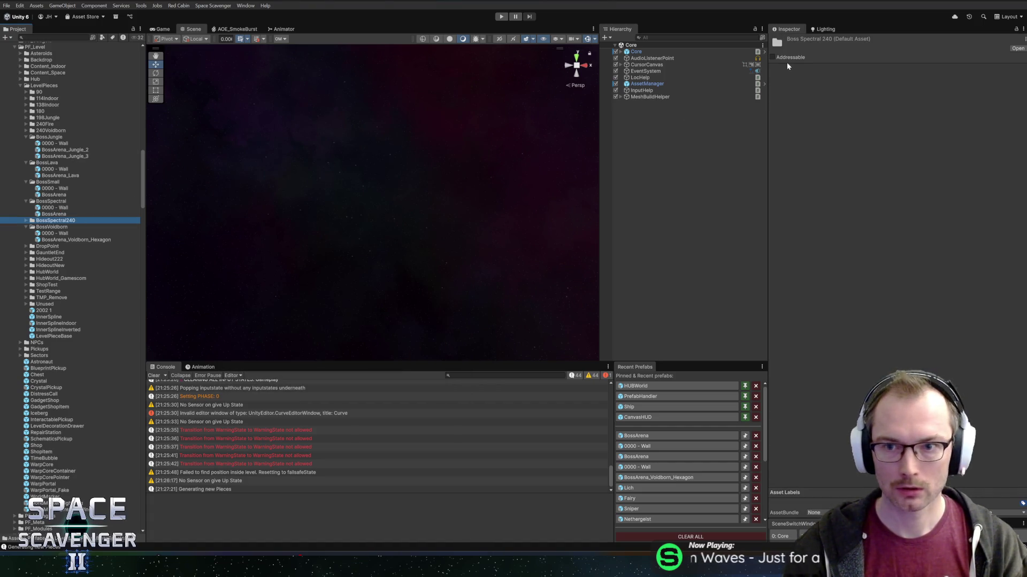
# Make the BossSpectral240 folder Addressable with the LP_BossSpectral label
pyautogui.click(775, 57)
pyautogui.click(1023, 75)
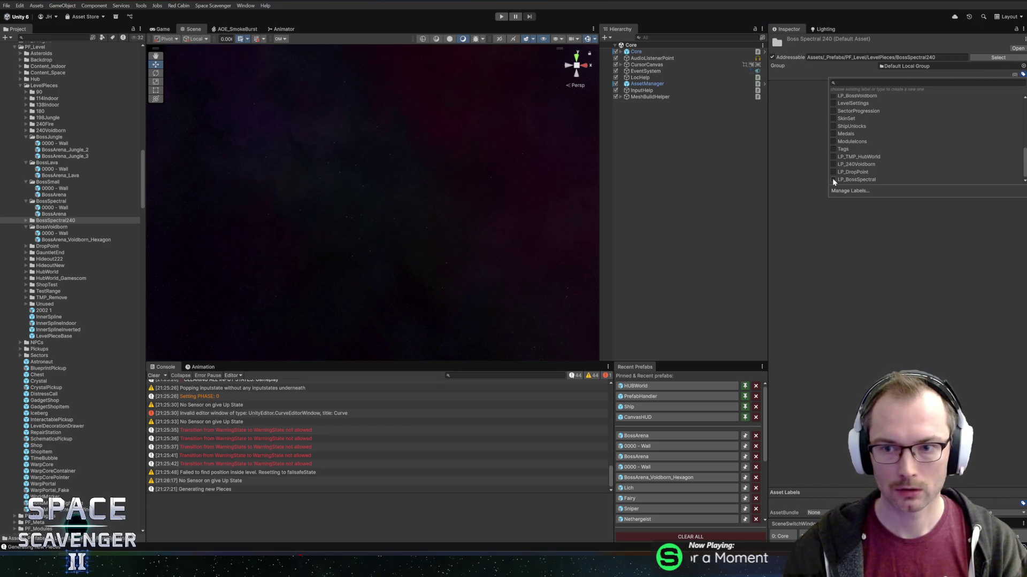
pyautogui.click(914, 284)
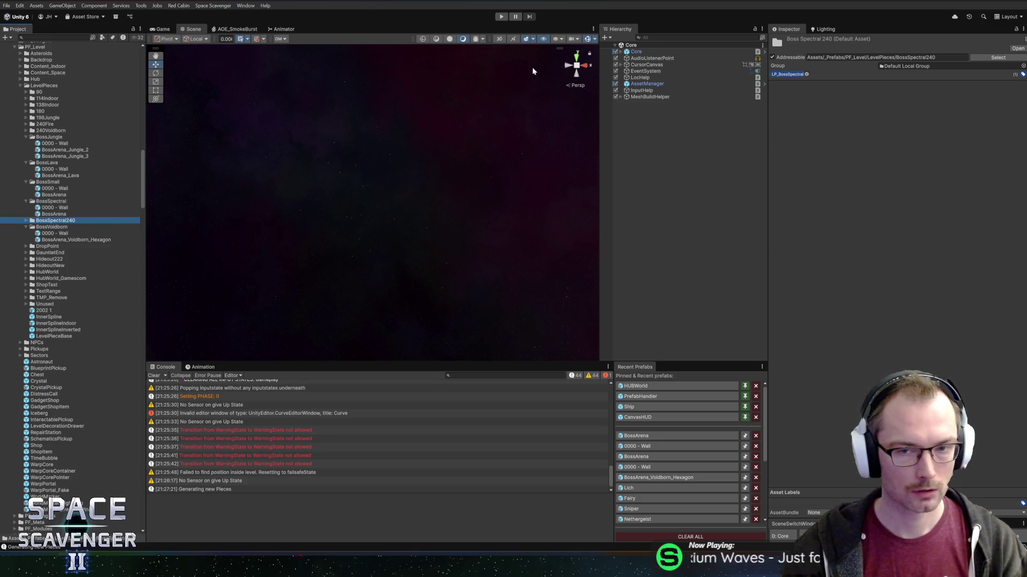
# Verify the new BossArena prefab has size 240, then start and stop a quick playtest
pyautogui.click(30, 218)
pyautogui.doubleClick(54, 234)
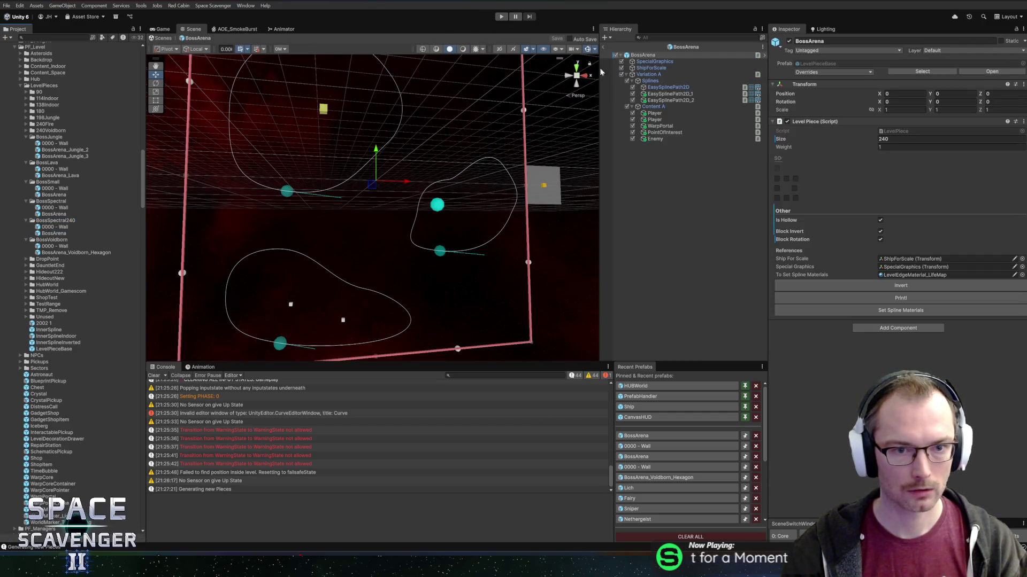
pyautogui.click(604, 48)
pyautogui.click(498, 20)
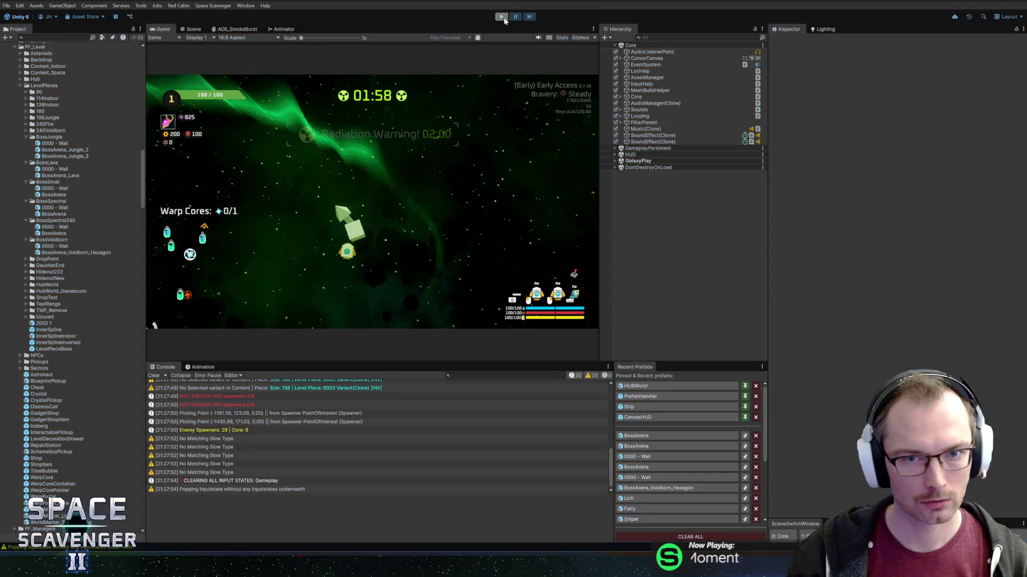
pyautogui.click(503, 17)
# Replay the boss fight in a maximized game view, hitting The Mother to 5198/5400, then pause and stop
pyautogui.click(502, 18)
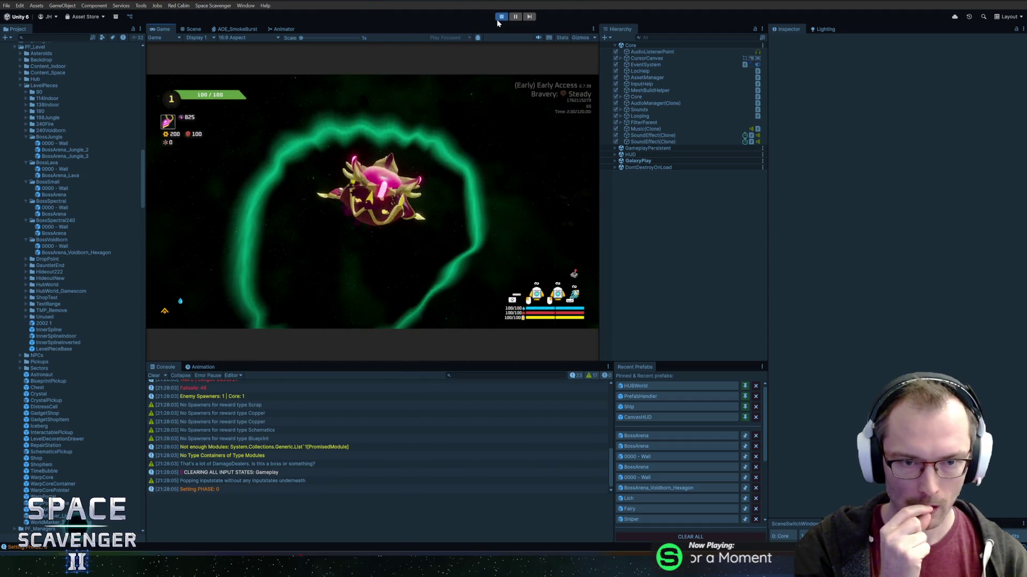
pyautogui.doubleClick(168, 28)
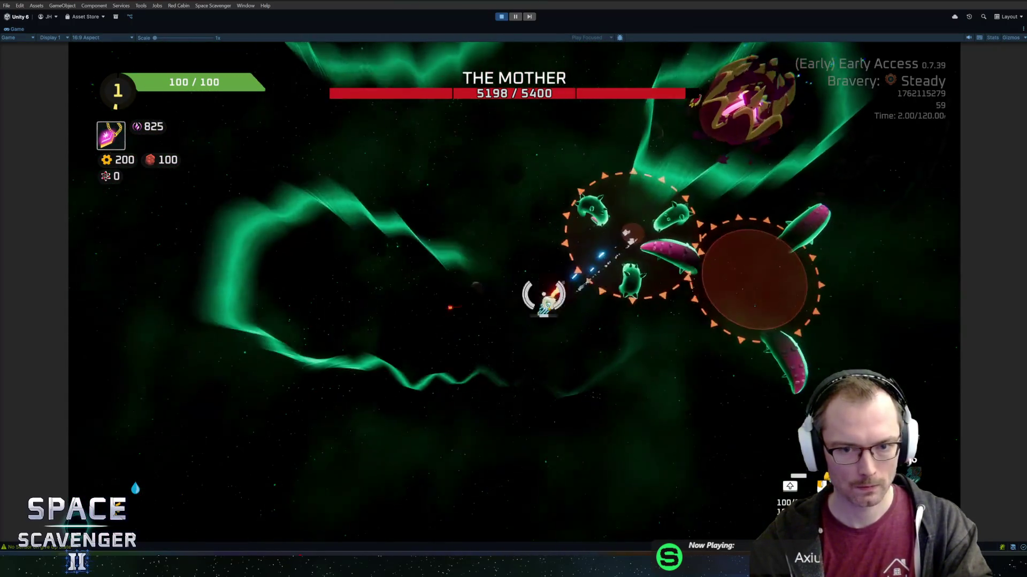
pyautogui.click(511, 16)
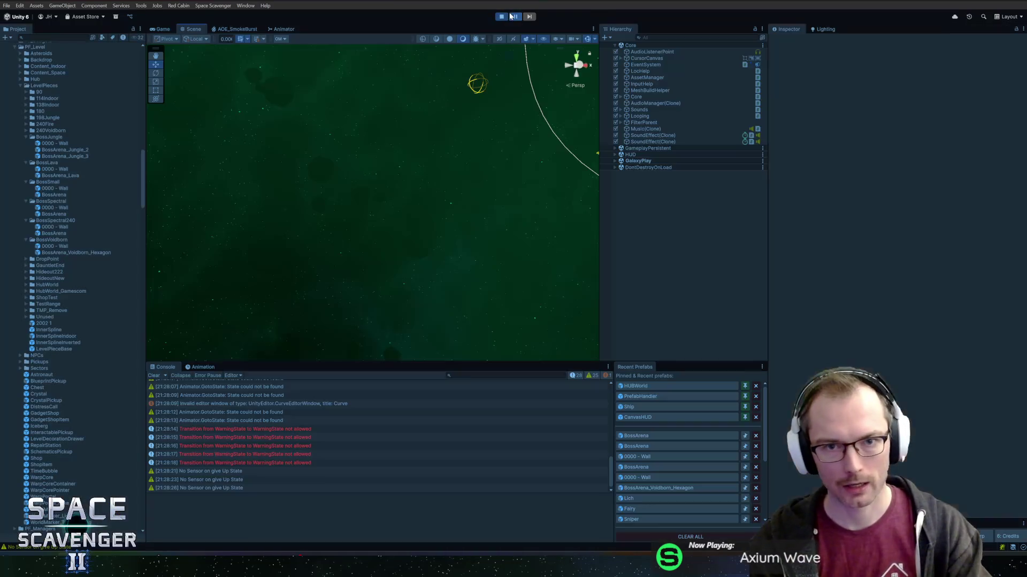
pyautogui.click(501, 16)
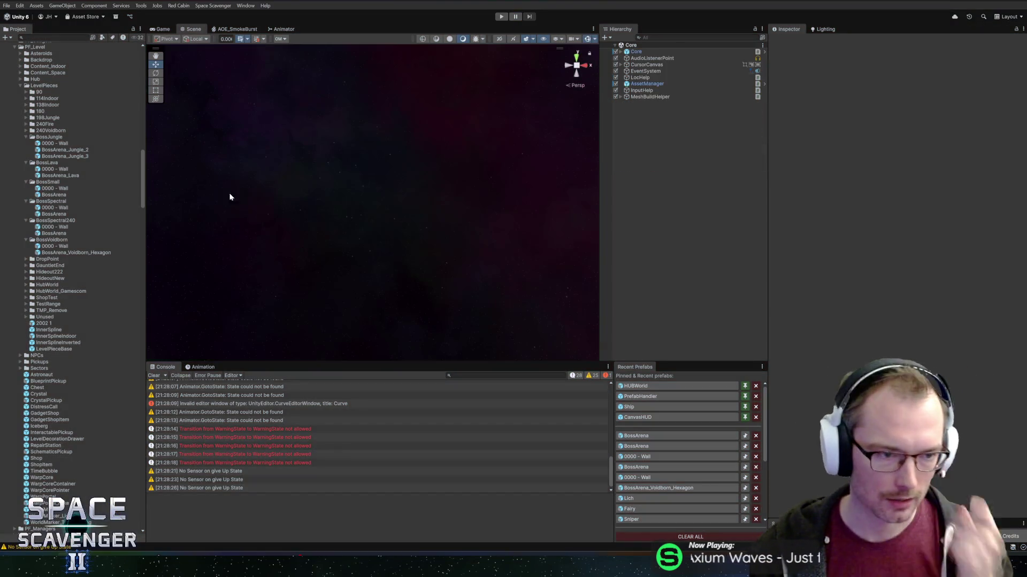
# Open the BossArena prefab and reshape the lower spline EasySplinePath2D_2's nodes and tangents
pyautogui.doubleClick(54, 234)
pyautogui.scroll(5, 429, 264)
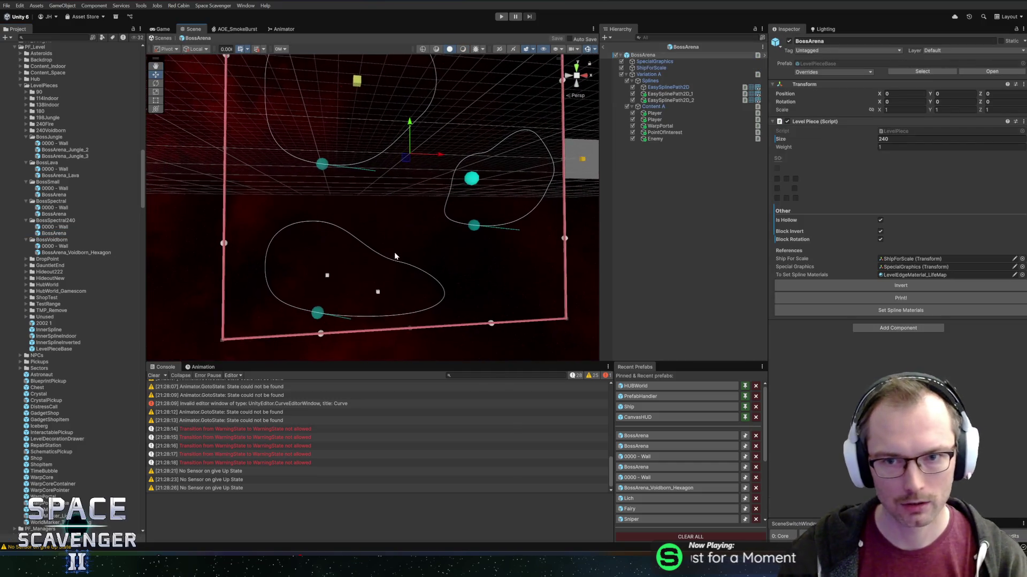
pyautogui.click(672, 101)
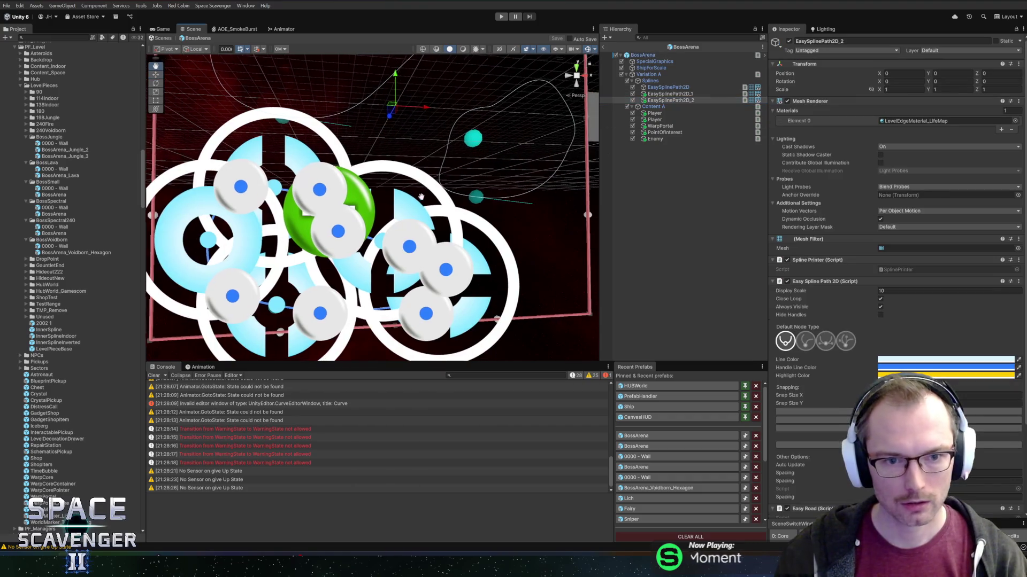
pyautogui.click(582, 77)
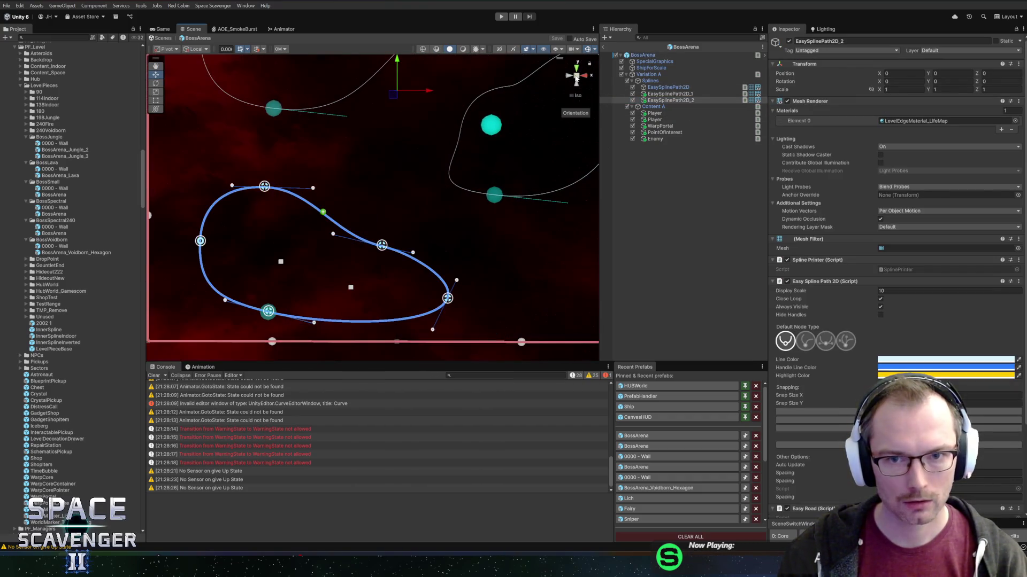
pyautogui.click(576, 78)
pyautogui.moveTo(577, 78)
pyautogui.mouseDown()
pyautogui.moveTo(368, 236)
pyautogui.moveTo(382, 222)
pyautogui.mouseUp()
pyautogui.moveTo(276, 190); pyautogui.dragTo(283, 178)
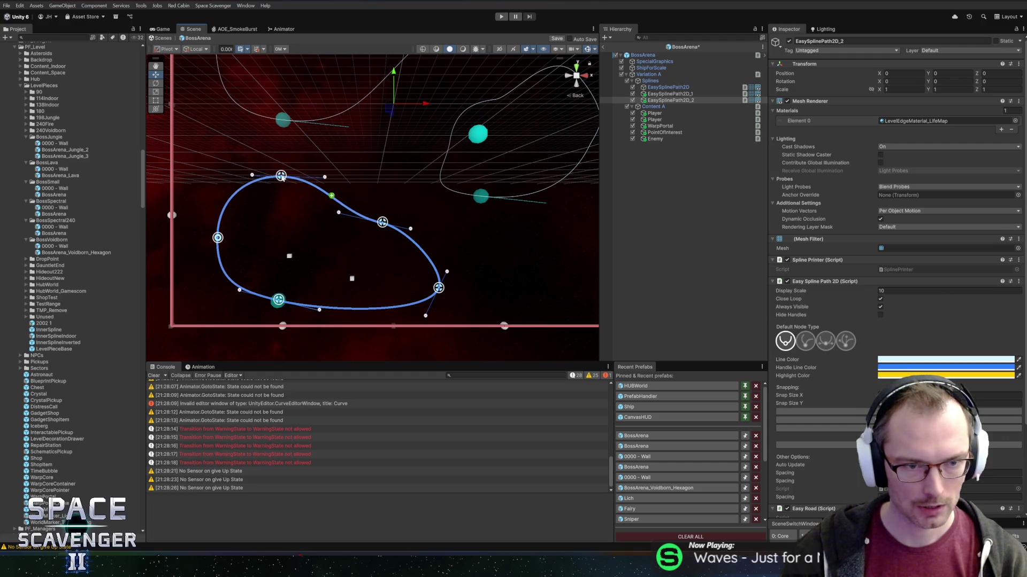
pyautogui.moveTo(217, 239); pyautogui.dragTo(194, 235)
pyautogui.moveTo(279, 300); pyautogui.dragTo(268, 308)
pyautogui.moveTo(428, 285); pyautogui.dragTo(432, 267)
pyautogui.moveTo(423, 306)
pyautogui.mouseDown()
pyautogui.moveTo(434, 308)
pyautogui.moveTo(410, 312)
pyautogui.mouseUp()
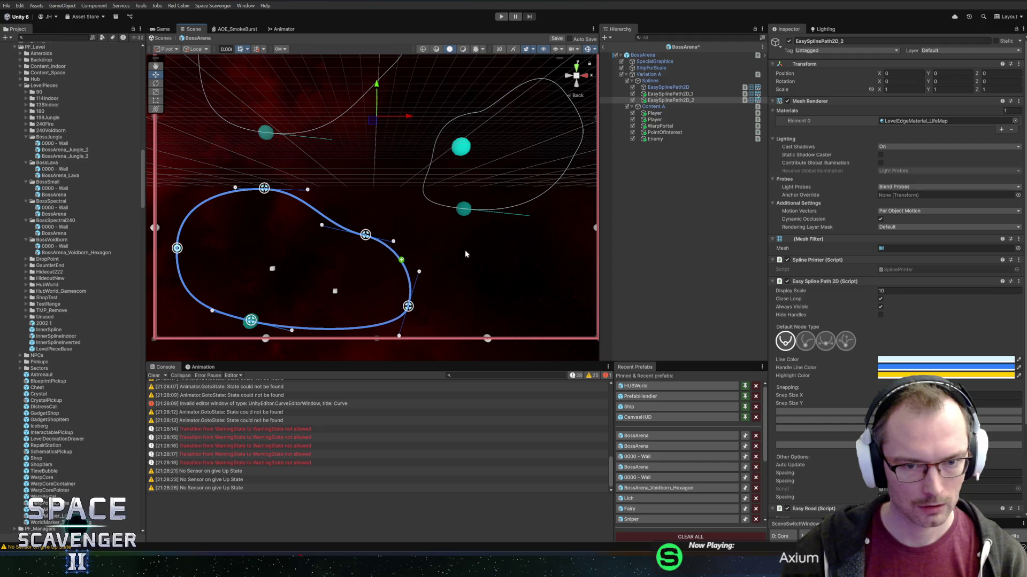
# Reshape the right spline EasySplinePath2D_1 by moving its left, top, right and bottom nodes
pyautogui.click(500, 213)
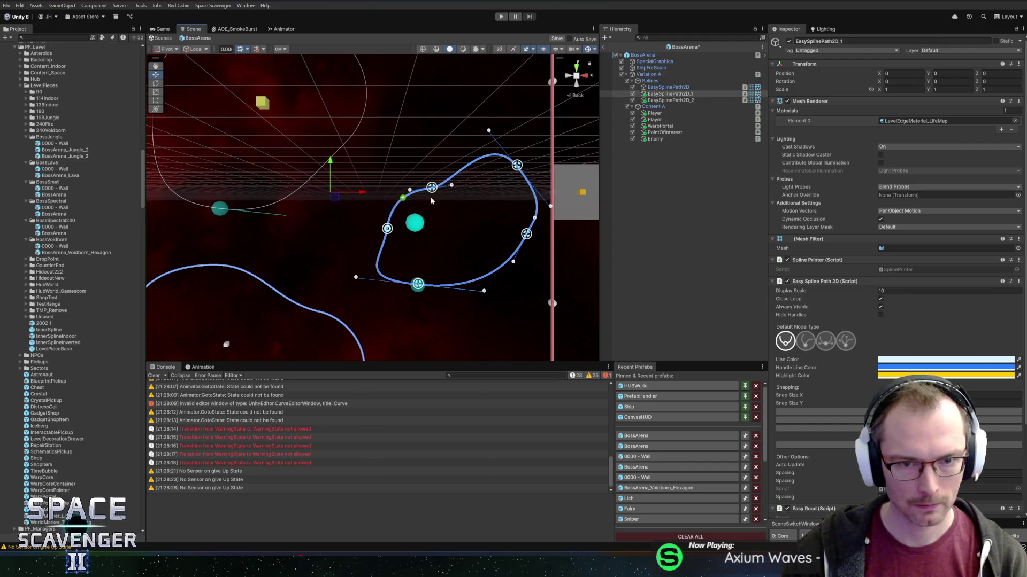
pyautogui.moveTo(387, 230); pyautogui.dragTo(377, 222)
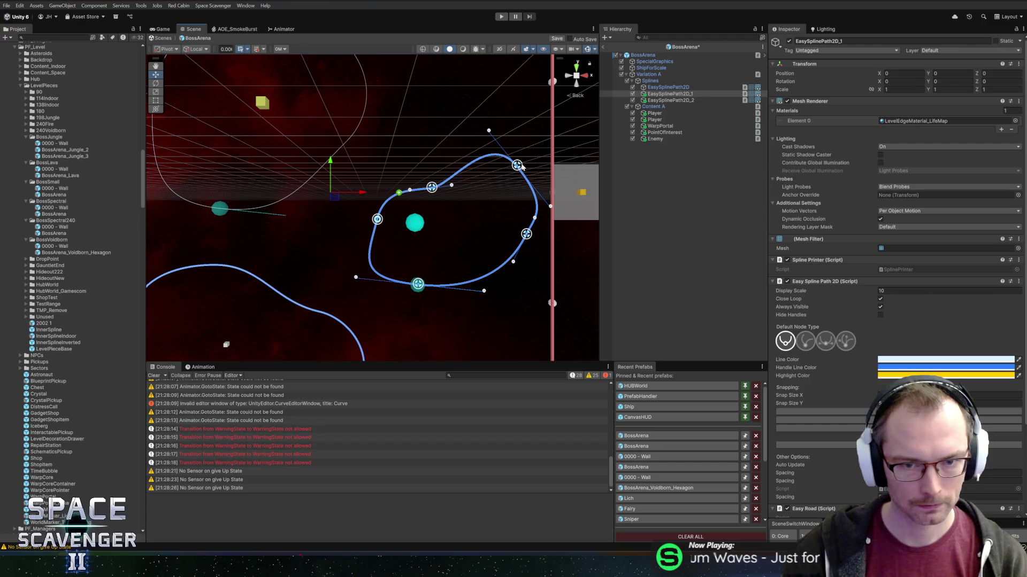
pyautogui.moveTo(521, 166); pyautogui.dragTo(518, 128)
pyautogui.moveTo(430, 189); pyautogui.dragTo(436, 176)
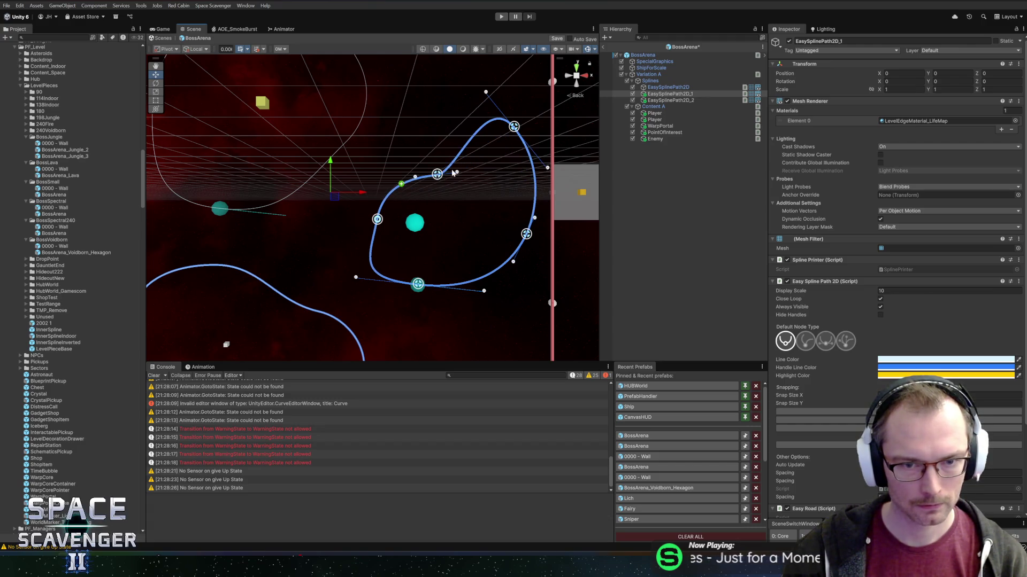
pyautogui.moveTo(526, 235); pyautogui.dragTo(532, 227)
pyautogui.moveTo(420, 286)
pyautogui.mouseDown()
pyautogui.moveTo(456, 291)
pyautogui.moveTo(435, 298)
pyautogui.mouseUp()
pyautogui.moveTo(450, 214); pyautogui.dragTo(539, 292)
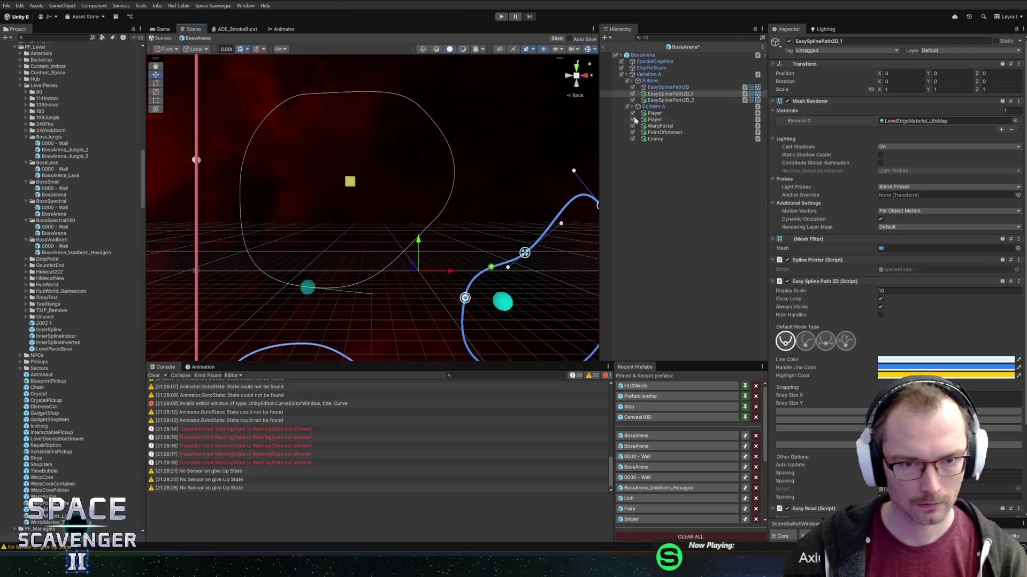
# Round out the upper-left spline EasySplinePath2D by adjusting its nodes and tangents
pyautogui.click(667, 86)
pyautogui.moveTo(436, 123); pyautogui.dragTo(463, 103)
pyautogui.moveTo(432, 222)
pyautogui.mouseDown()
pyautogui.moveTo(395, 200)
pyautogui.moveTo(444, 158)
pyautogui.moveTo(380, 180)
pyautogui.moveTo(392, 183)
pyautogui.mouseUp()
pyautogui.scroll(-2, 394, 200)
pyautogui.moveTo(327, 255)
pyautogui.mouseDown()
pyautogui.moveTo(315, 240)
pyautogui.moveTo(357, 249)
pyautogui.mouseUp()
pyautogui.moveTo(271, 237); pyautogui.dragTo(315, 242)
pyautogui.moveTo(323, 102); pyautogui.dragTo(283, 118)
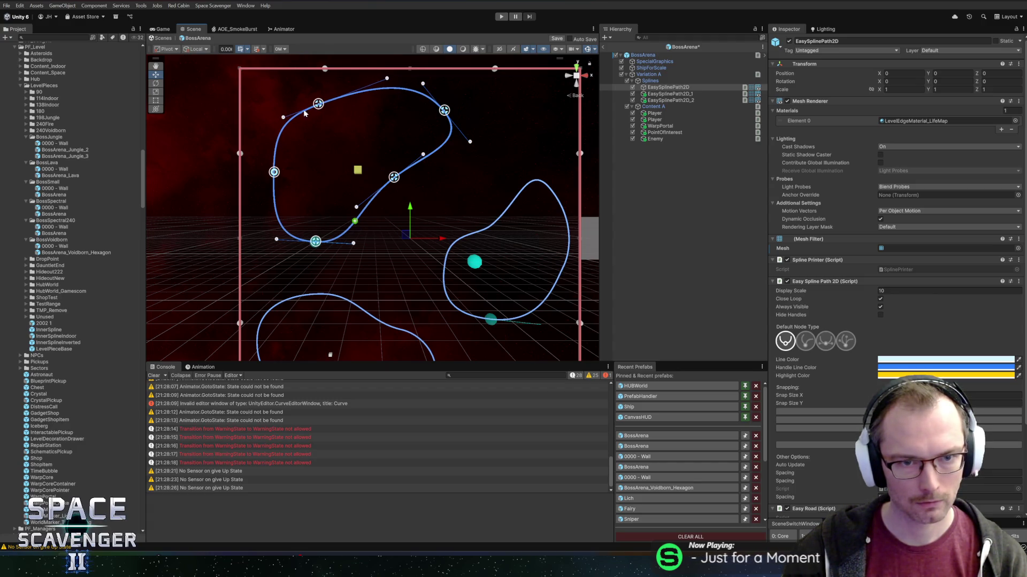
pyautogui.moveTo(389, 81)
pyautogui.mouseDown()
pyautogui.moveTo(330, 110)
pyautogui.moveTo(340, 112)
pyautogui.mouseUp()
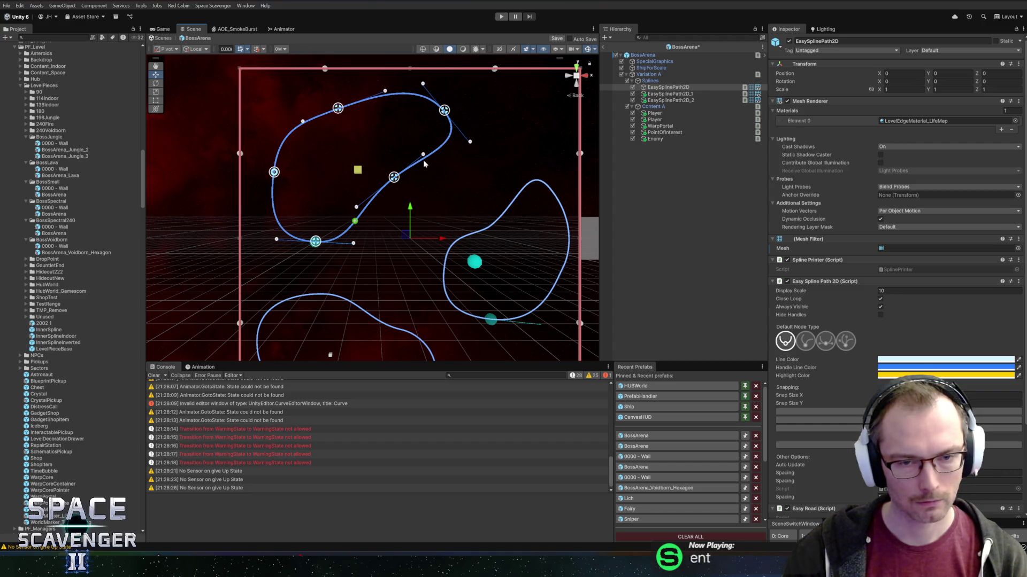
pyautogui.scroll(-3, 427, 160)
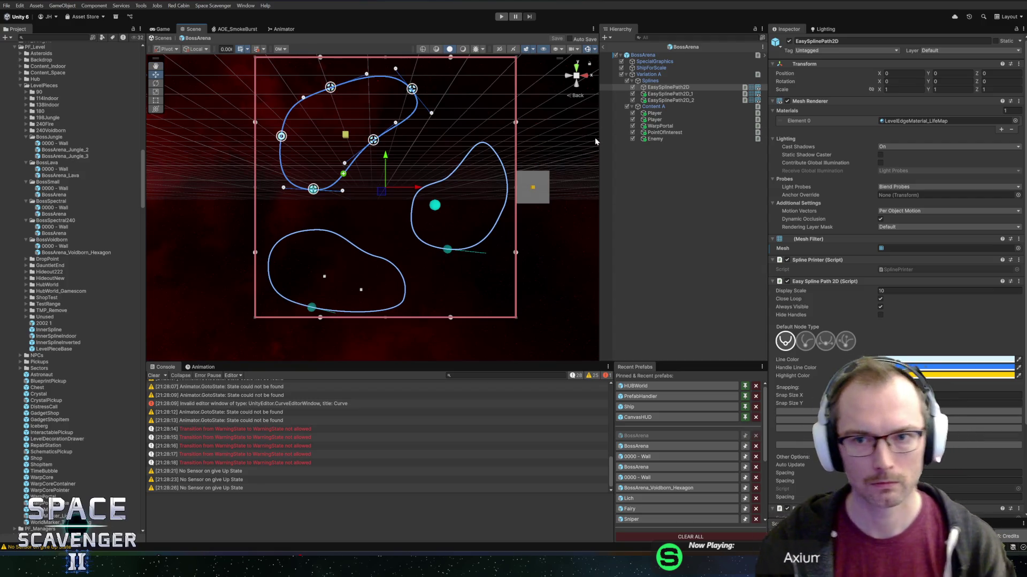
pyautogui.click(656, 231)
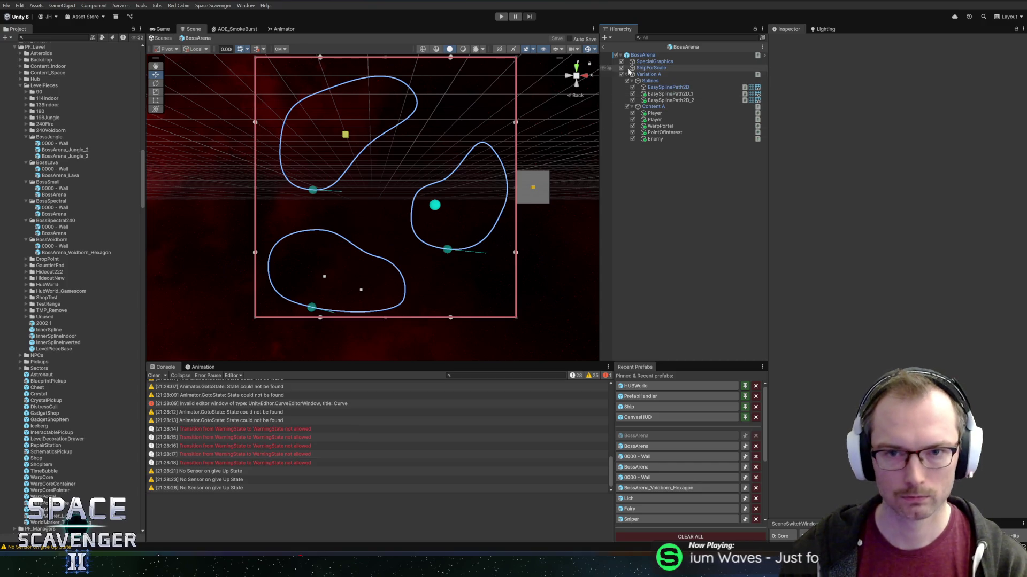
# Leave prefab mode and delete the old BossSpectral folder from the Project
pyautogui.click(604, 47)
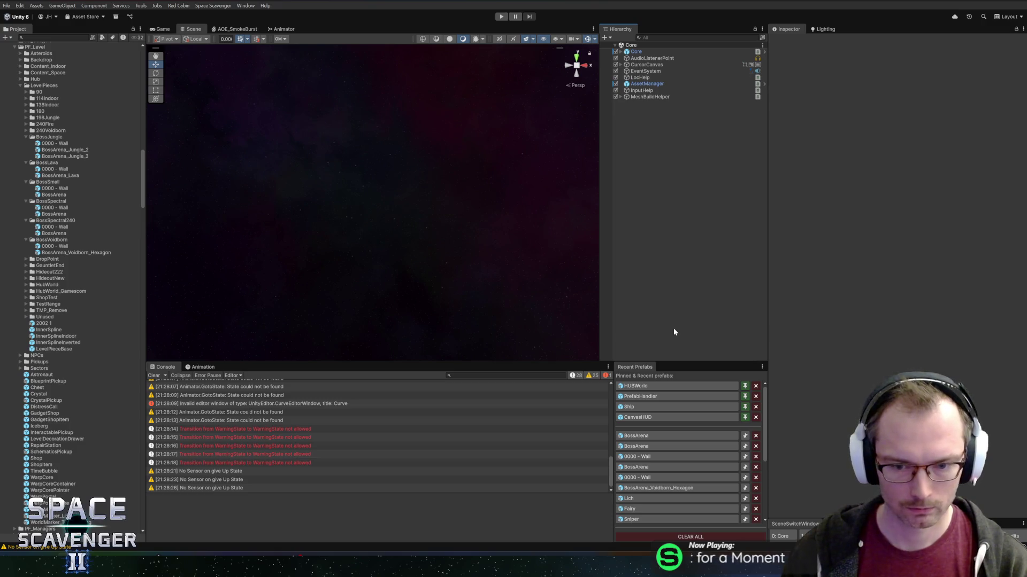
pyautogui.click(649, 436)
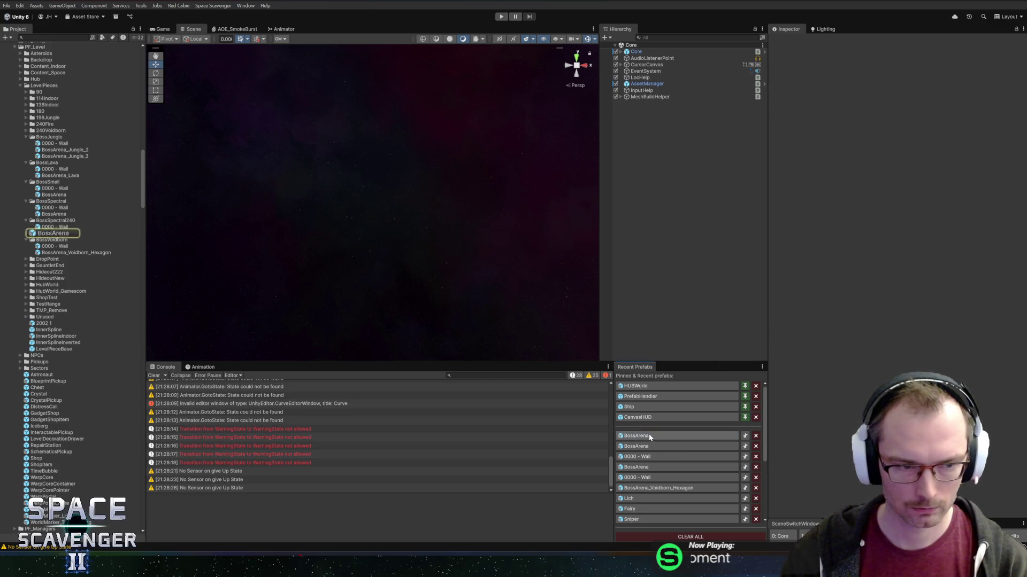
pyautogui.click(49, 202)
pyautogui.press('Delete')
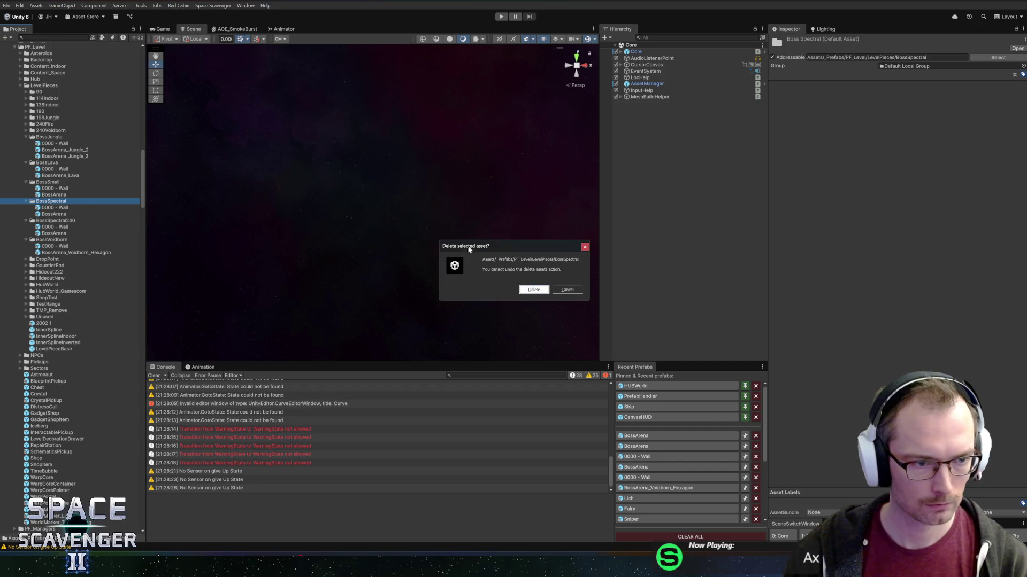
pyautogui.click(527, 289)
# Inspect the 0000 - Wall and BossArena prefabs under BossSpectral240, then switch to GitHub Desktop
pyautogui.click(63, 207)
pyautogui.click(53, 215)
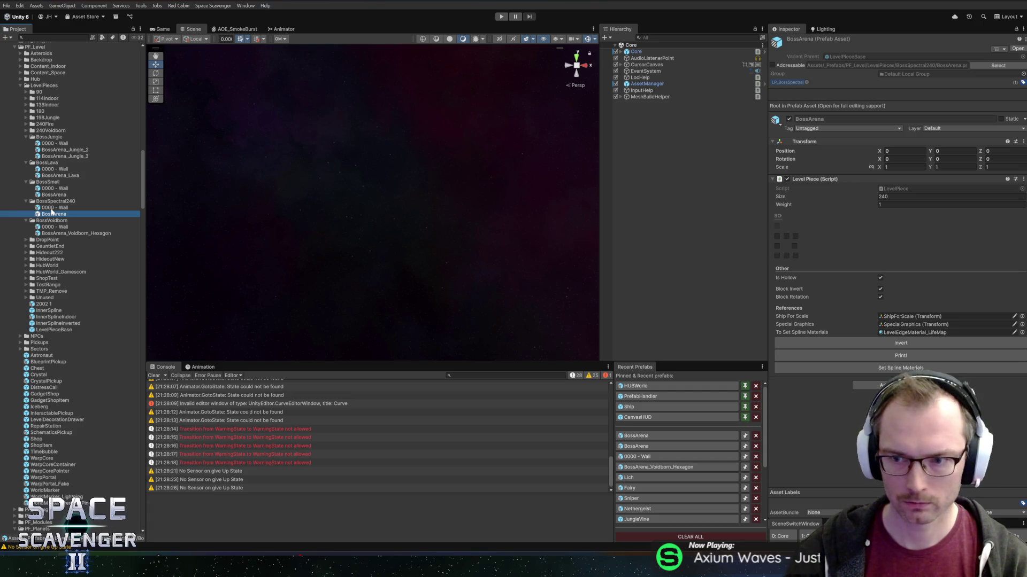
pyautogui.click(51, 208)
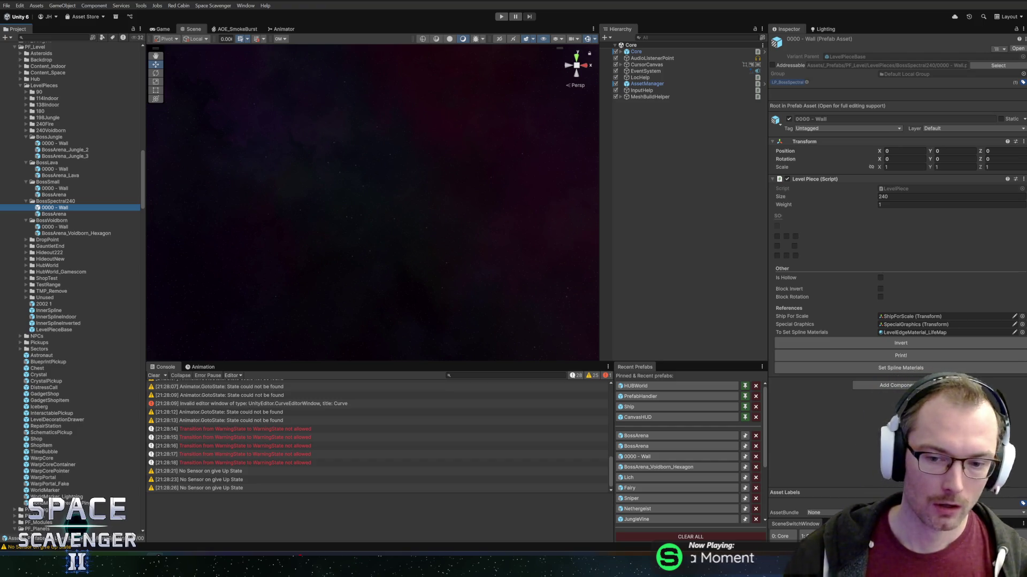
pyautogui.hotkey('alt', 'Tab')
# Commit the 13 changed files to master as 'Added Boss level settings + new arena for Spectral Sector'
pyautogui.write('A')
pyautogui.write('dded Bos')
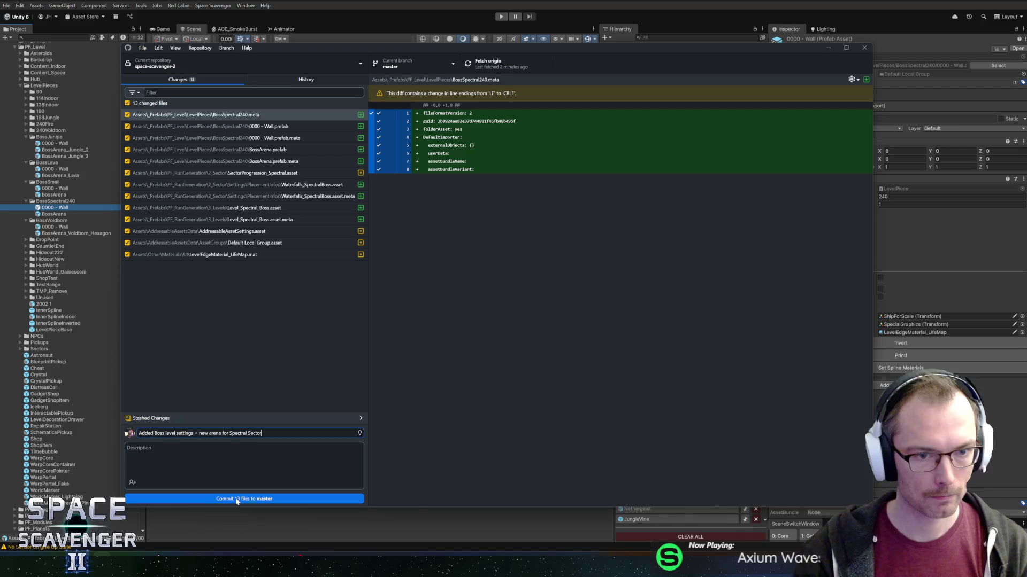
pyautogui.hotkey('alt', 'Tab')
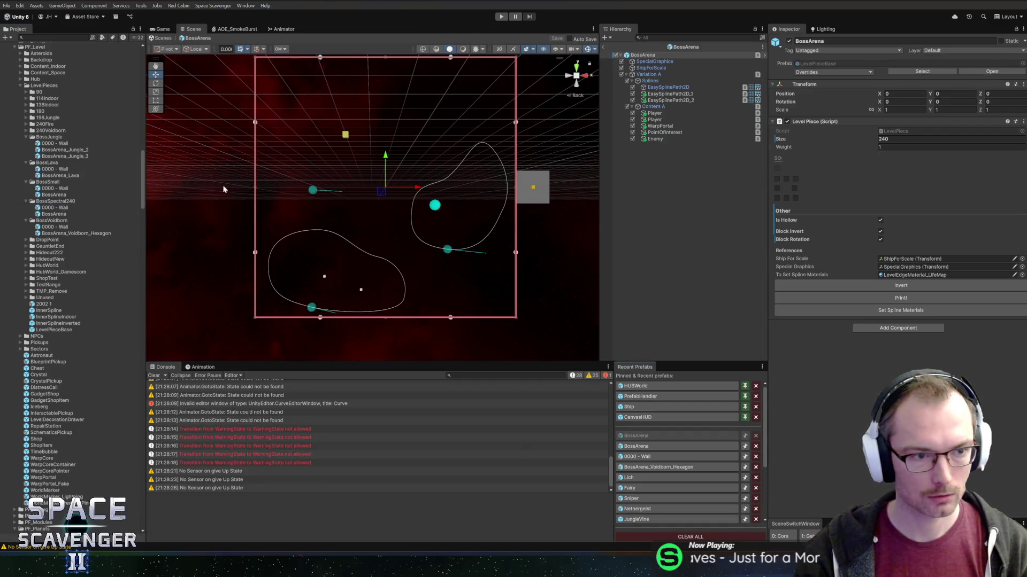
# Review the BossArena splines and the Player and Enemy spawners from different angles
pyautogui.click(667, 87)
pyautogui.moveTo(378, 170)
pyautogui.mouseDown()
pyautogui.moveTo(426, 95)
pyautogui.moveTo(428, 160)
pyautogui.mouseUp()
pyautogui.click(51, 214)
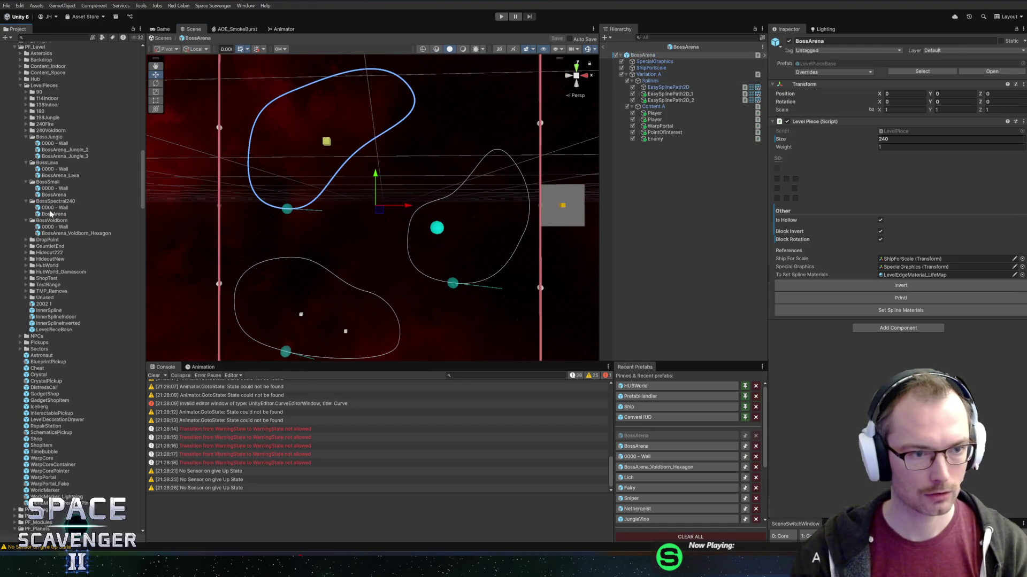
pyautogui.click(671, 100)
pyautogui.click(670, 113)
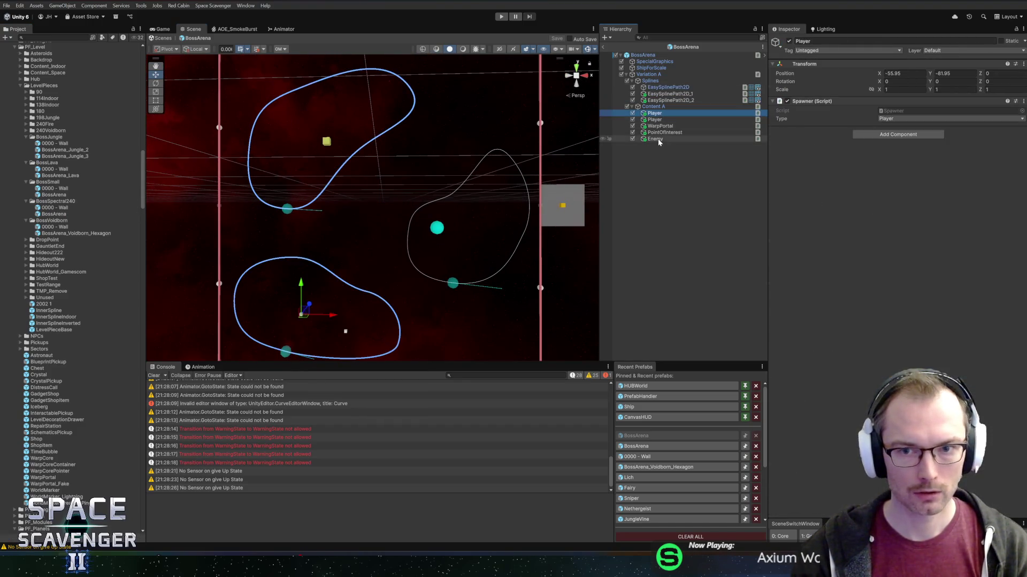
pyautogui.click(666, 138)
# Raise the PointOfInterest spawner slightly, close the prefab and start a new playtest
pyautogui.click(664, 133)
pyautogui.moveTo(404, 167); pyautogui.dragTo(574, 102)
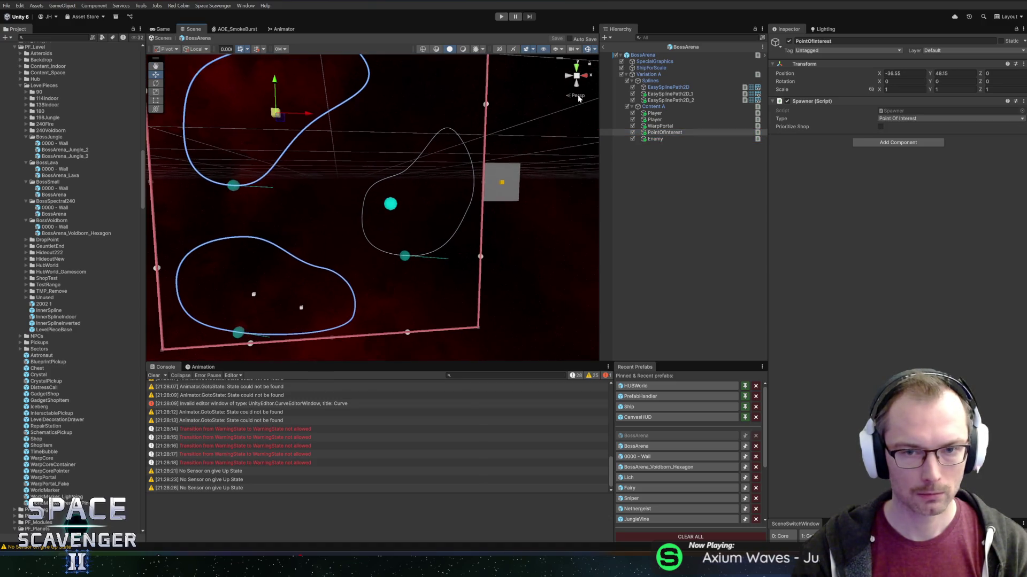
pyautogui.click(582, 75)
pyautogui.click(584, 76)
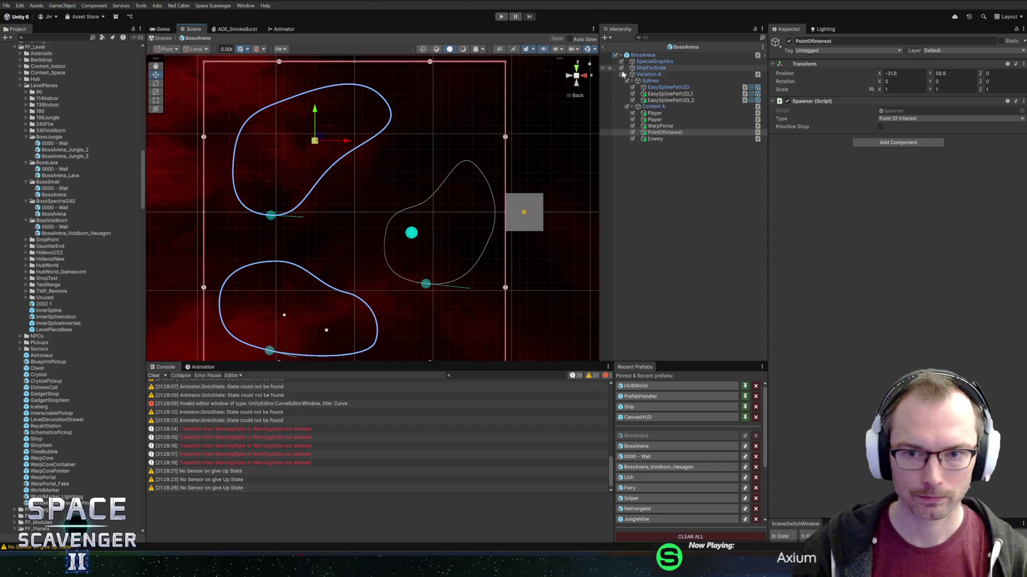
pyautogui.click(604, 49)
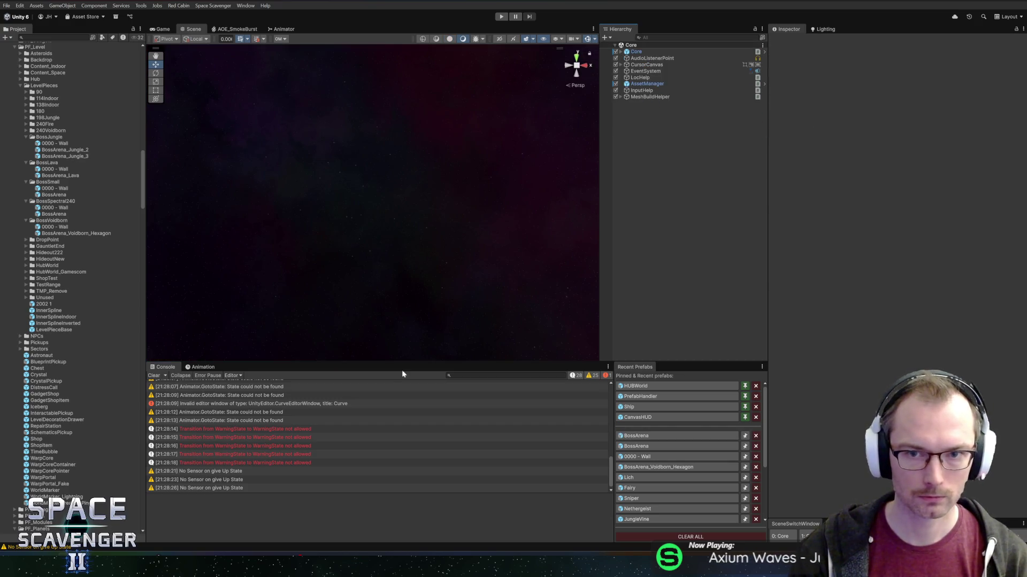
pyautogui.click(506, 17)
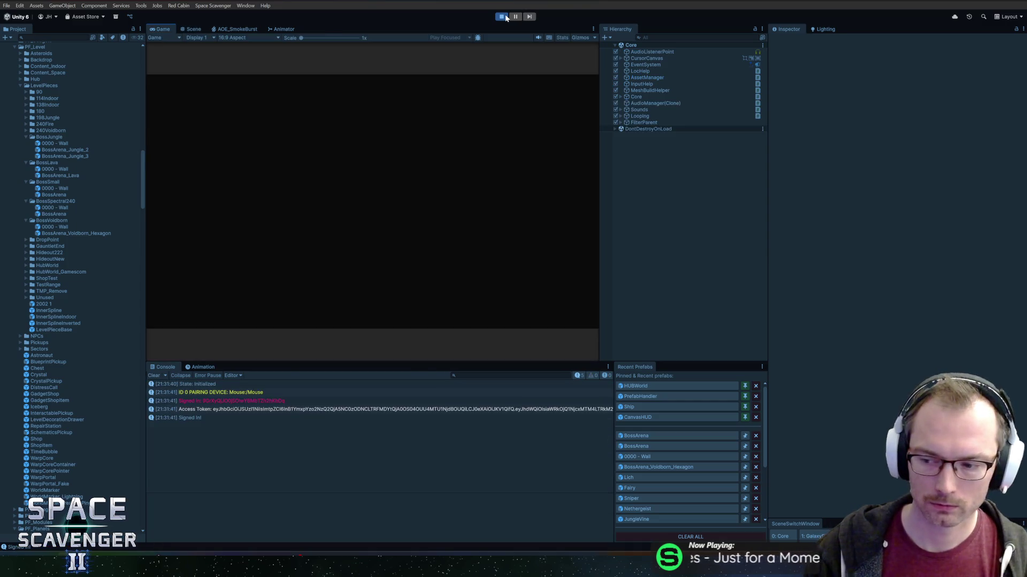
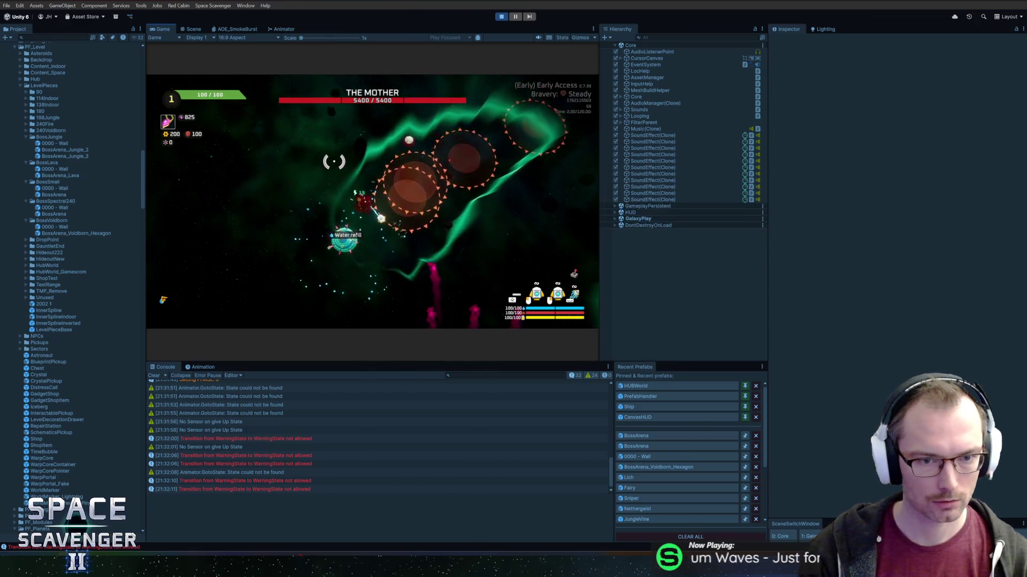
# Pause the running game and filter the Hierarchy for 'piece' to inspect PiecesOut
pyautogui.hotkey('ctrl', 'shift', 'p')
pyautogui.write('pointof')
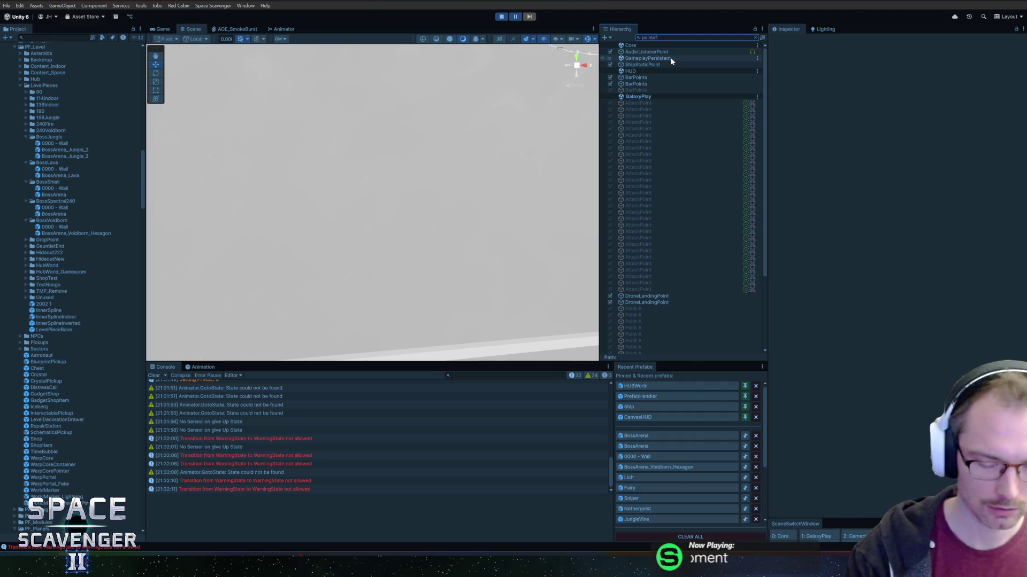
pyautogui.hotkey('ctrl', 'a')
pyautogui.press('BackSpace')
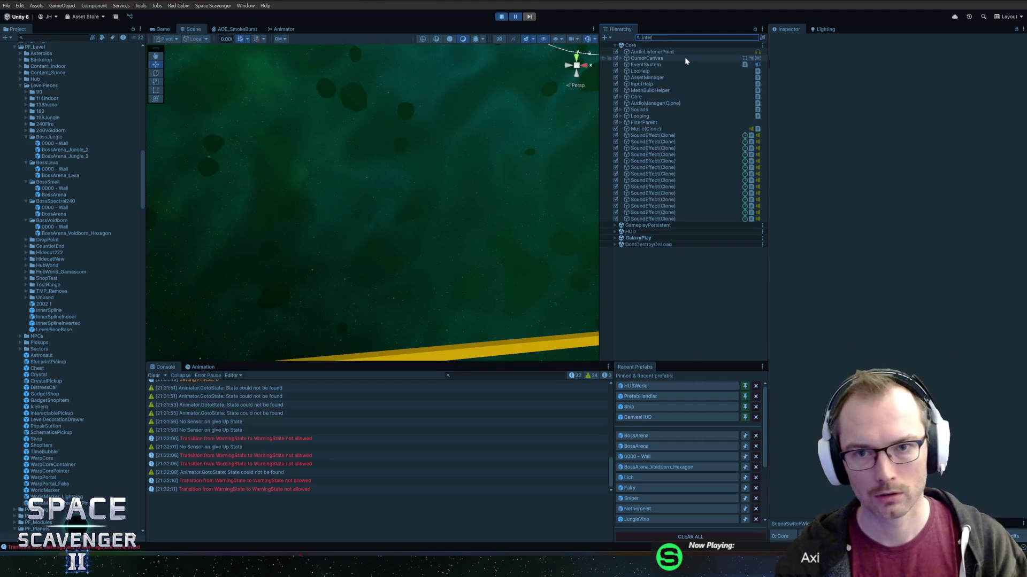
pyautogui.hotkey('ctrl', 'a')
pyautogui.press('BackSpace')
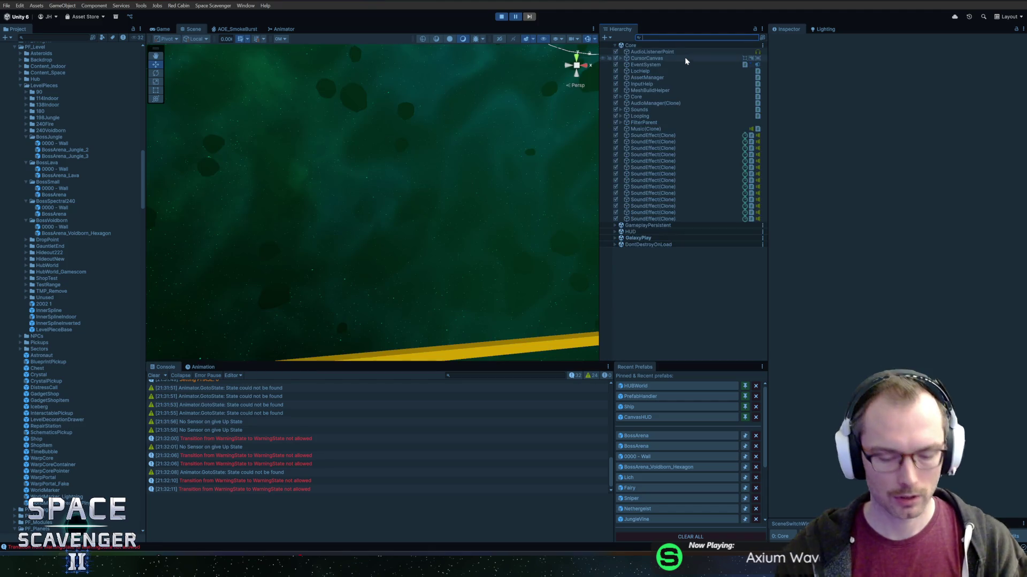
pyautogui.write('piece')
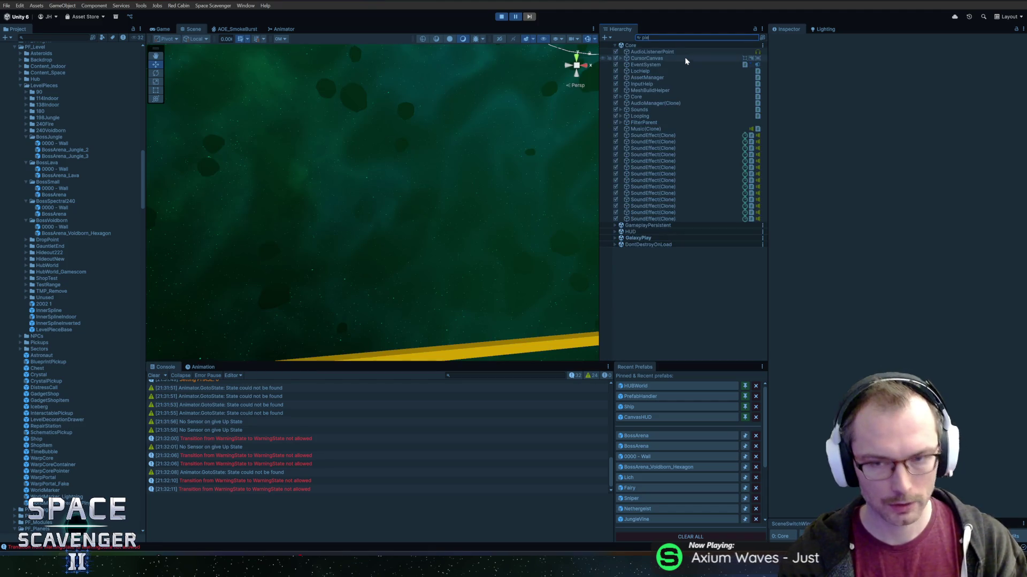
pyautogui.click(657, 51)
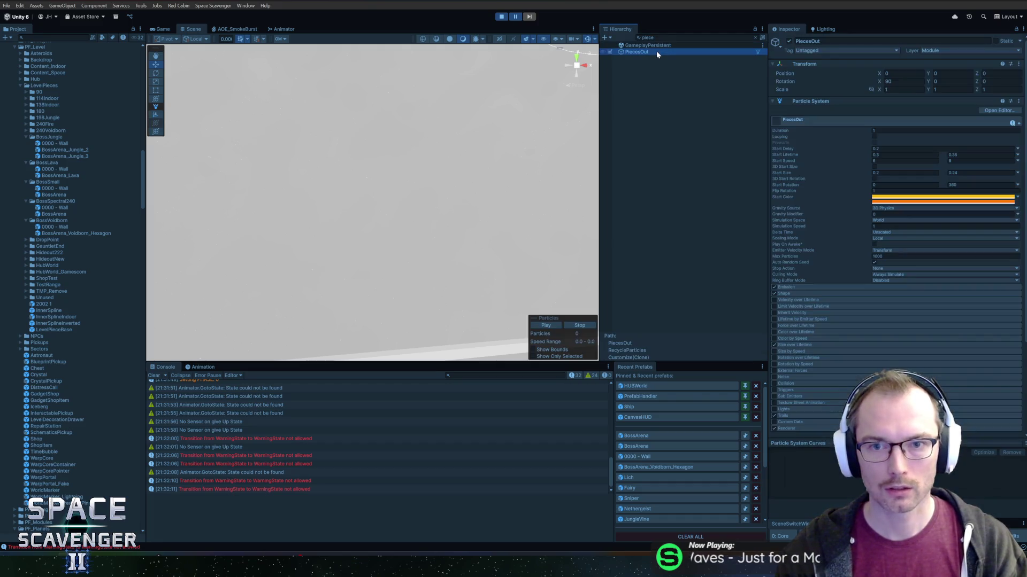
# Filter the Hierarchy by 'l' and inspect ActualLevel, Main Level, LevelDecorationDrawer and LevelEdgeColliderSpectral
pyautogui.click(669, 37)
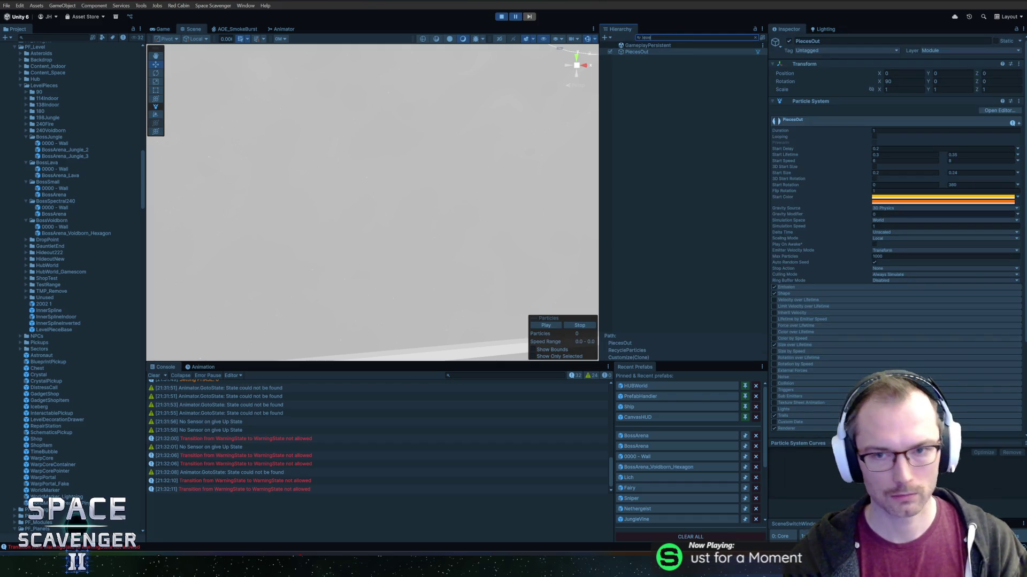
pyautogui.write('l')
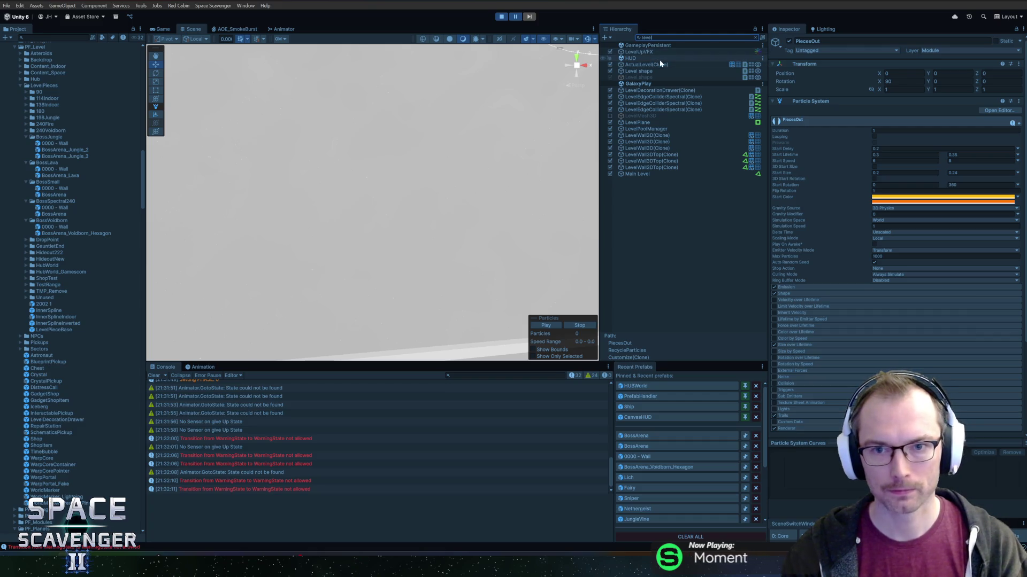
pyautogui.click(663, 65)
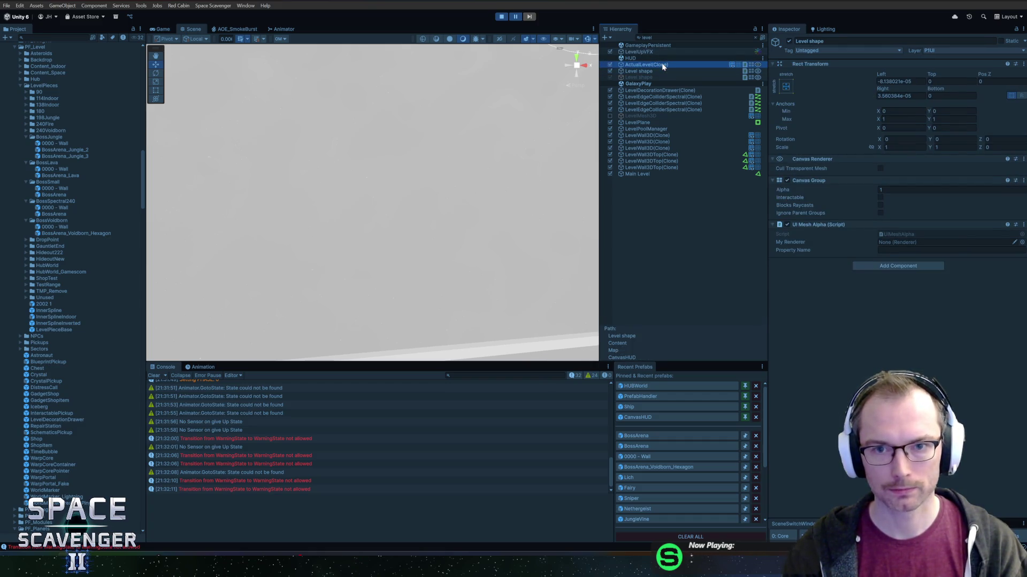
pyautogui.click(657, 175)
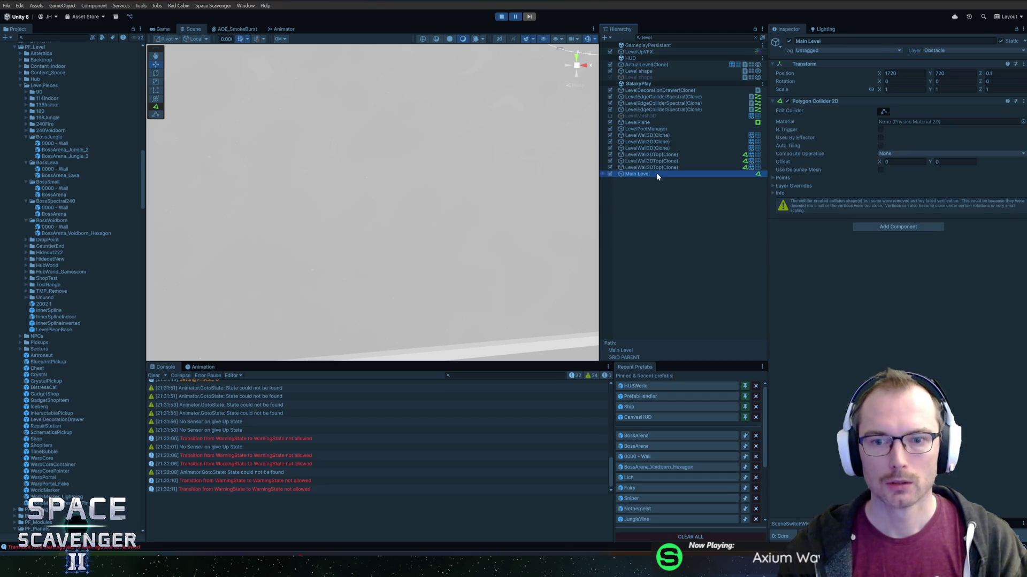
pyautogui.click(660, 91)
pyautogui.click(650, 97)
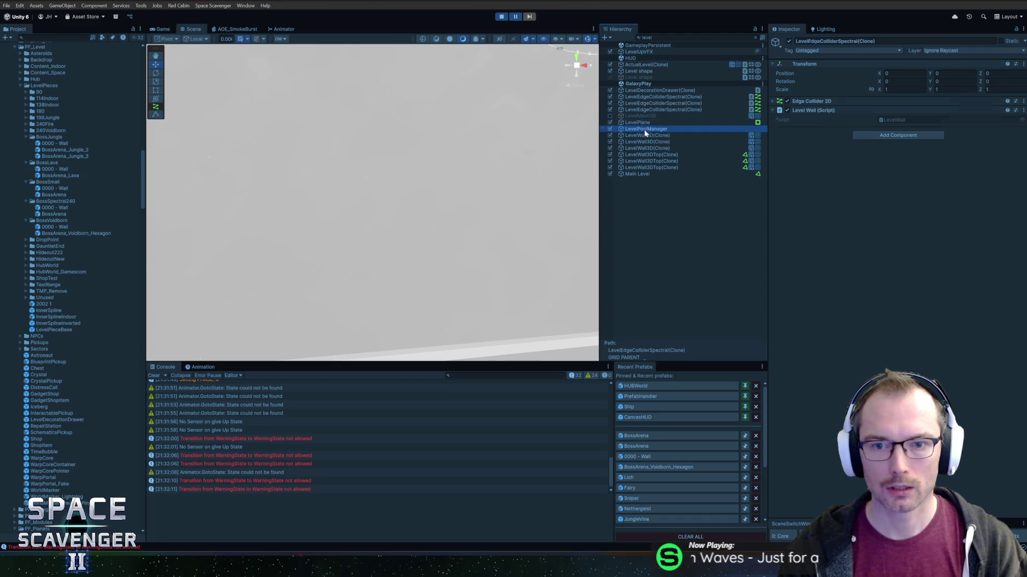
# Frame the LevelPlane object in the scene view, then stop play mode
pyautogui.click(646, 123)
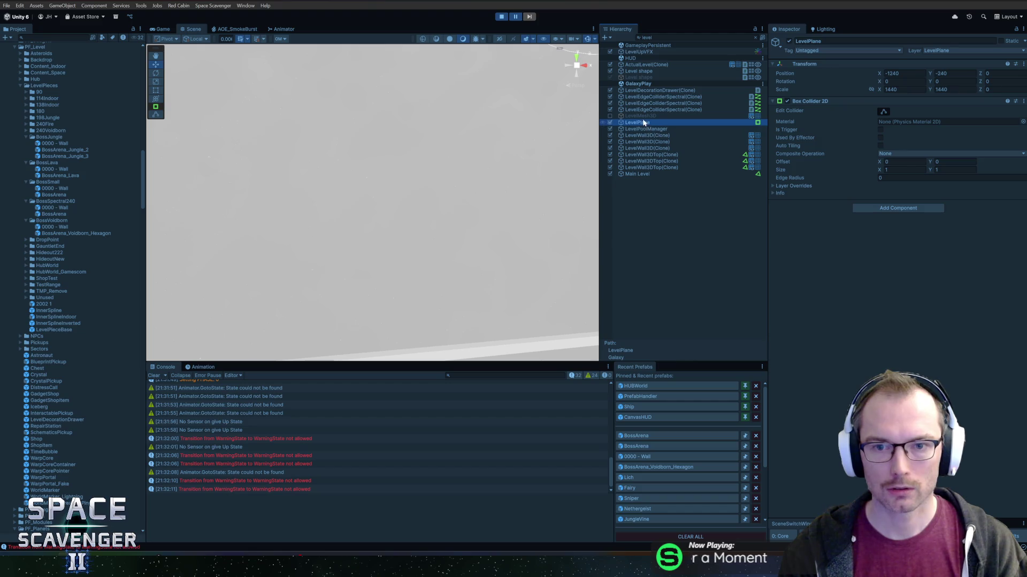
pyautogui.press('f')
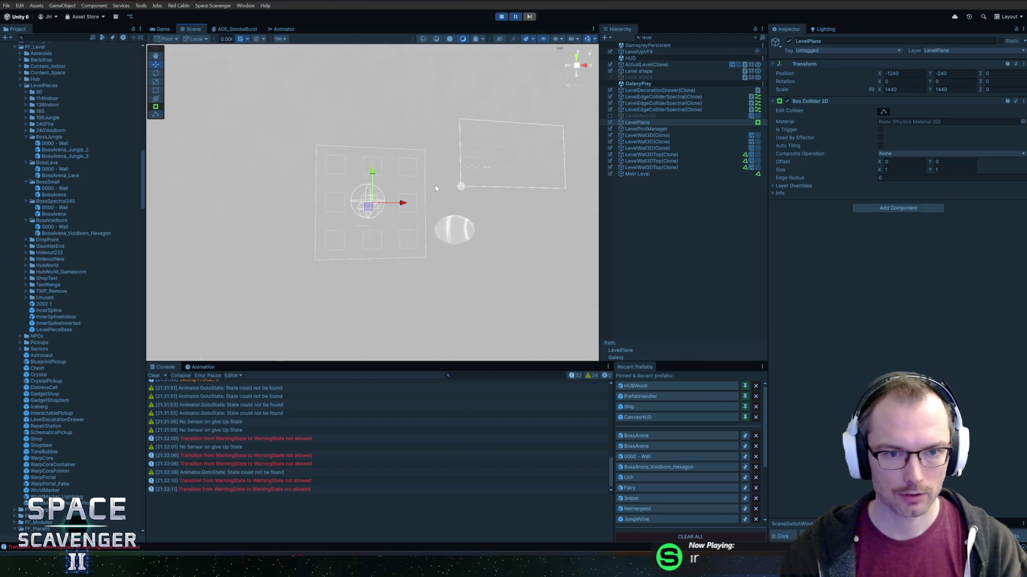
pyautogui.scroll(5, 422, 187)
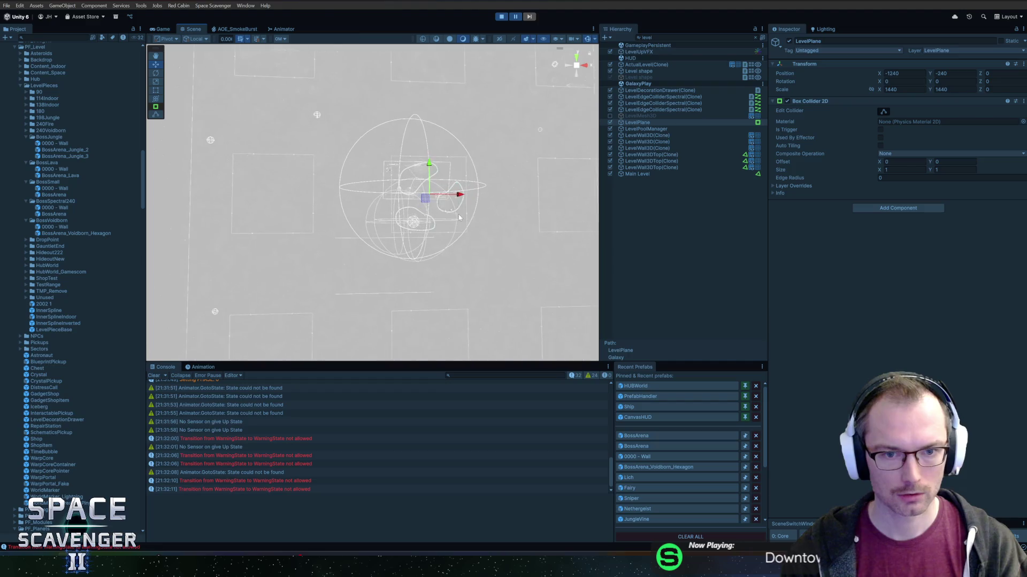
pyautogui.moveTo(476, 213)
pyautogui.mouseDown()
pyautogui.moveTo(377, 203)
pyautogui.moveTo(293, 211)
pyautogui.mouseUp()
pyautogui.click(502, 18)
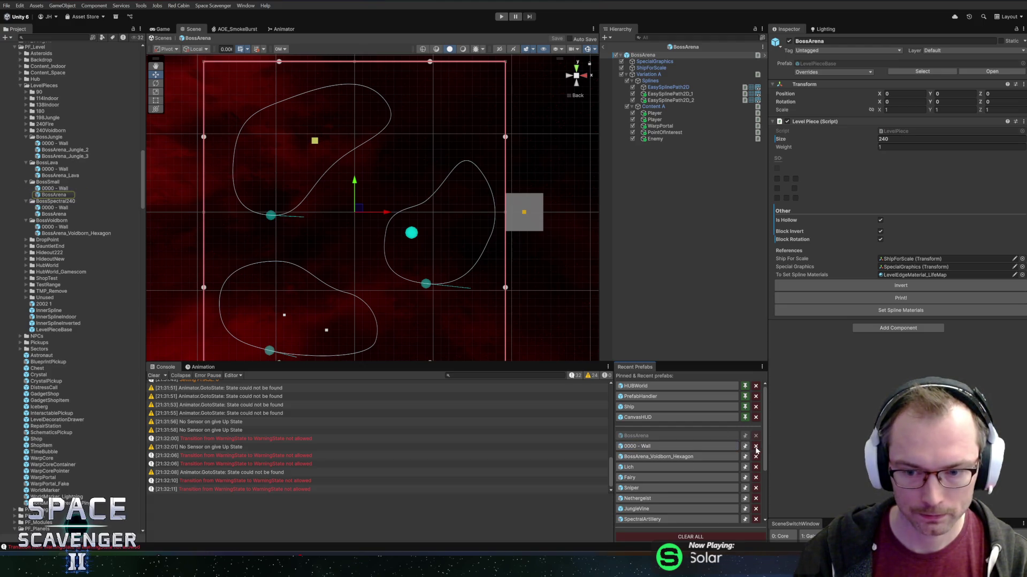
# Select the Level_Spectral_Boss settings and play-test the boss level, then stop
pyautogui.scroll(-20, 21, 393)
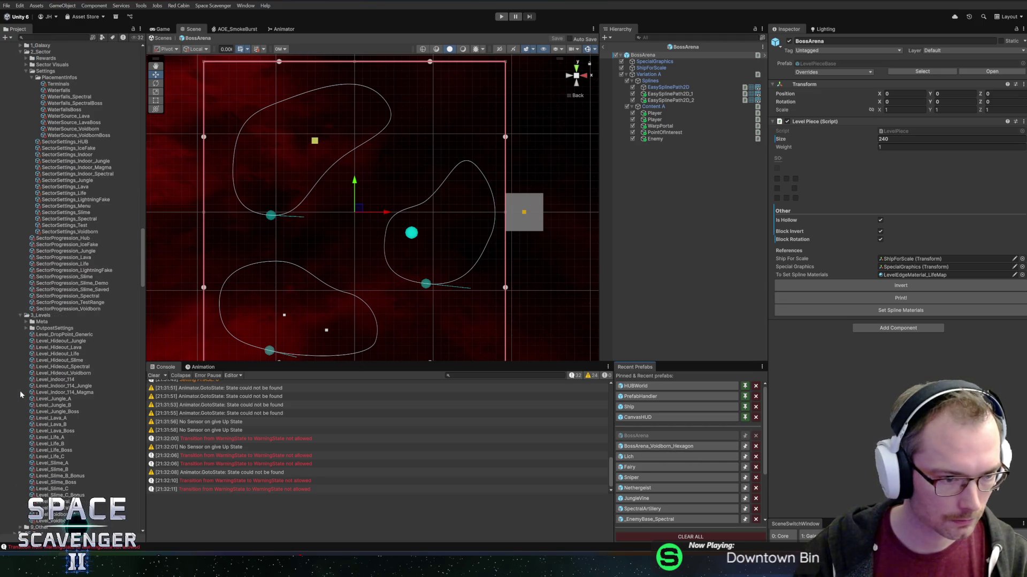
pyautogui.click(59, 508)
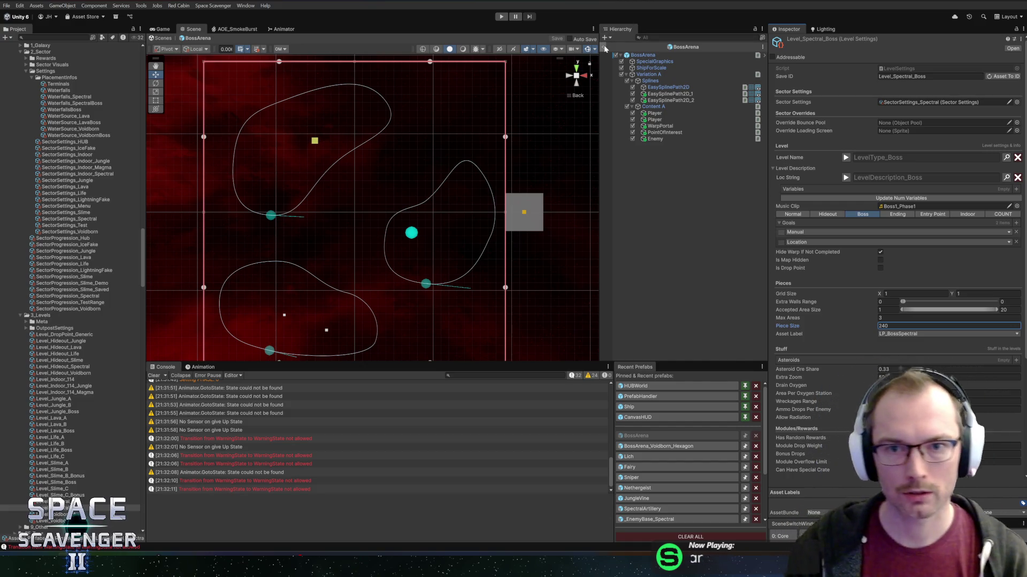
pyautogui.click(502, 18)
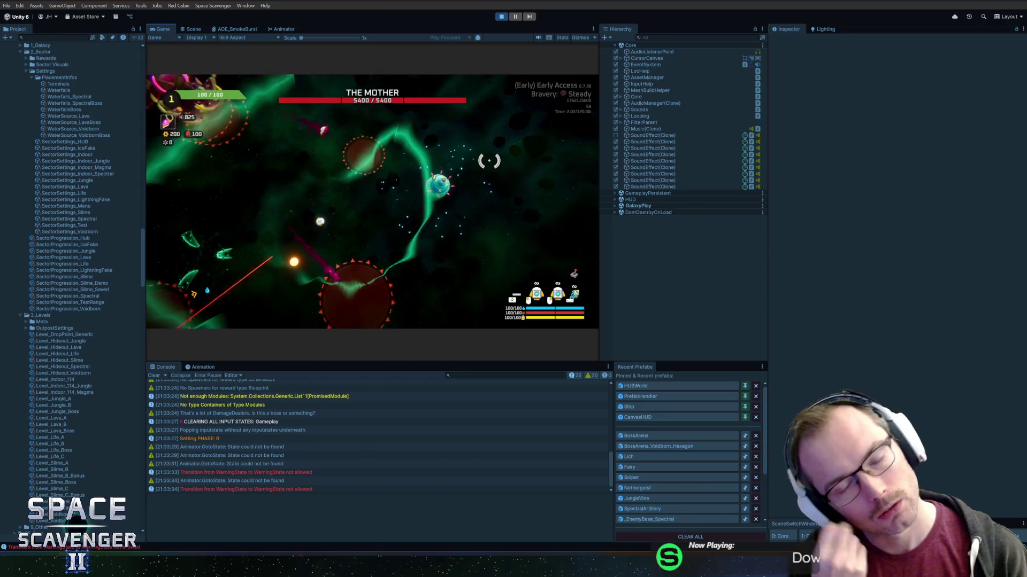
pyautogui.hotkey('ctrl', 'p')
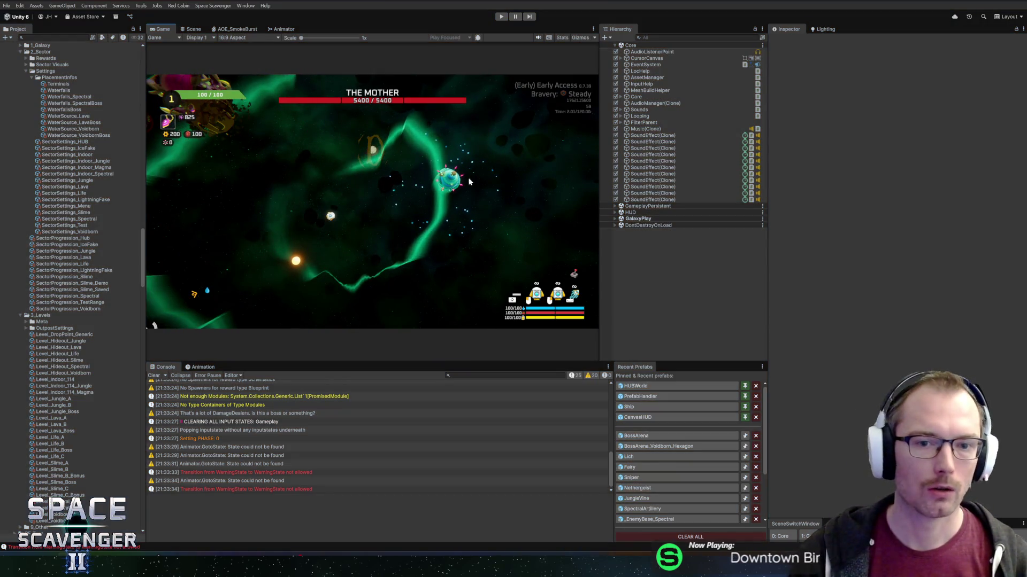
# Check pending changes in GitHub Desktop, then bring Rider to the front
pyautogui.hotkey('alt', 'Tab')
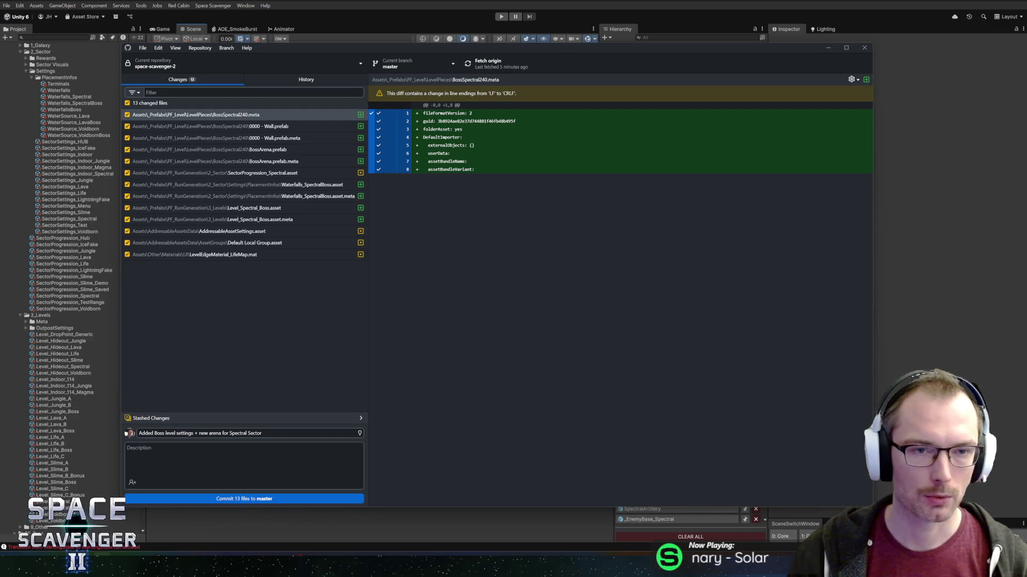
pyautogui.click(141, 518)
pyautogui.hotkey('alt', 'Tab')
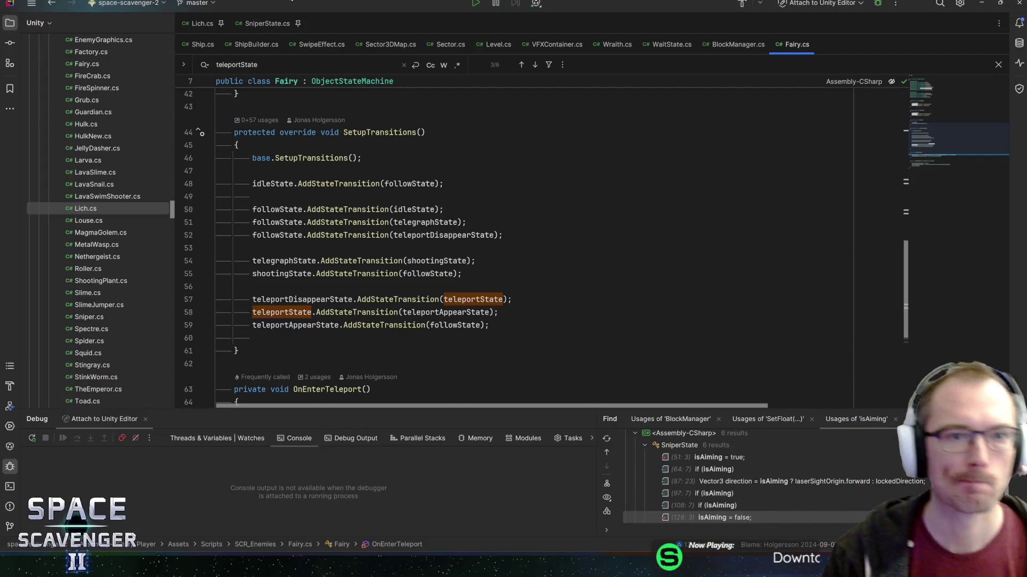
# Search 'placer', open PlacementInfo and trace NumRequiredSpawners into ObjectPlacer.cs, then return to Unity
pyautogui.hotkey('ctrl', 'n')
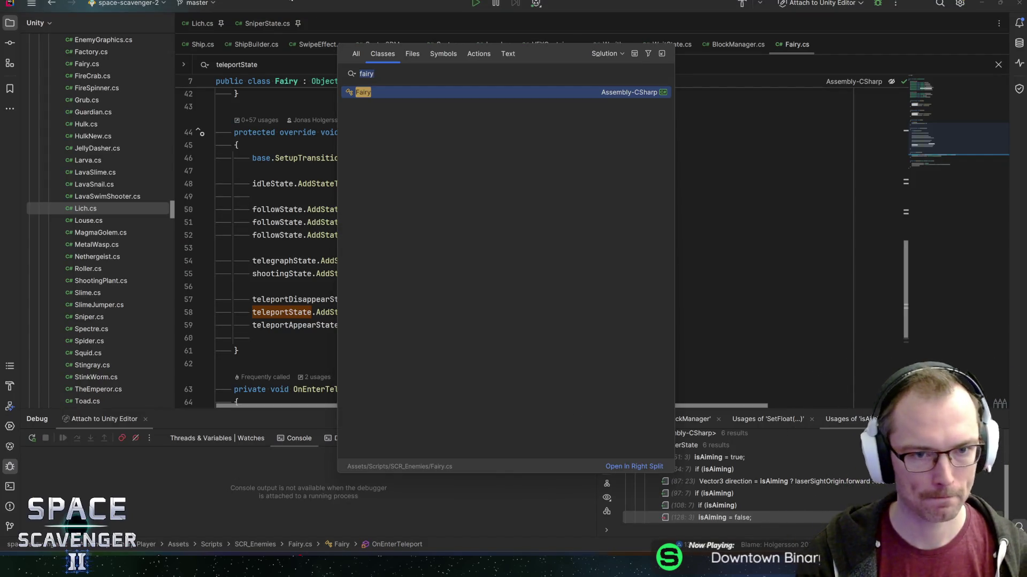
pyautogui.write('placer')
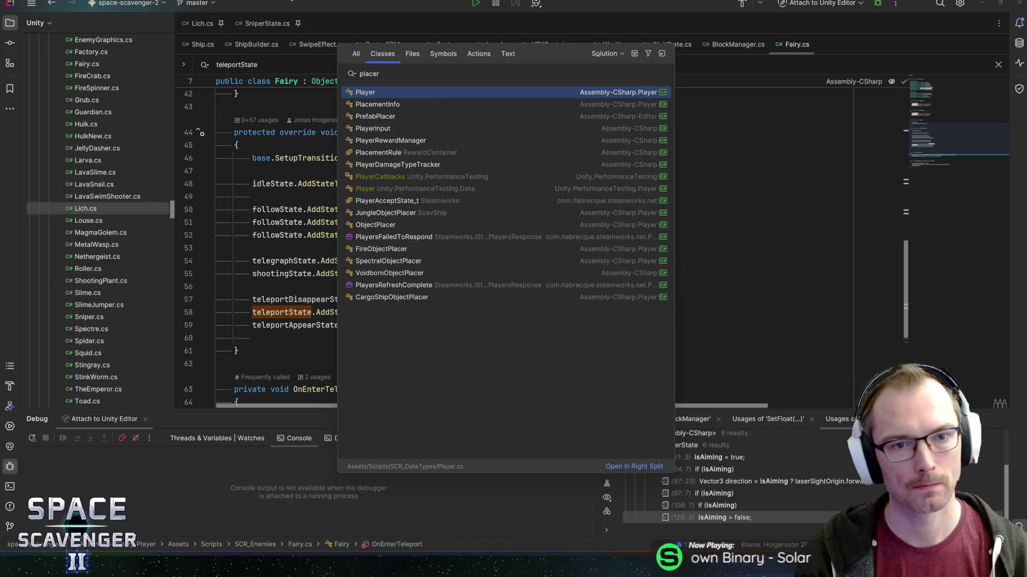
pyautogui.click(377, 104)
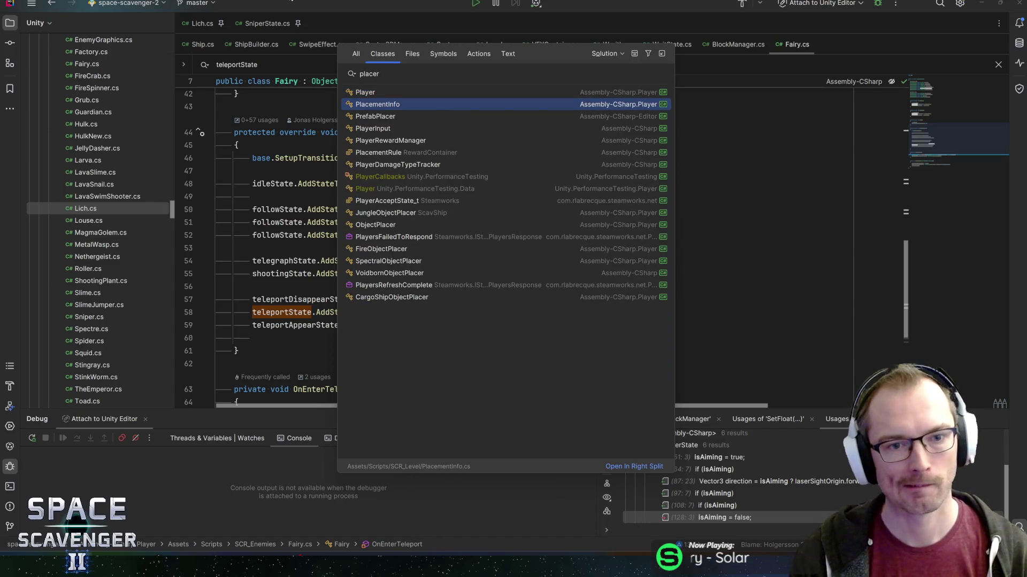
pyautogui.press('Return')
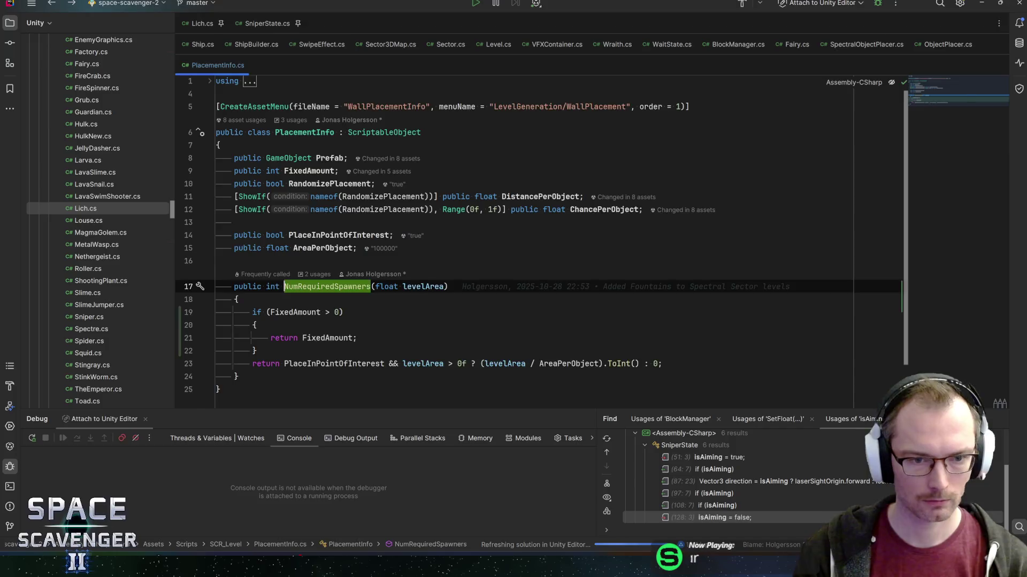
pyautogui.hotkey('ctrl', 'b')
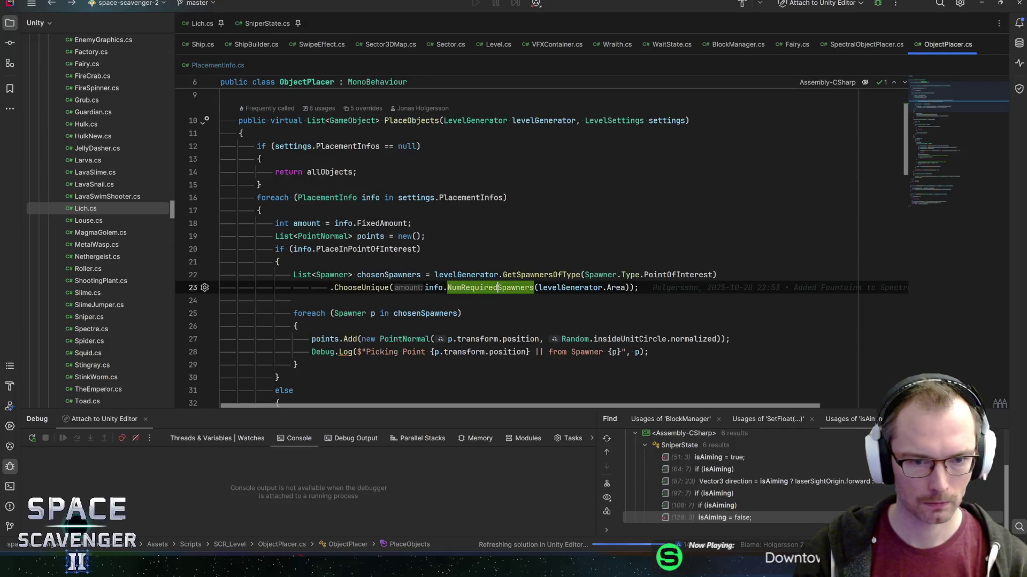
pyautogui.click(293, 300)
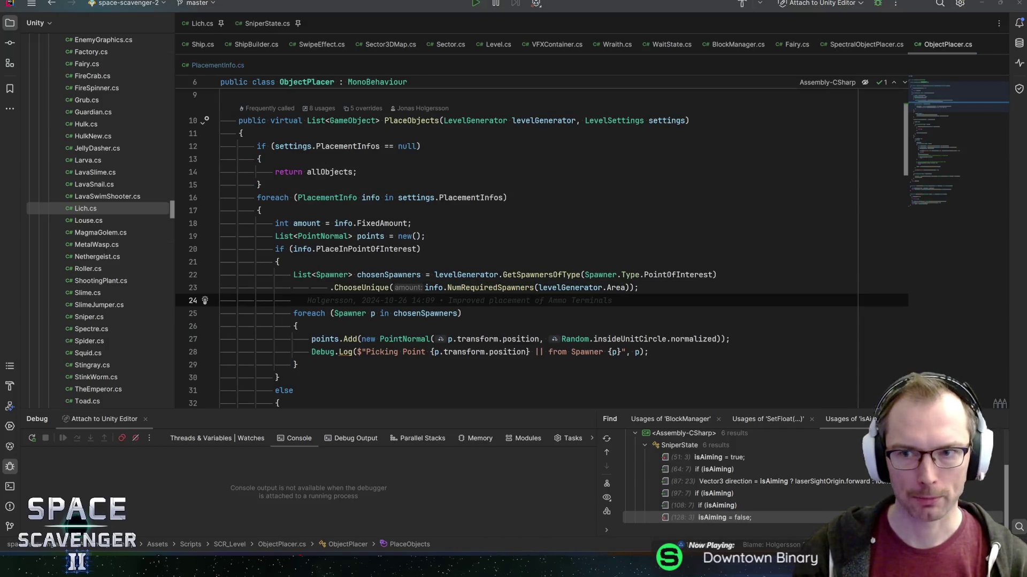
pyautogui.hotkey('alt', 'Tab')
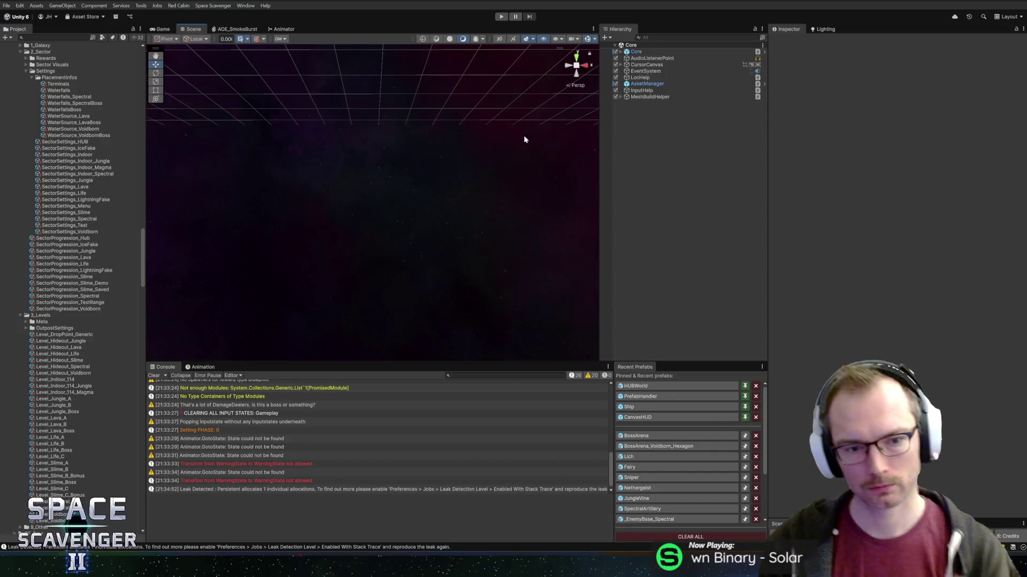
# Play-test the game with the Game view maximized, then stop
pyautogui.click(501, 16)
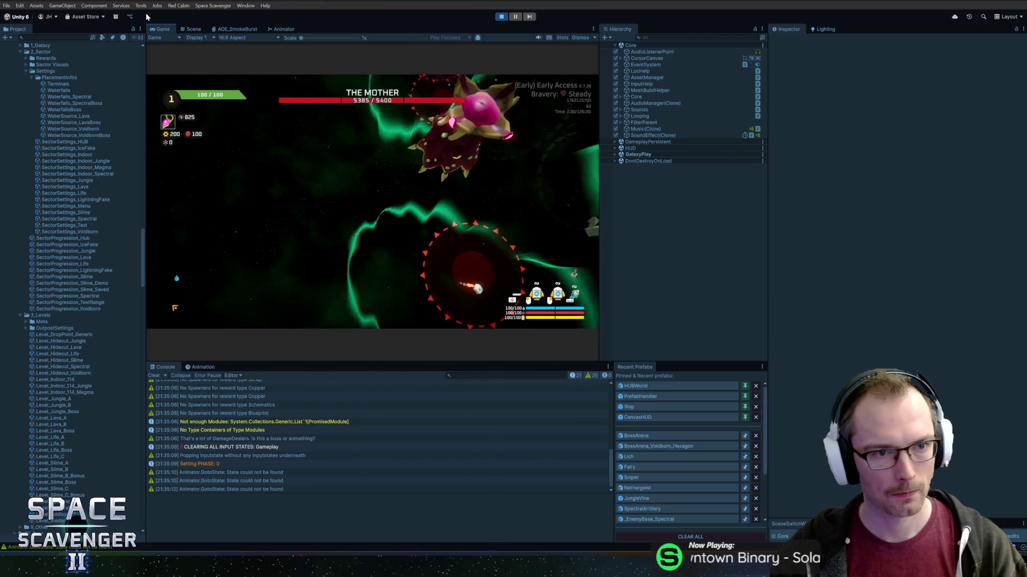
pyautogui.doubleClick(158, 31)
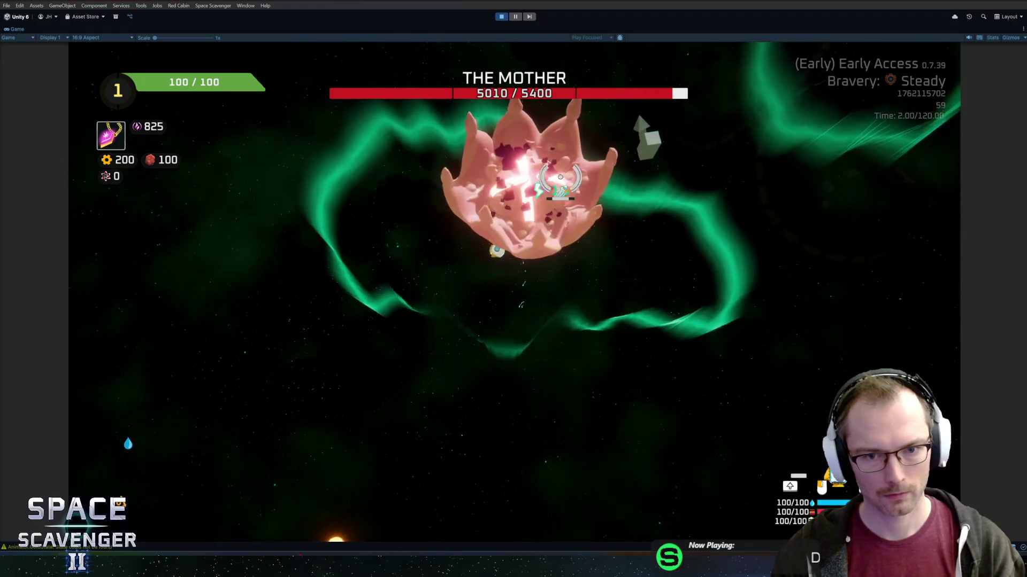
pyautogui.hotkey('ctrl', 'p')
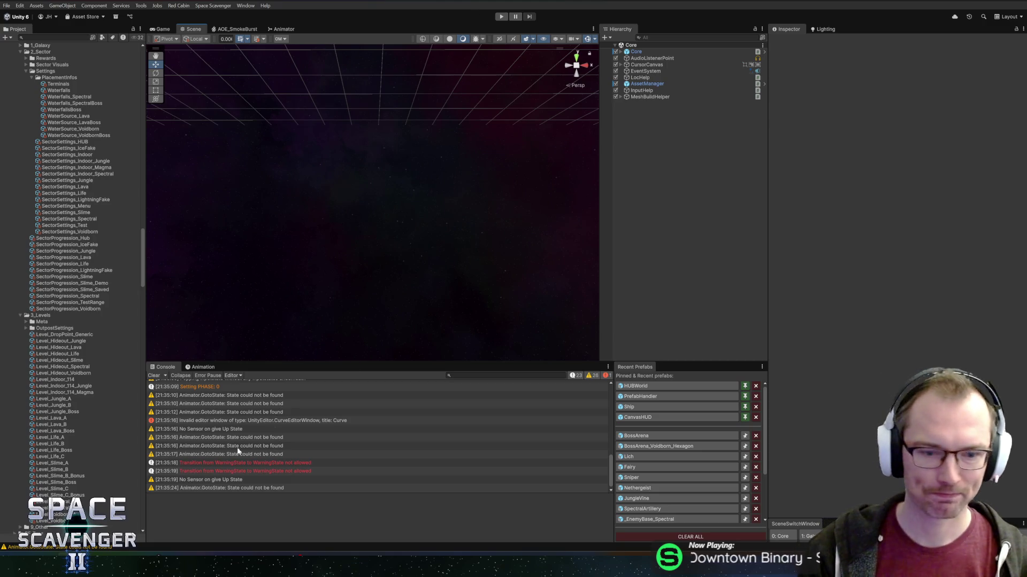
# Commit the 14 changed files to master as 'Added Boss level settings + new arena for Spectral Sector'
pyautogui.hotkey('alt', 'Tab')
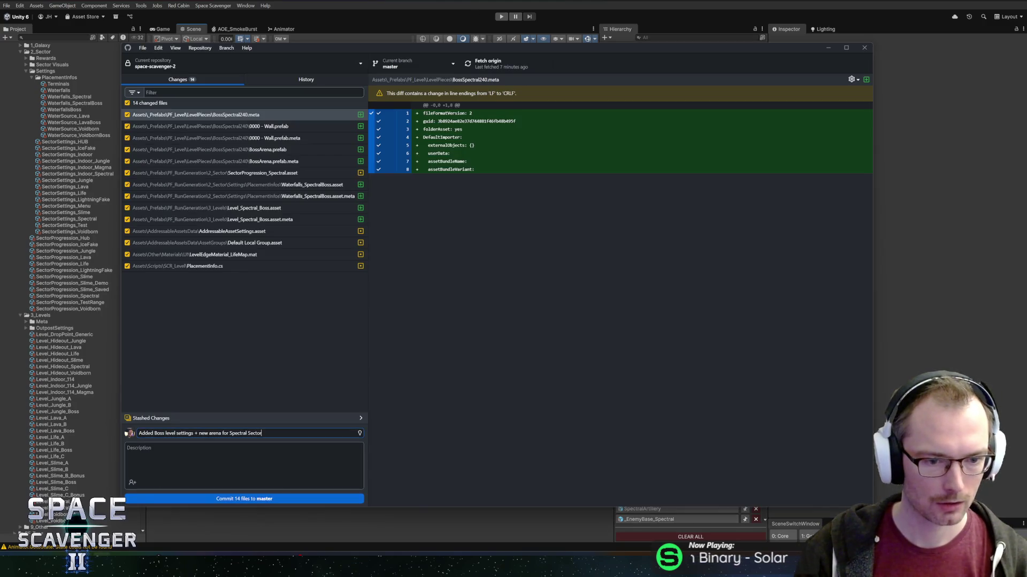
pyautogui.click(249, 499)
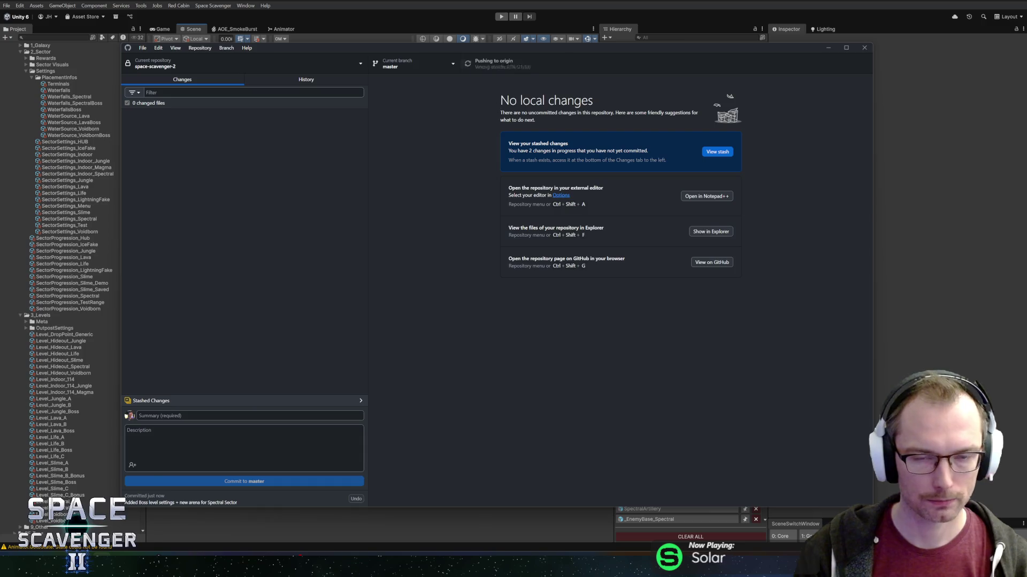
pyautogui.hotkey('alt', 'Tab')
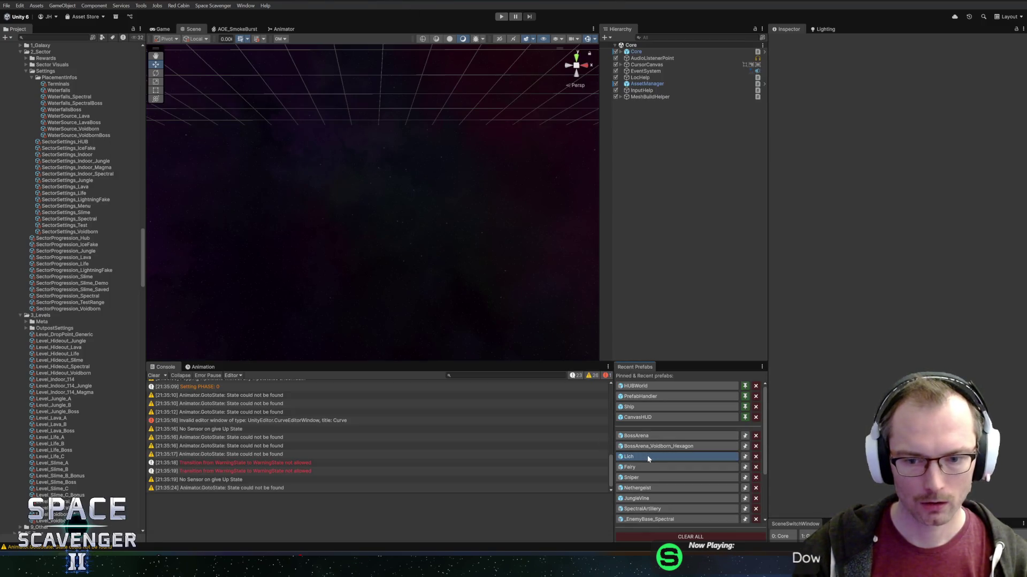
# Open the Lich prefab and add an empty child object named PlayerTeleporter
pyautogui.click(647, 455)
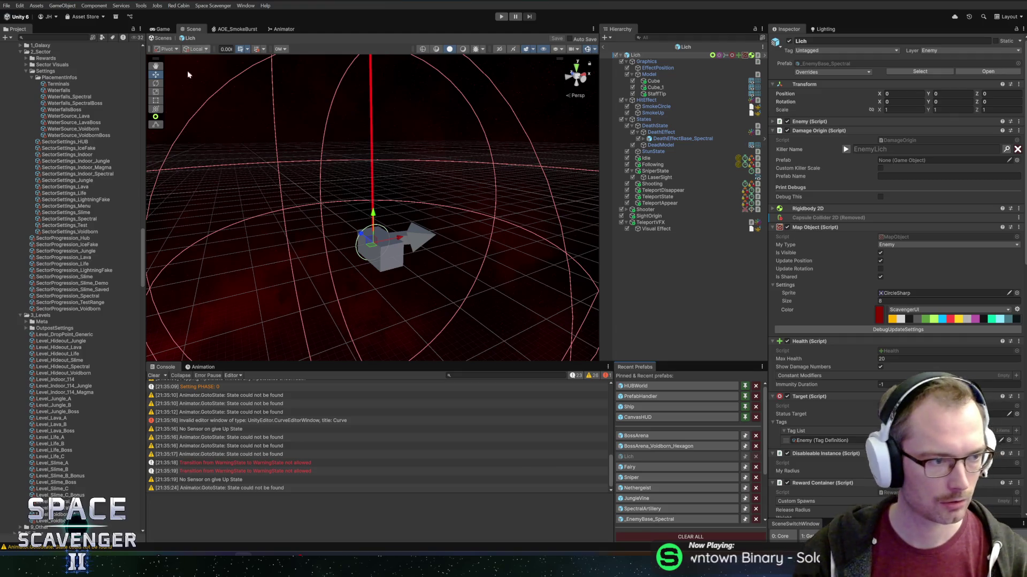
pyautogui.moveTo(444, 148)
pyautogui.mouseDown()
pyautogui.moveTo(446, 166)
pyautogui.moveTo(402, 132)
pyautogui.moveTo(390, 147)
pyautogui.moveTo(422, 142)
pyautogui.mouseUp()
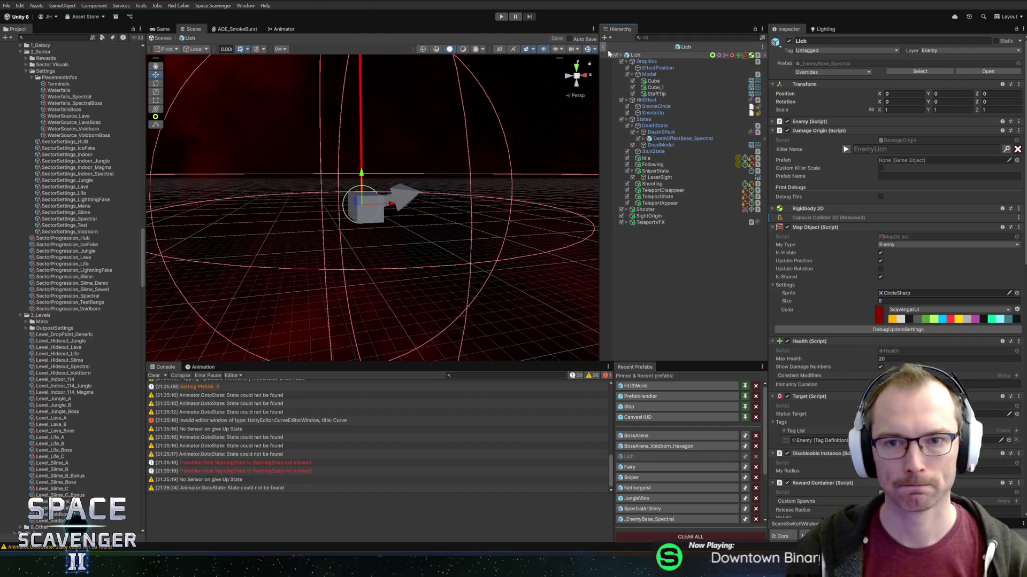
pyautogui.rightClick(640, 56)
pyautogui.click(687, 204)
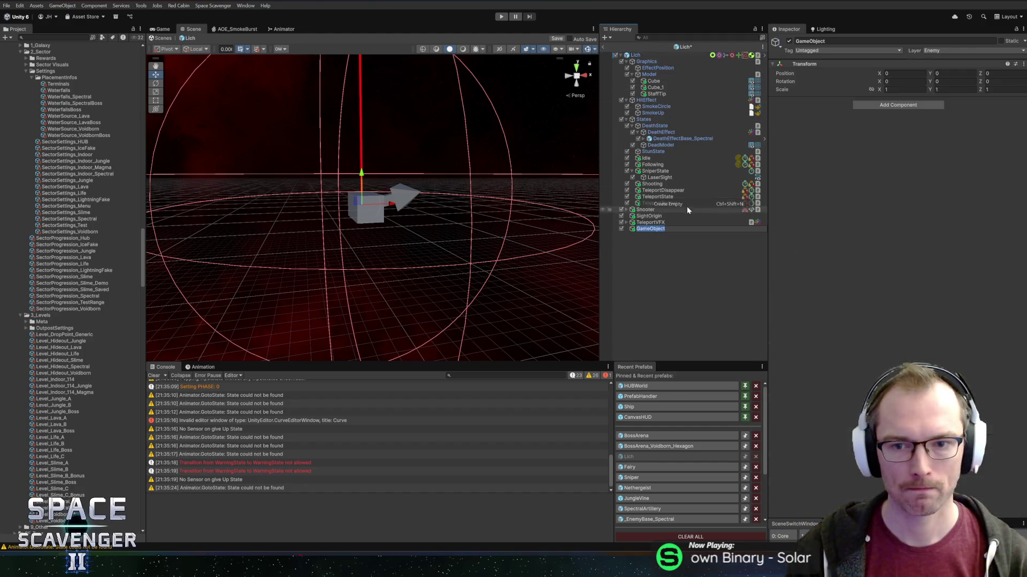
pyautogui.write('PlayerTe')
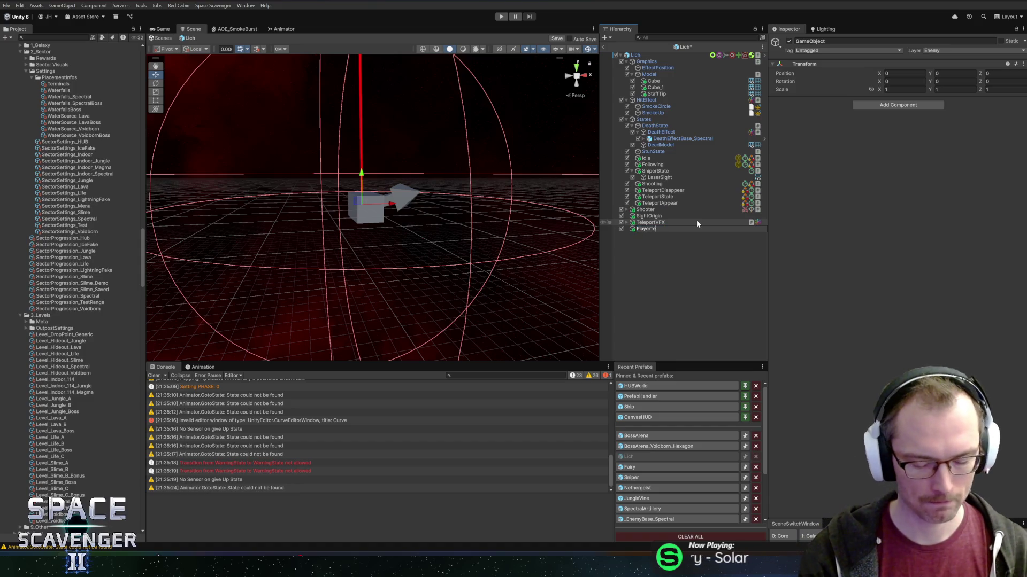
pyautogui.write('leporter')
pyautogui.press('Return')
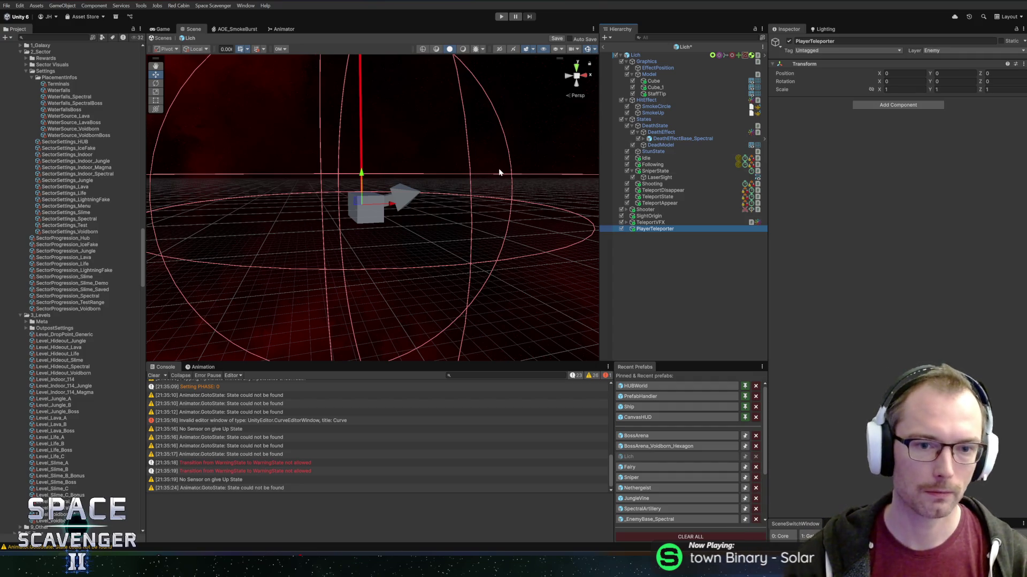
pyautogui.moveTo(442, 218)
pyautogui.mouseDown()
pyautogui.moveTo(412, 235)
pyautogui.moveTo(360, 237)
pyautogui.moveTo(400, 241)
pyautogui.mouseUp()
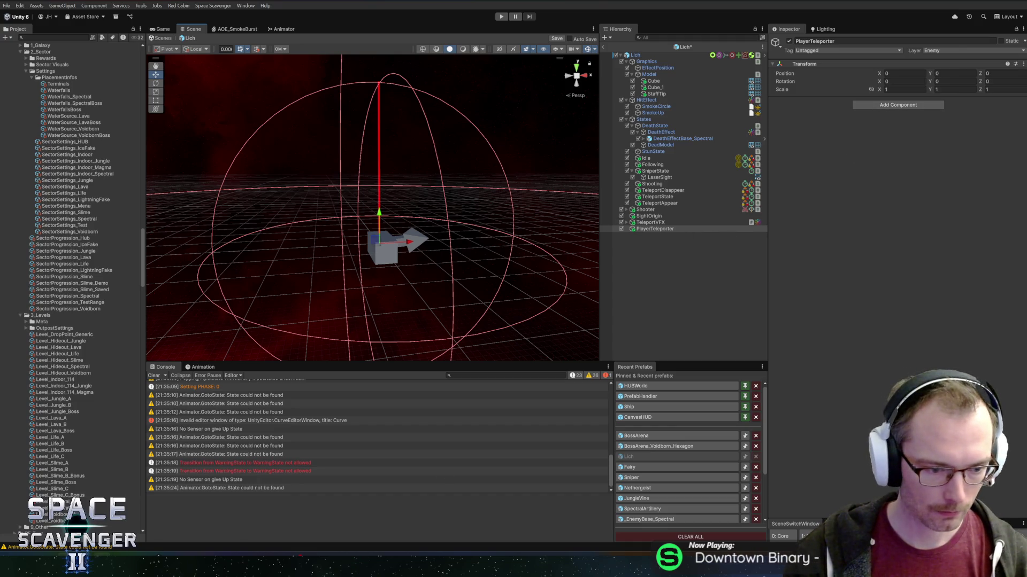
pyautogui.hotkey('alt', 'Tab')
pyautogui.hotkey('alt', 'Tab')
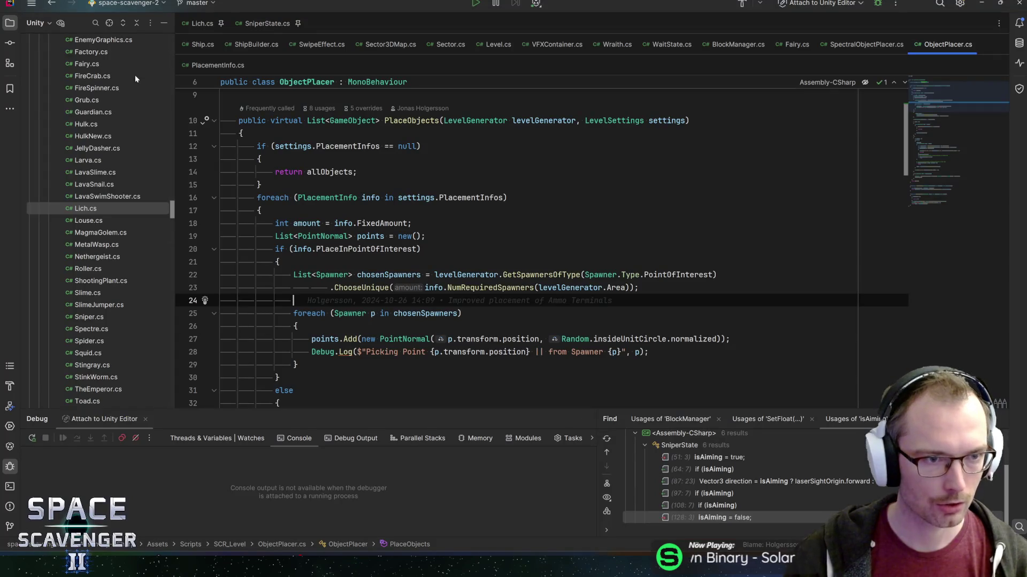
# Add a MonoBehaviour Unity script named PlayerTeleporter to the SCR_Gameplay folder
pyautogui.scroll(10, 56, 181)
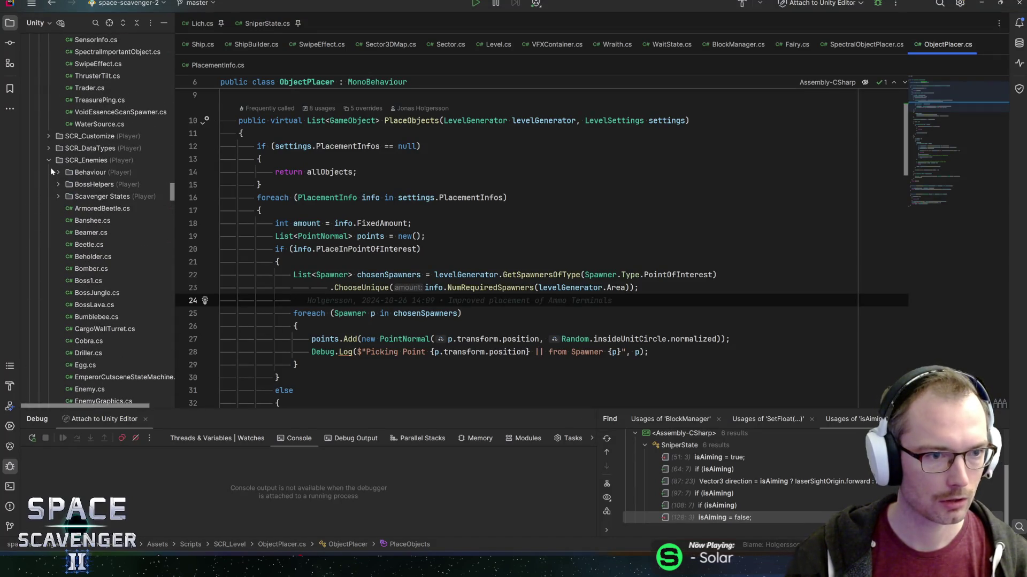
pyautogui.click(59, 173)
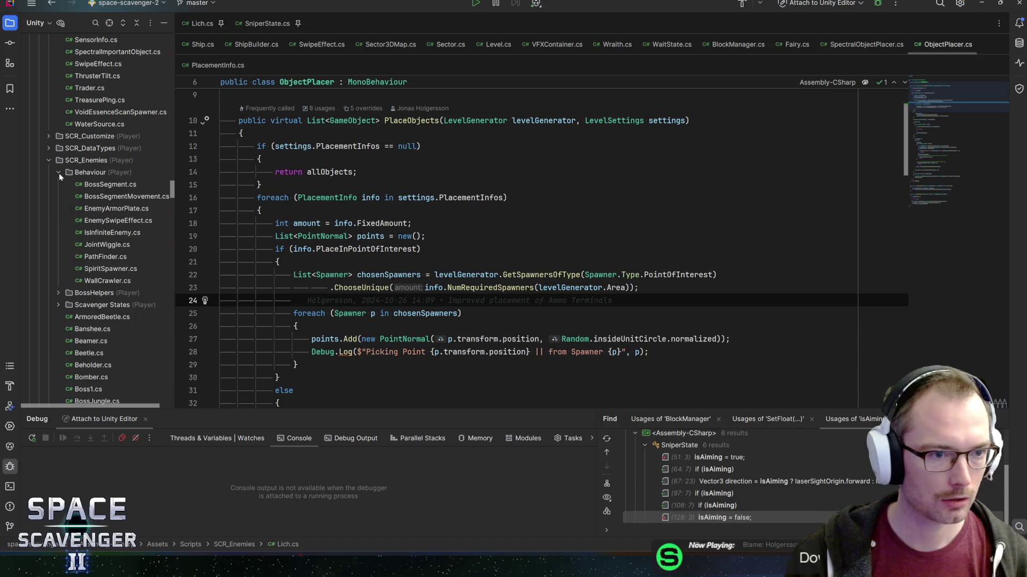
pyautogui.click(59, 172)
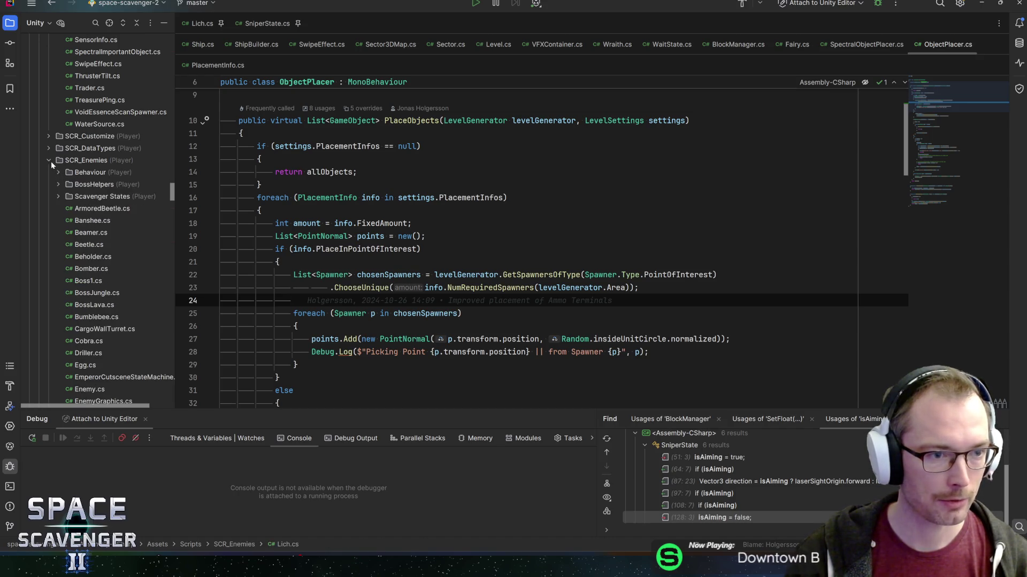
pyautogui.click(49, 161)
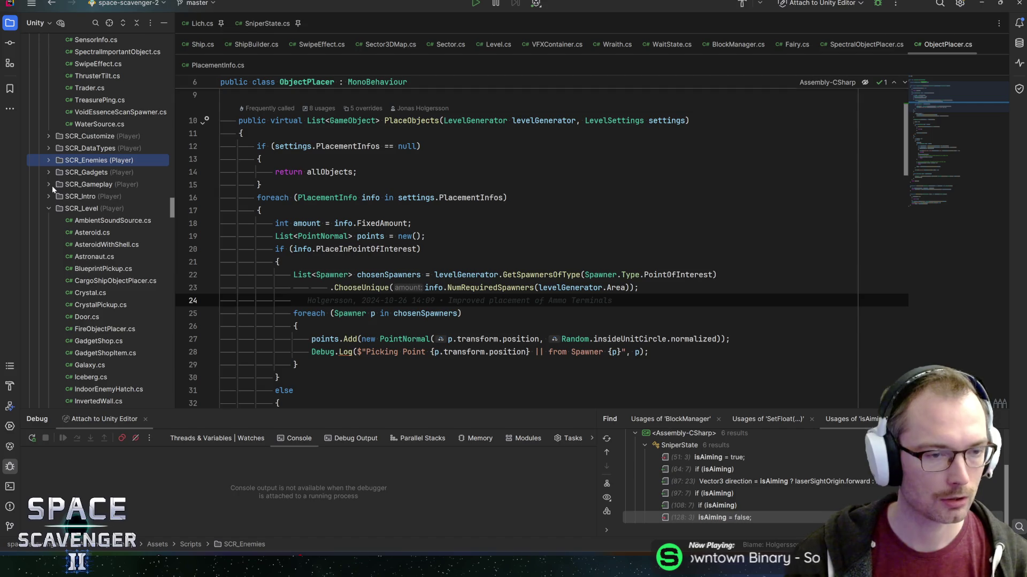
pyautogui.scroll(1, 60, 192)
pyautogui.click(48, 222)
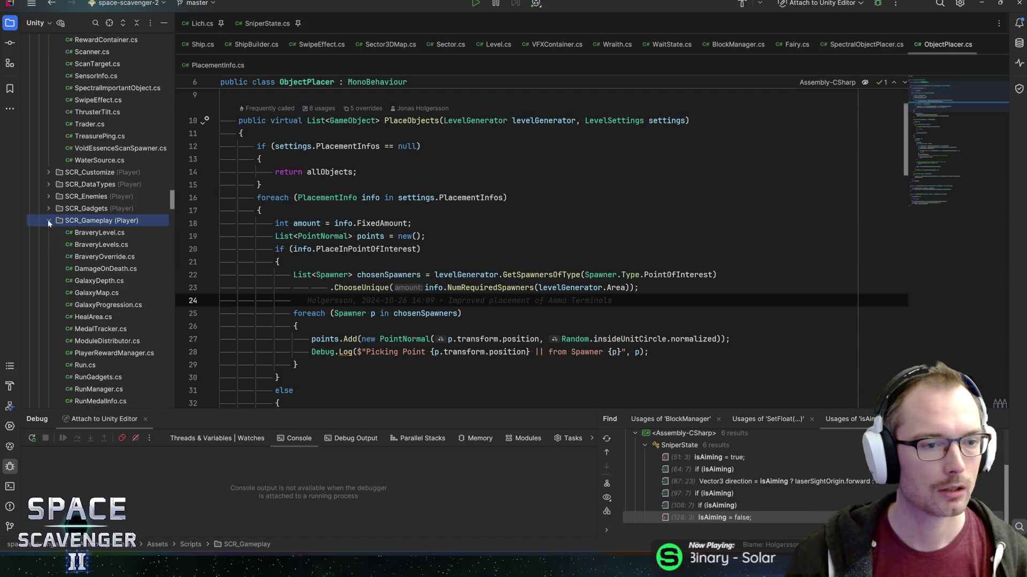
pyautogui.rightClick(71, 224)
pyautogui.moveTo(73, 226)
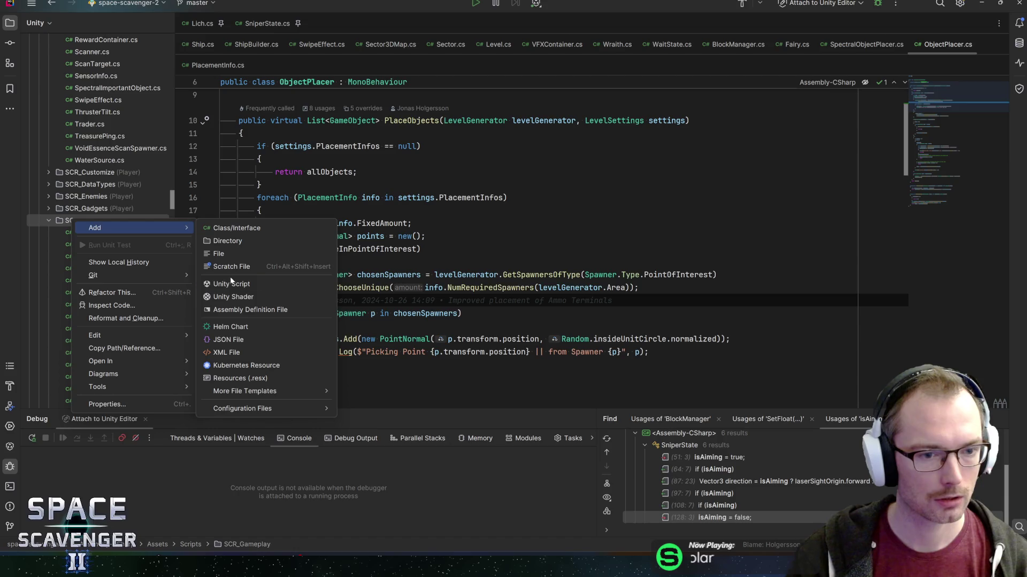
pyautogui.click(232, 283)
pyautogui.write('Player')
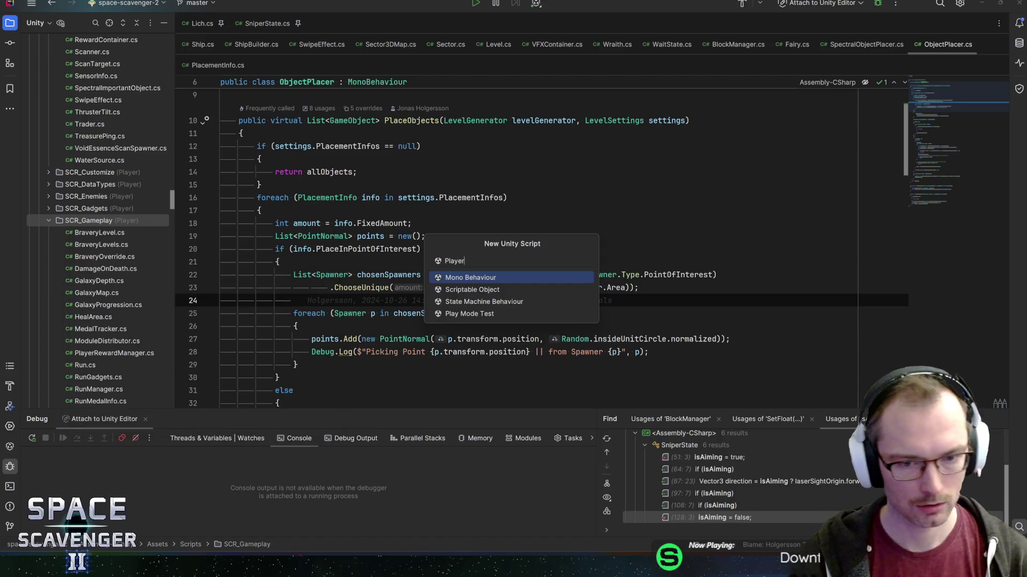
pyautogui.write('Teleporter')
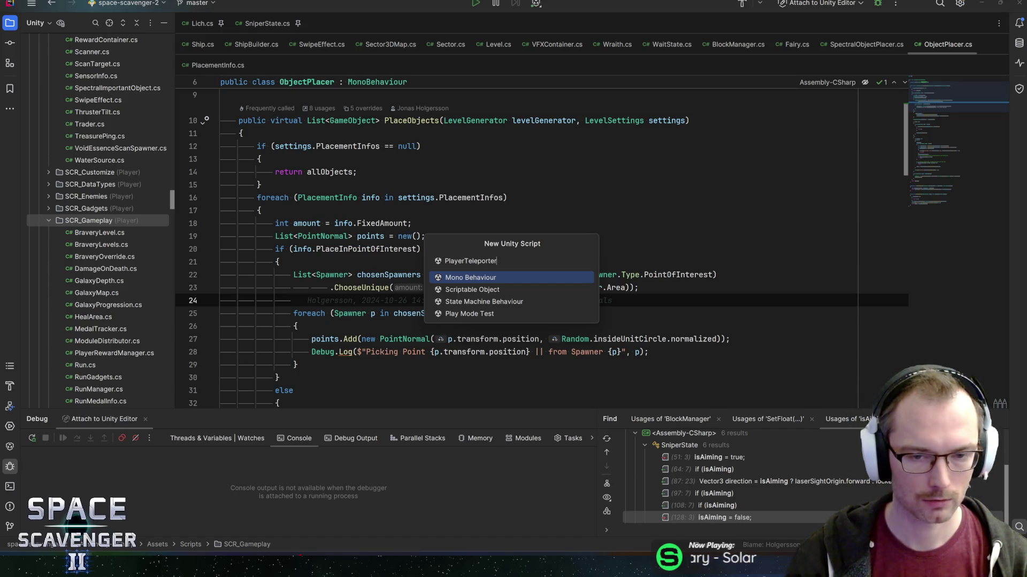
pyautogui.press('Return')
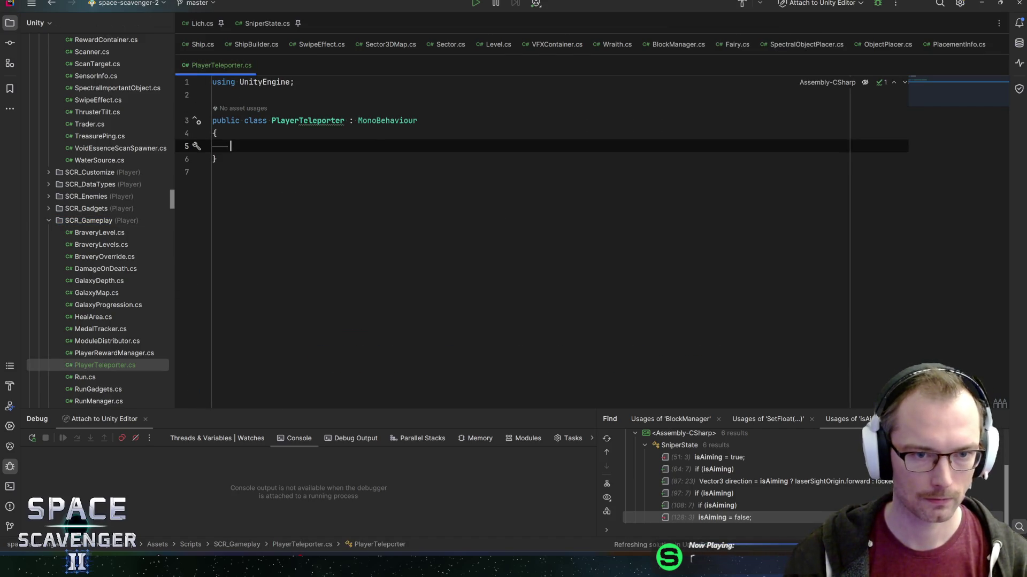
# Replace the half-typed serialized field with an empty public SetTargetPoint(Vector3 teleportTarget) method
pyautogui.moveTo(329, 122)
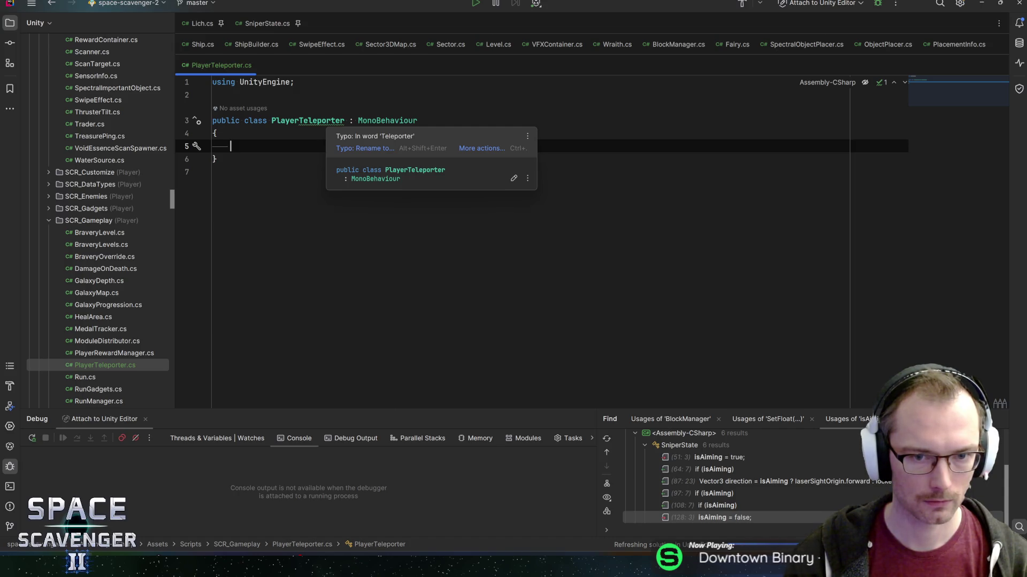
pyautogui.press('Escape')
pyautogui.write('[SerializeField] private')
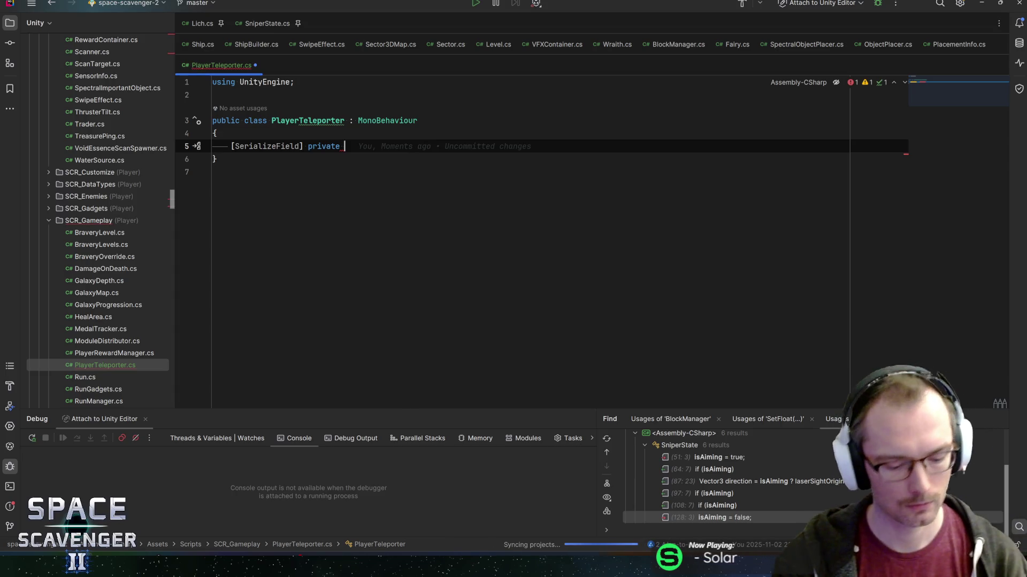
pyautogui.hotkey('shift', 'Home')
pyautogui.press('BackSpace')
pyautogui.write('public void Set')
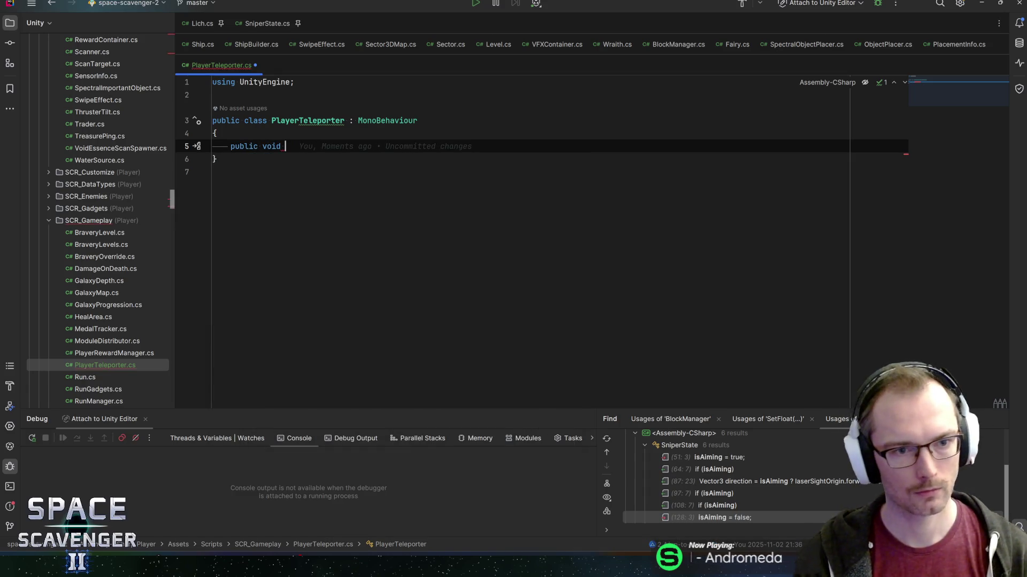
pyautogui.write('Target')
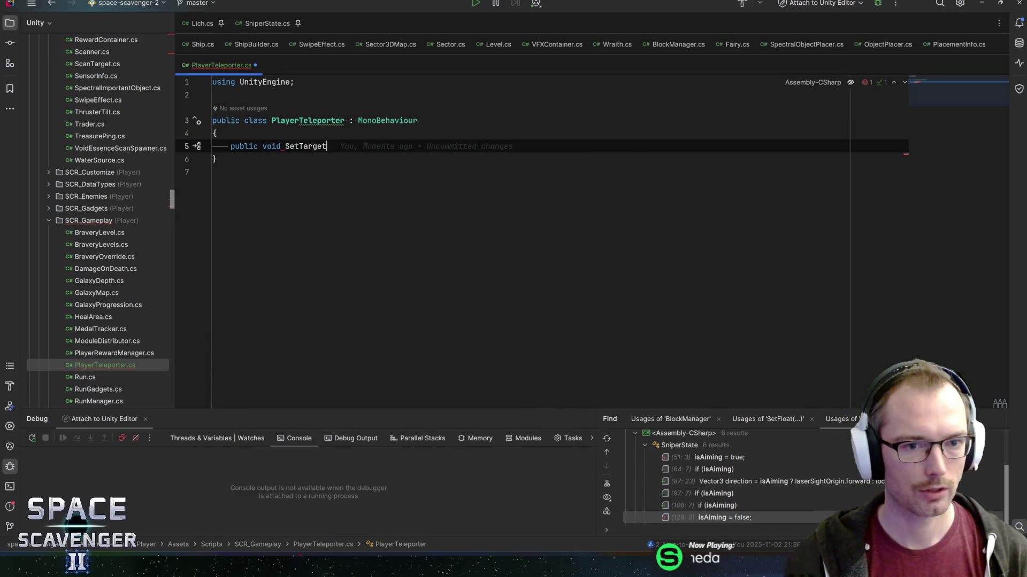
pyautogui.write('Point(Vec')
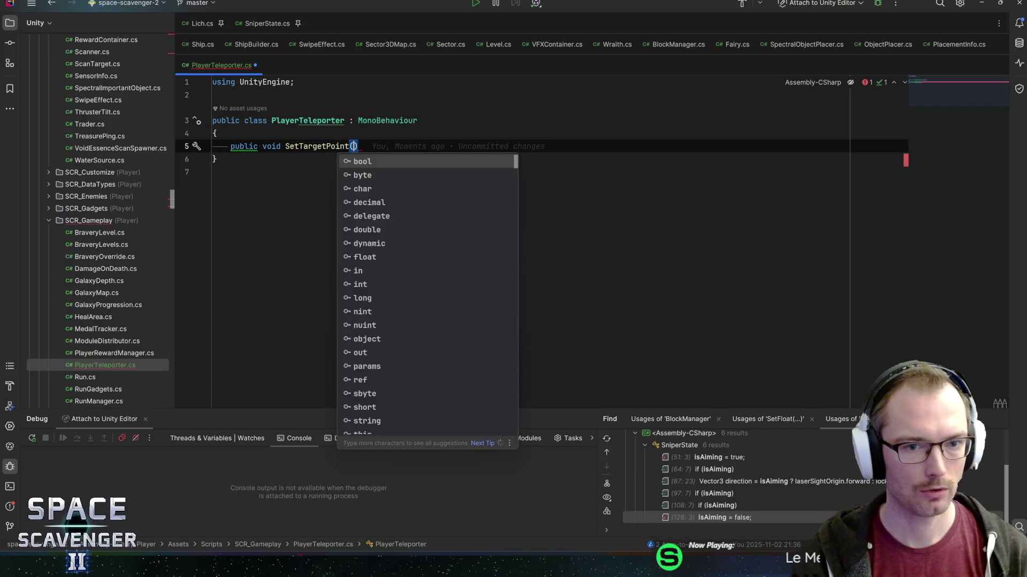
pyautogui.write('tor3 ')
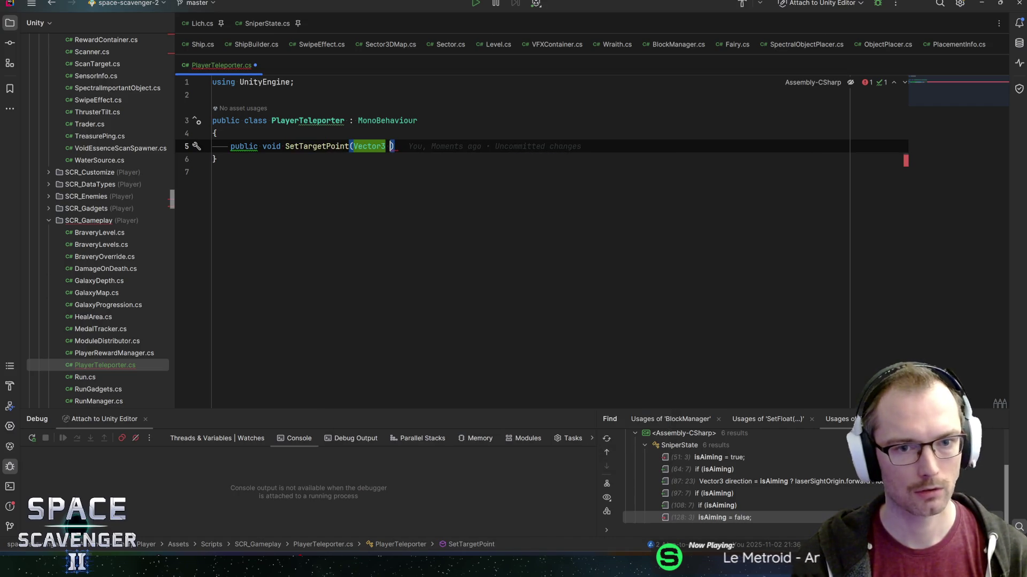
pyautogui.write('teleportTarget')
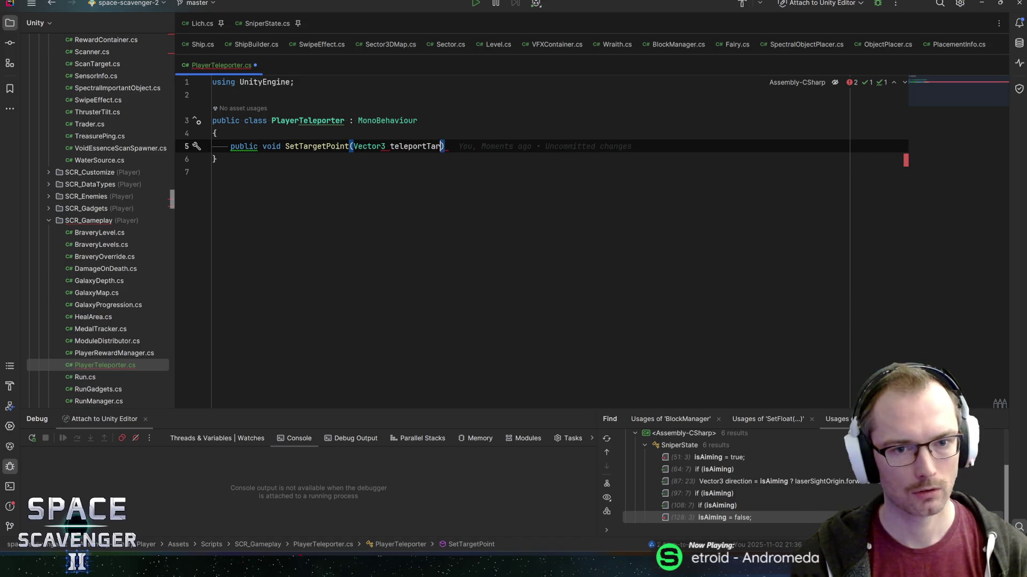
pyautogui.hotkey('ctrl', 'shift', 'Return')
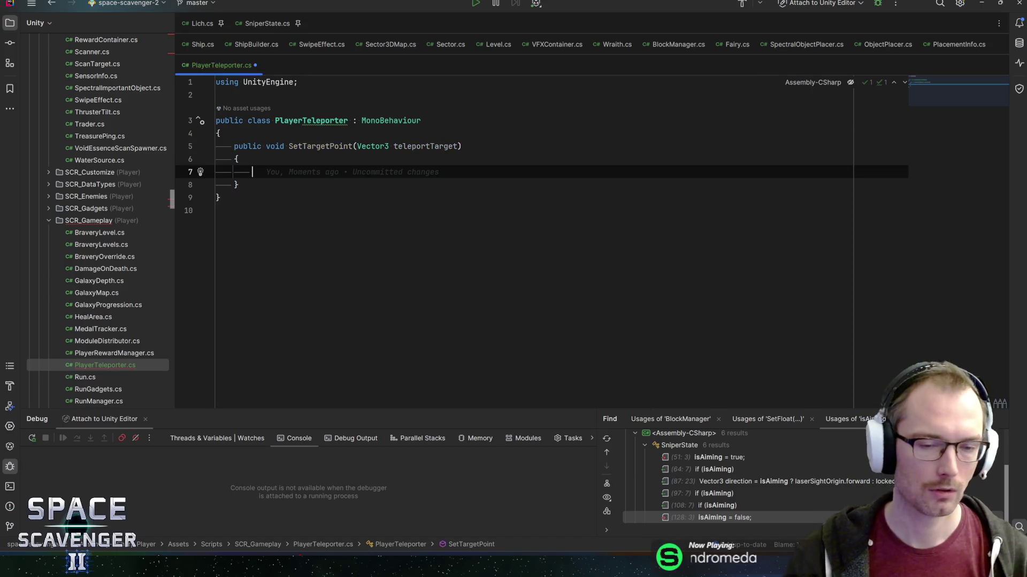
# Write a public void Teleport(Ship[] ships, Vector3 target) method signature below SetTargetPoint
pyautogui.press('Down')
pyautogui.press('Return')
pyautogui.press('Return')
pyautogui.press('Return')
pyautogui.write('pub')
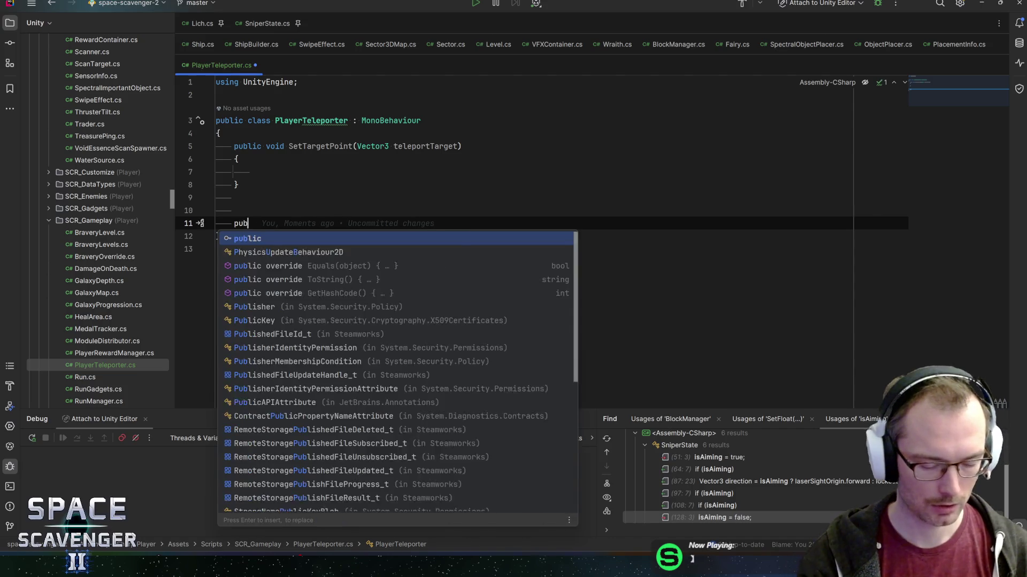
pyautogui.write('lic b')
pyautogui.press('Return')
pyautogui.press('BackSpace')
pyautogui.press('BackSpace')
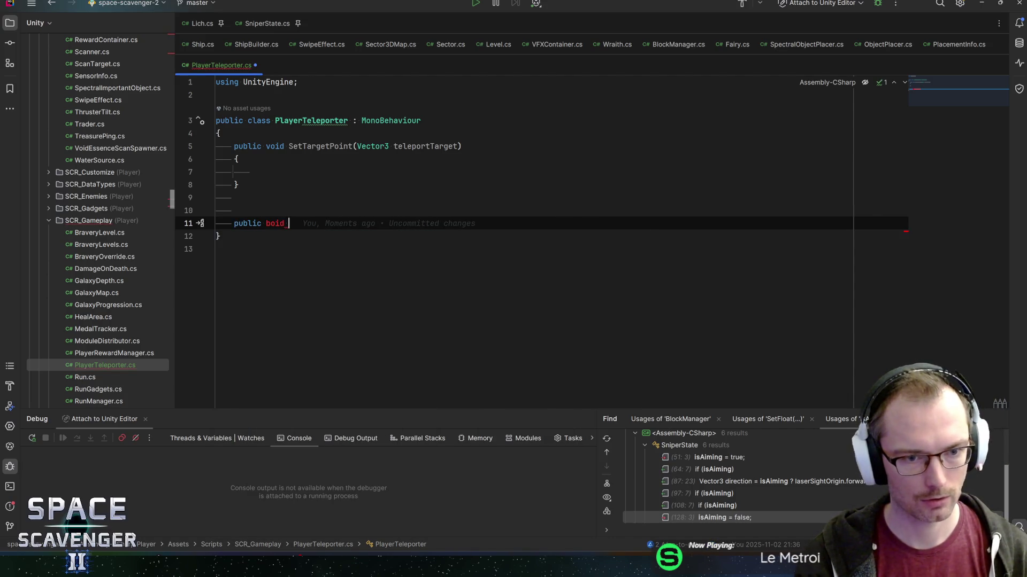
pyautogui.press('BackSpace')
pyautogui.press('BackSpace')
pyautogui.write('void Teleport()')
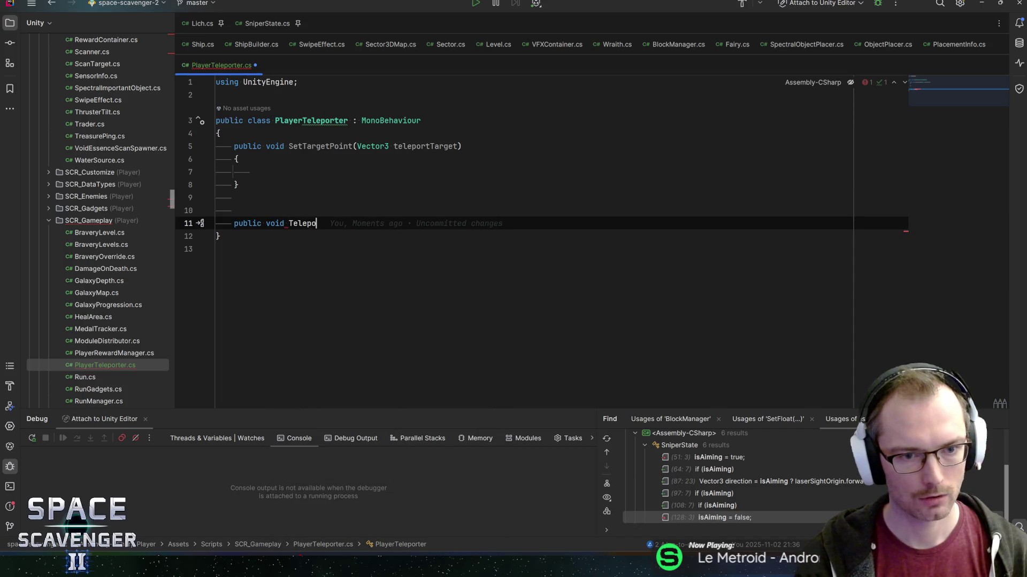
pyautogui.press('Left')
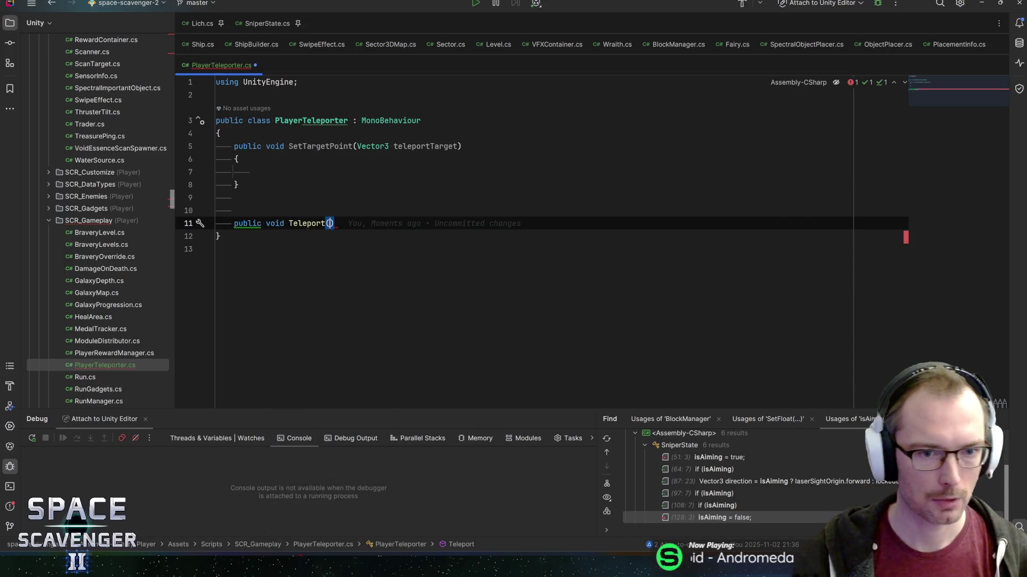
pyautogui.write('Ship')
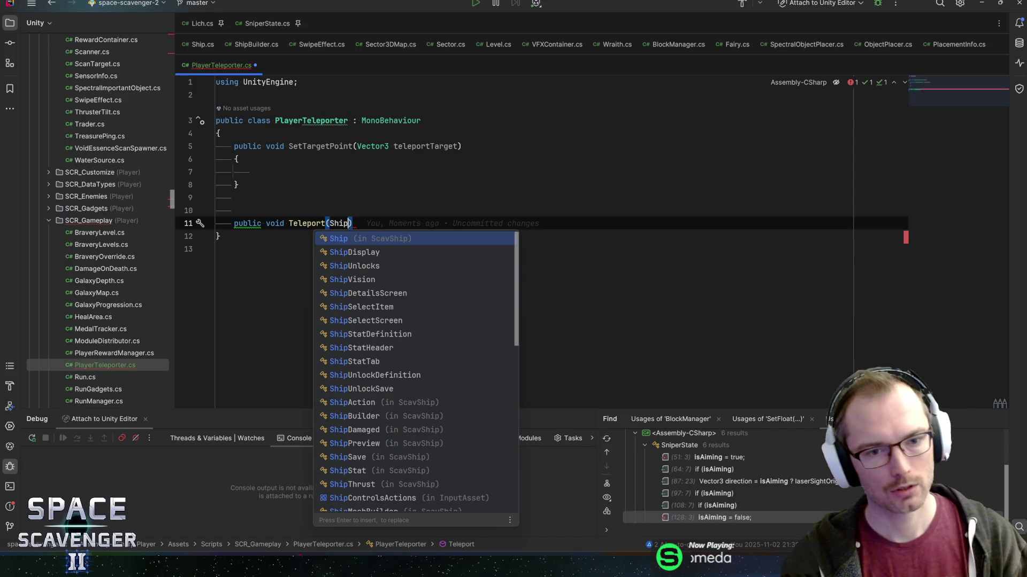
pyautogui.write('[] ')
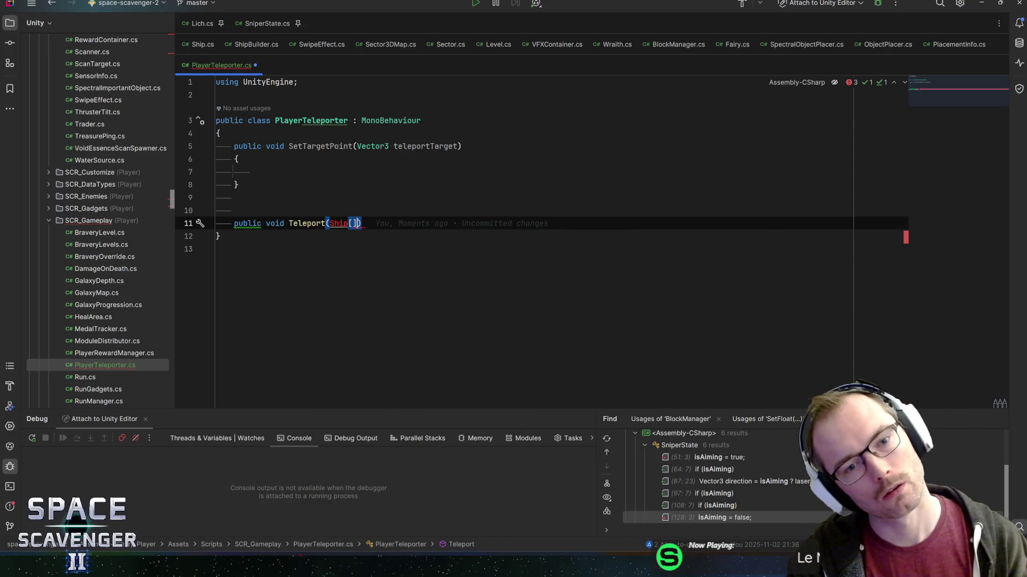
pyautogui.write('ships')
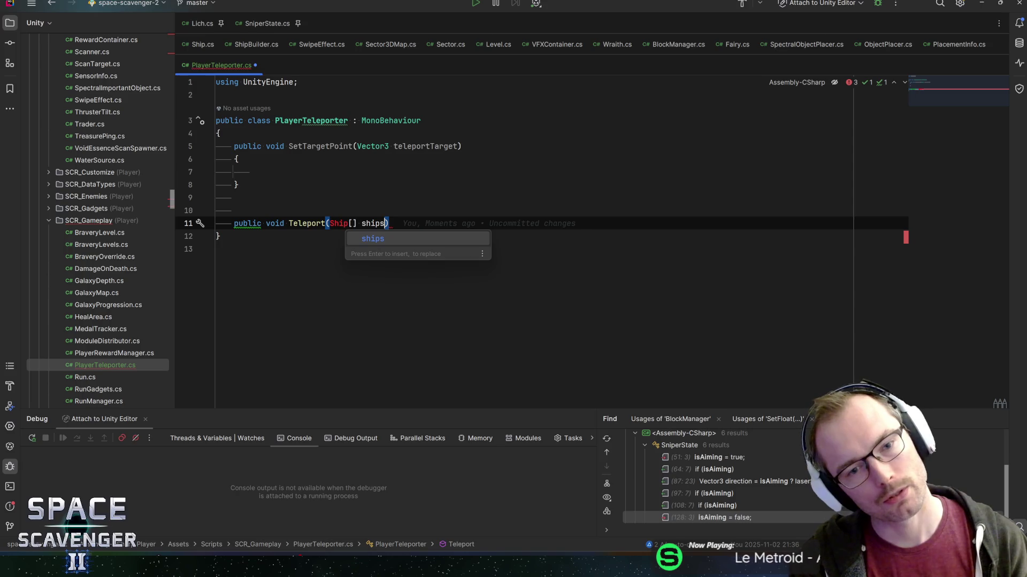
pyautogui.write(',')
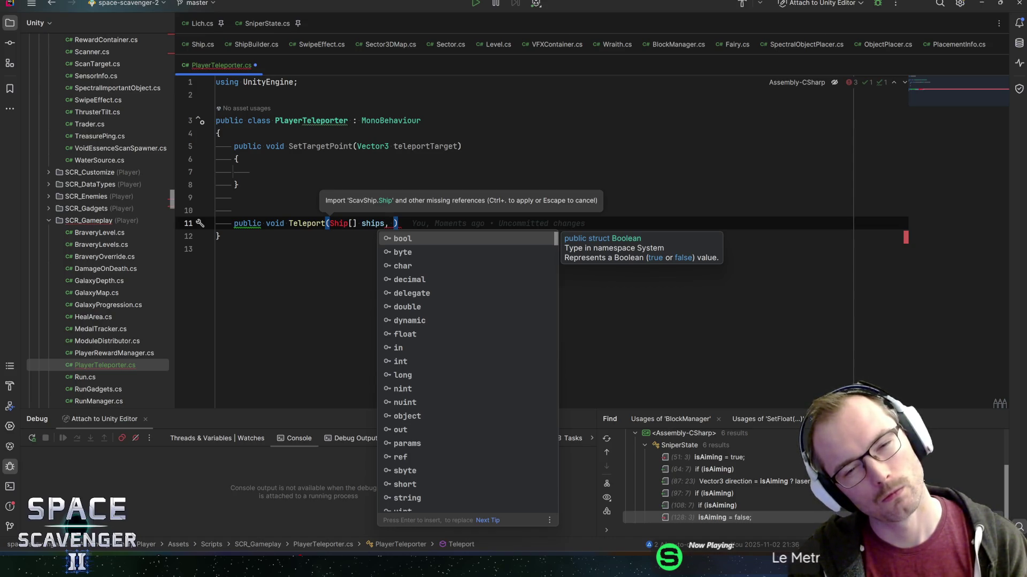
pyautogui.write('Vec')
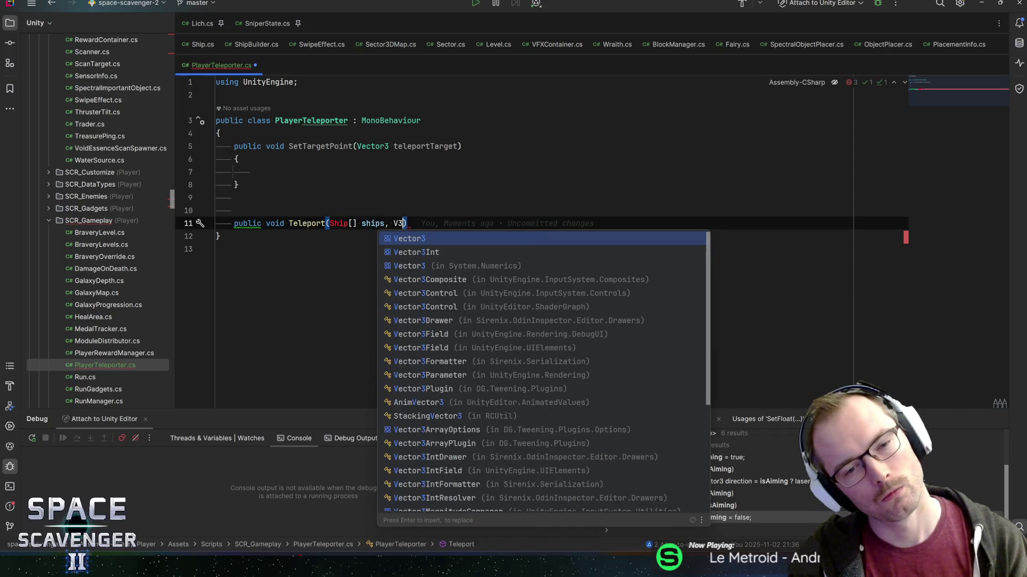
pyautogui.press('Return')
pyautogui.write('target')
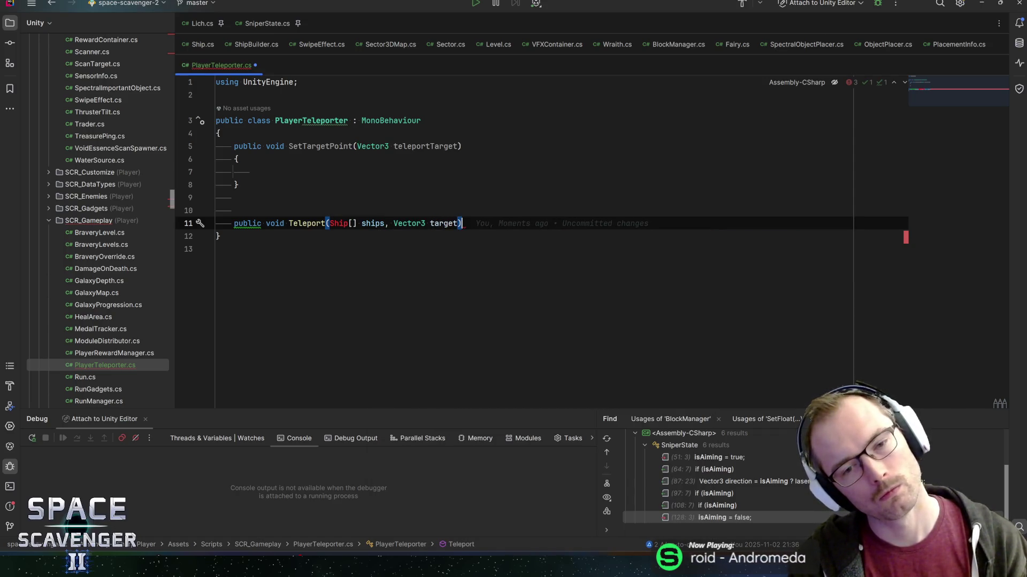
# Import the ScavShip namespace for Ship and open Teleport's method body
pyautogui.hotkey('ctrl', 'Left')
pyautogui.hotkey('ctrl', 'Left')
pyautogui.hotkey('ctrl', 'Left')
pyautogui.press('Left')
pyautogui.press('Left')
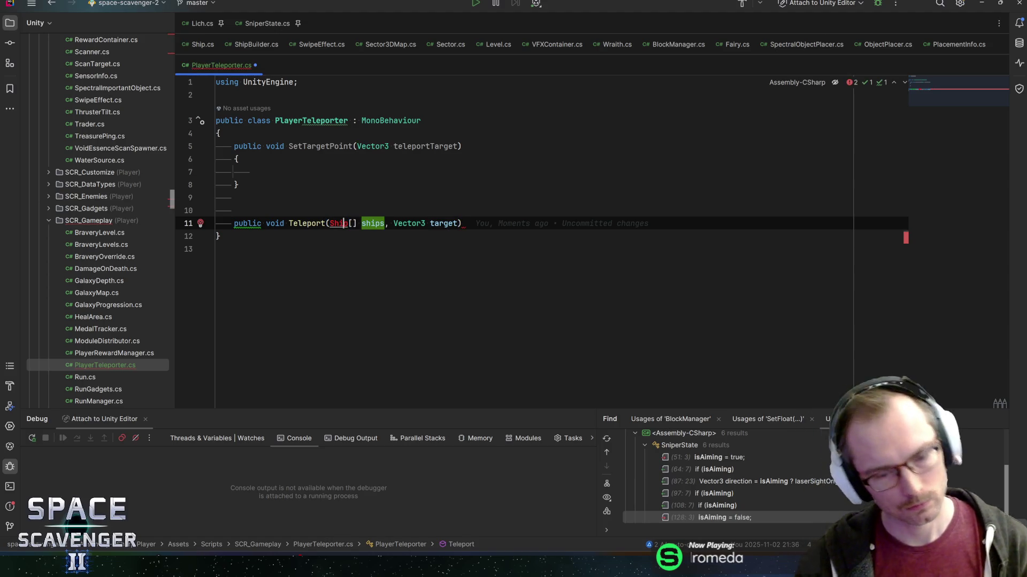
pyautogui.hotkey('alt', 'Return')
pyautogui.press('Return')
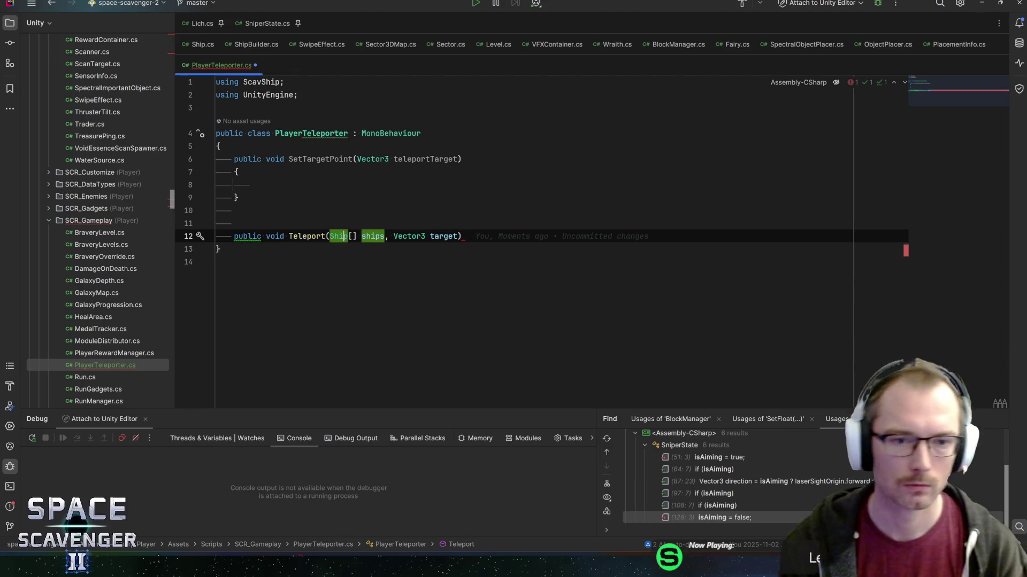
pyautogui.press('End')
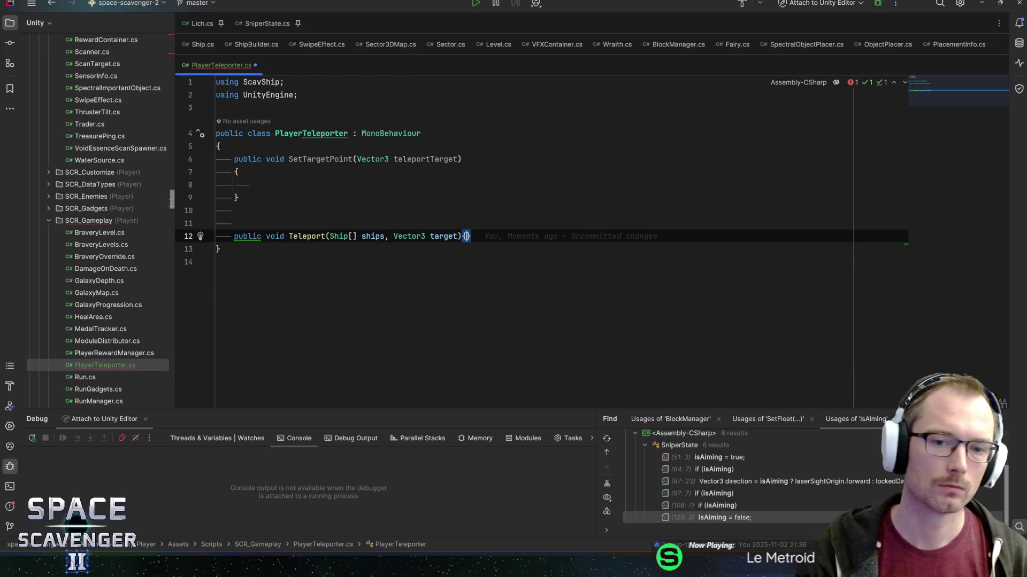
pyautogui.press('Return')
pyautogui.write('{')
pyautogui.press('Return')
# Add a foreach loop over ships starting a ship.transform.position = assignment
pyautogui.write('ships.TryR')
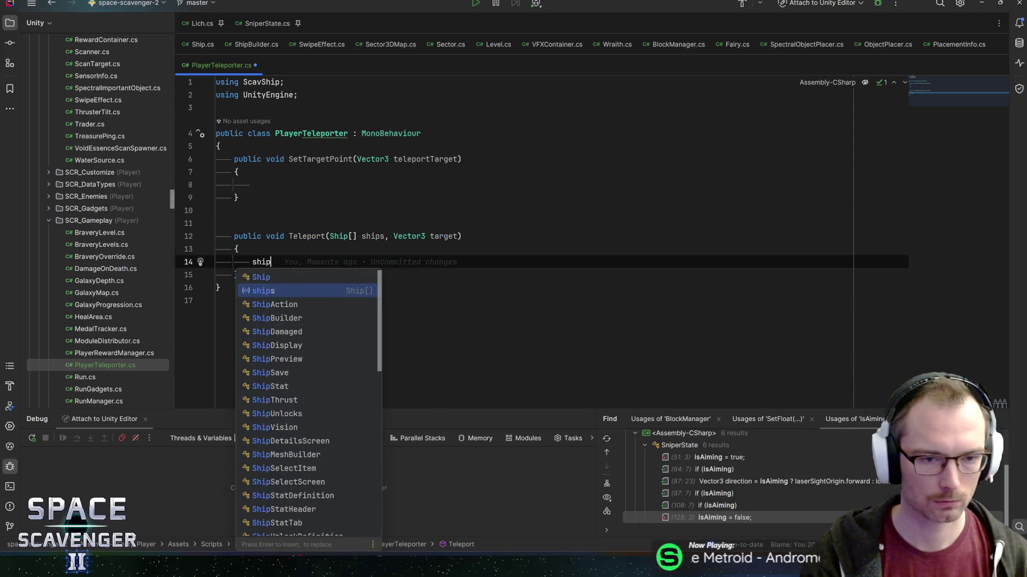
pyautogui.press('Return')
pyautogui.press('Escape')
pyautogui.hotkey('ctrl', 'BackSpace')
pyautogui.hotkey('ctrl', 'BackSpace')
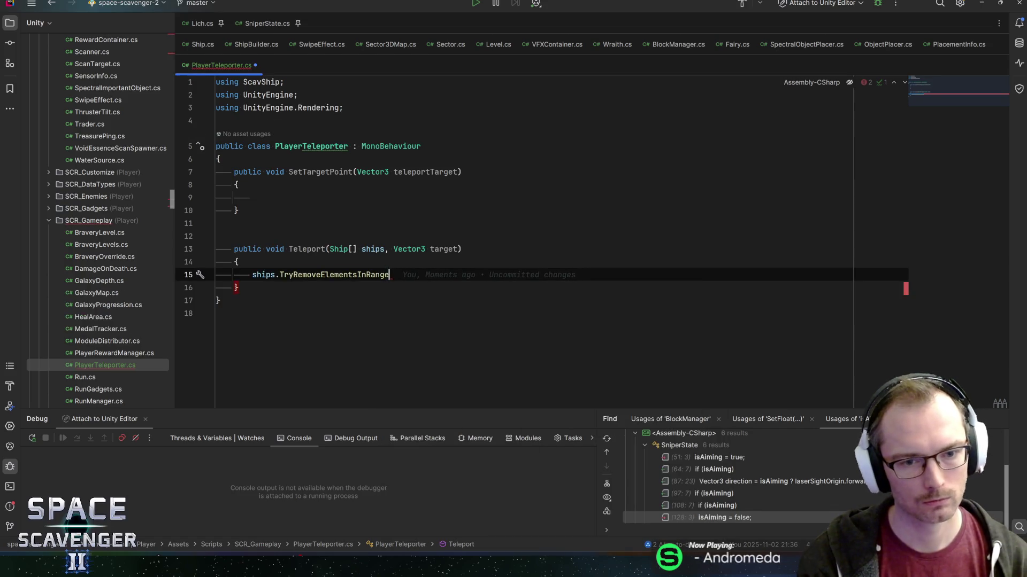
pyautogui.write('t')
pyautogui.press('BackSpace')
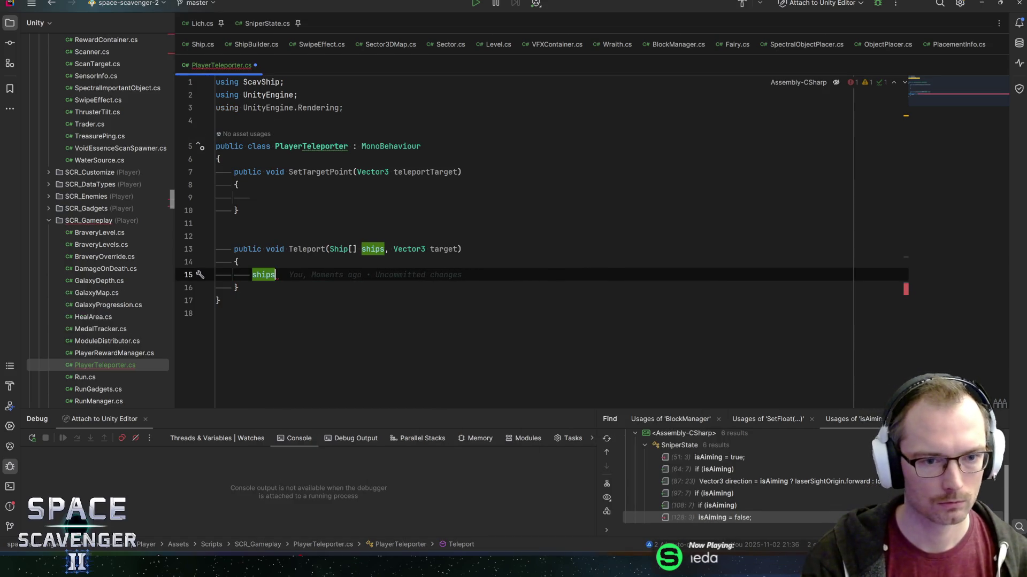
pyautogui.write('fore')
pyautogui.press('Return')
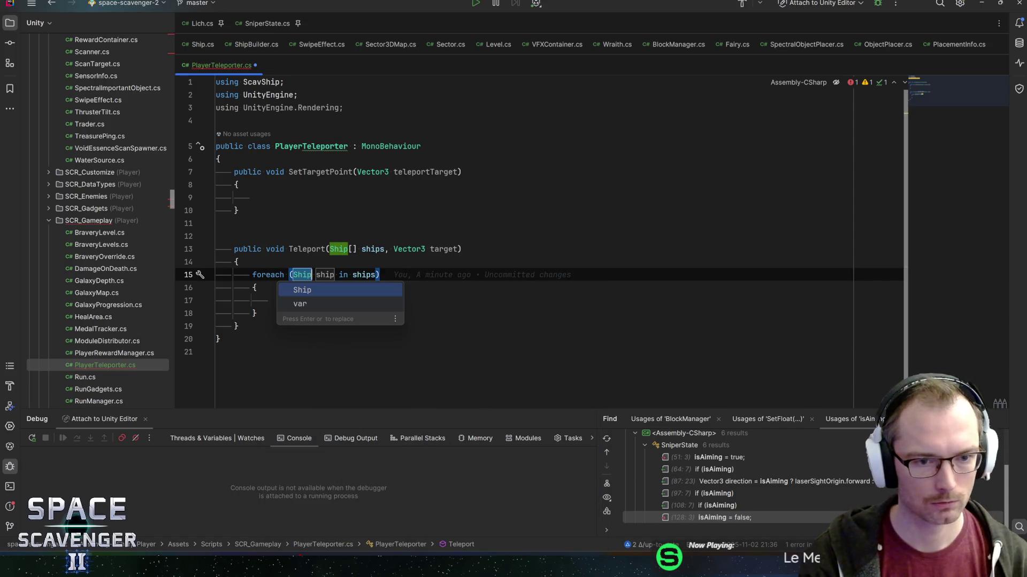
pyautogui.press('Down')
pyautogui.press('Return')
pyautogui.press('Return')
pyautogui.write('ship.transform.pos')
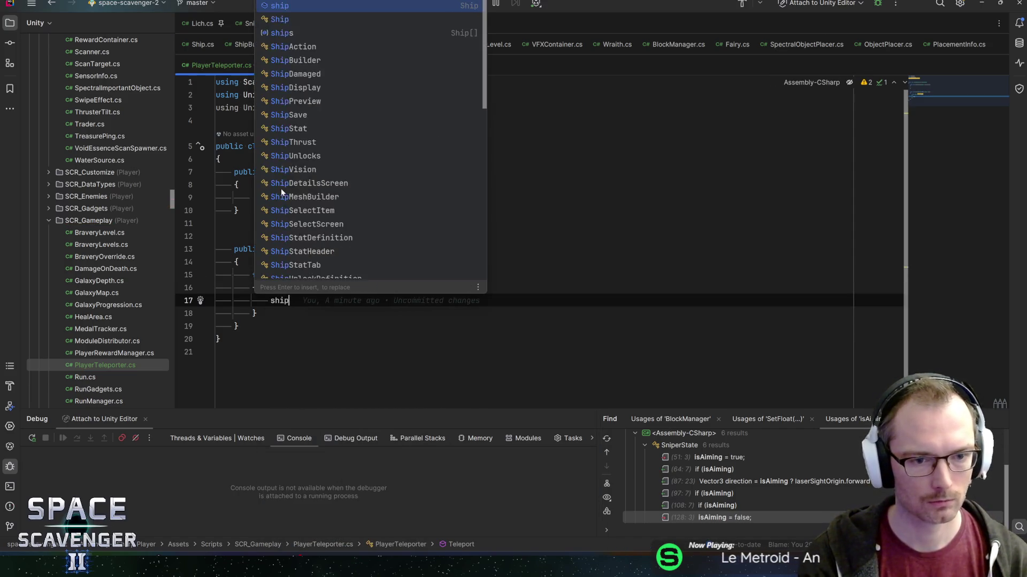
pyautogui.press('Return')
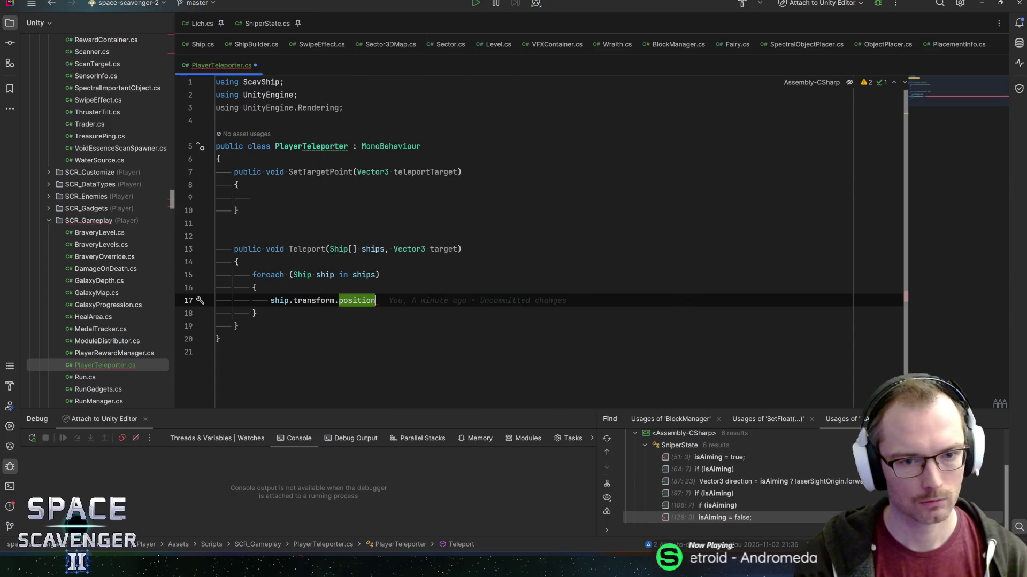
pyautogui.write(' =')
# Open the ConsoleHelper class via class search 'consolehel'
pyautogui.press('Escape')
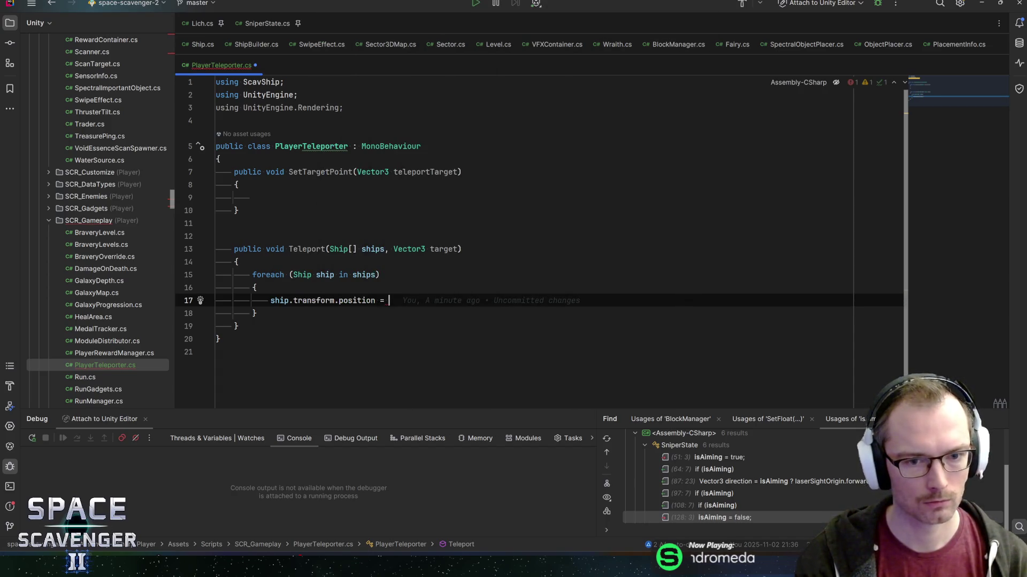
pyautogui.hotkey('ctrl', 'n')
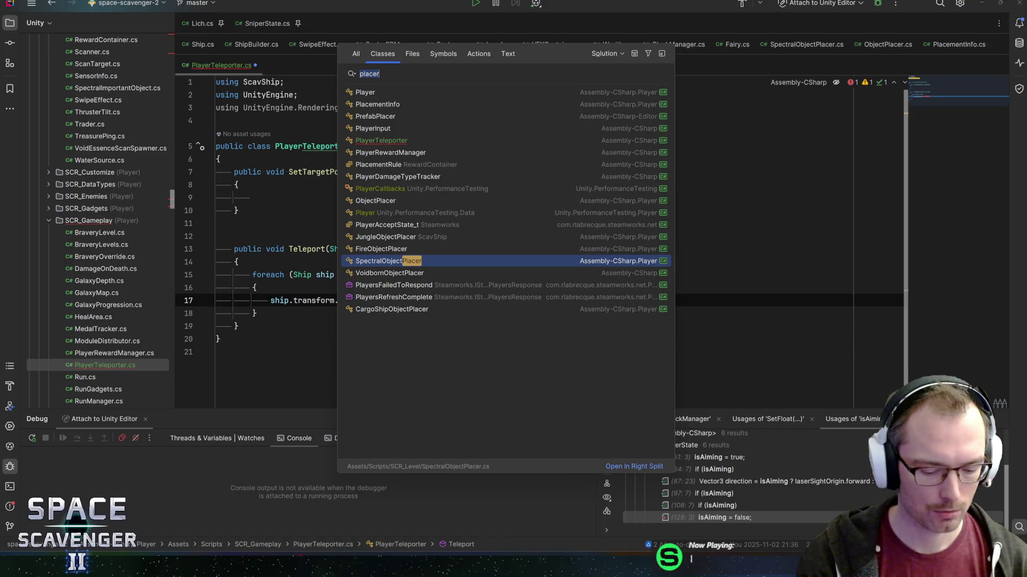
pyautogui.write('consolehel')
pyautogui.press('Return')
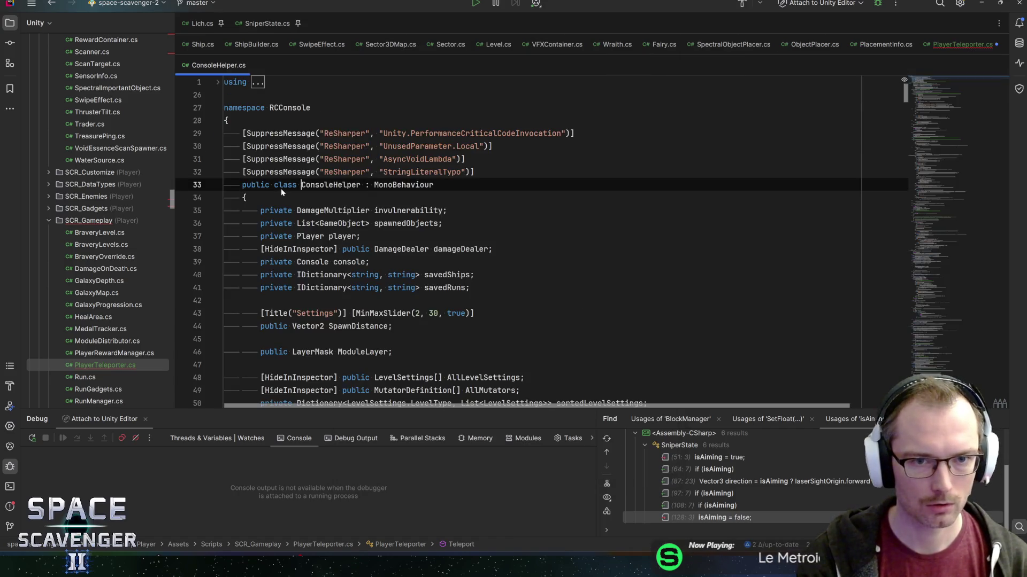
# Find 'teleport' in ConsoleHelper to reach TeleportShip and its ship position assignment
pyautogui.write('teleport')
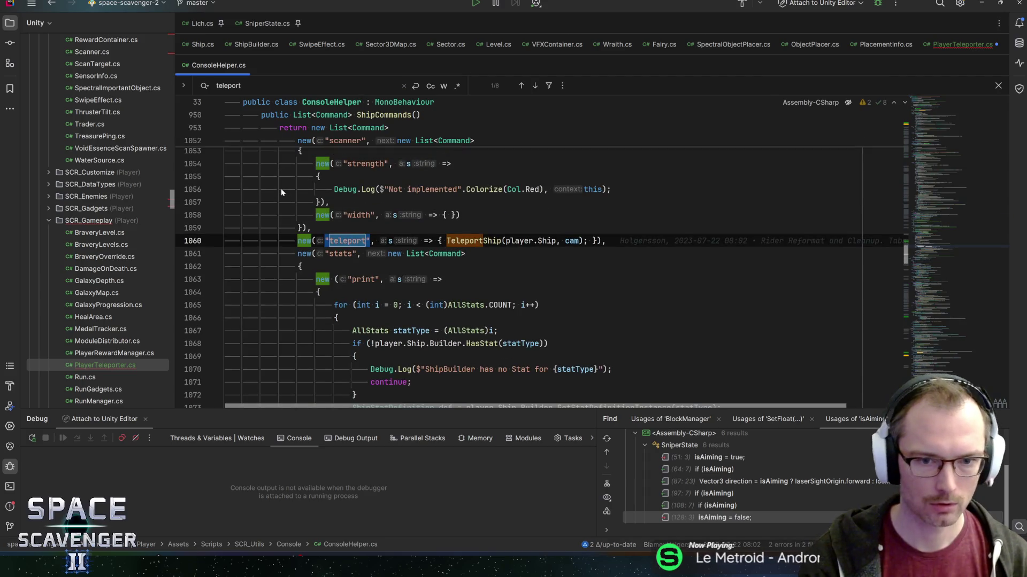
pyautogui.press('Return')
pyautogui.press('Return')
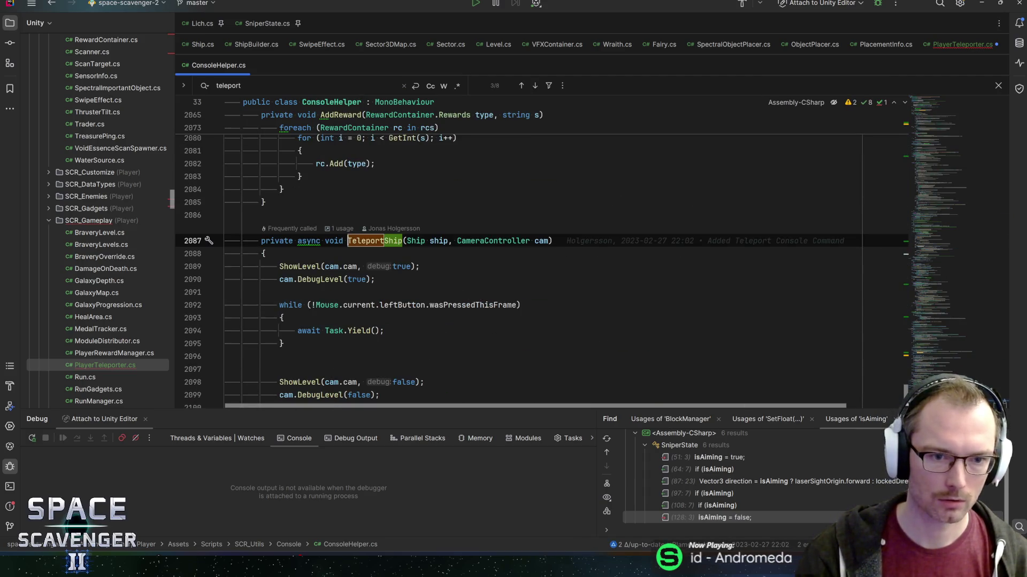
pyautogui.click(307, 266)
pyautogui.scroll(-2, 306, 266)
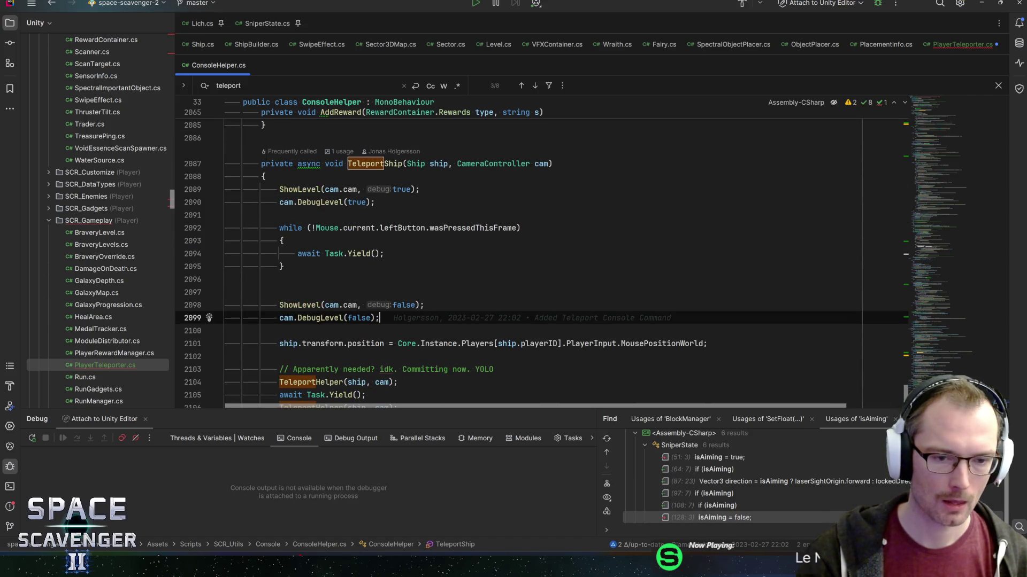
pyautogui.scroll(-1, 535, 257)
pyautogui.click(365, 305)
pyautogui.scroll(-2, 535, 257)
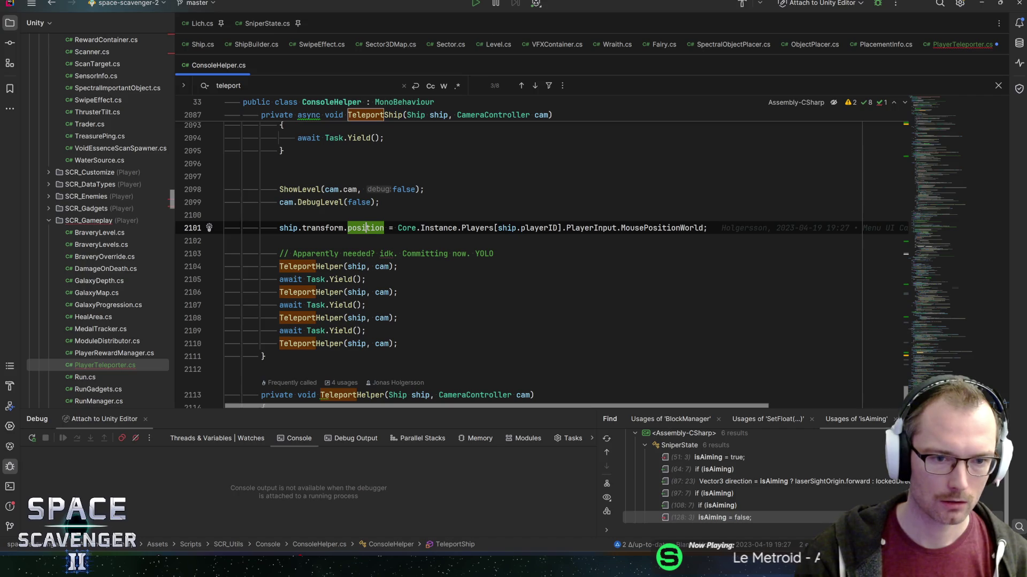
# Read through TeleportShip's comment and TeleportHelper calls to line 2109, then return to PlayerTeleporter.cs
pyautogui.press('F3')
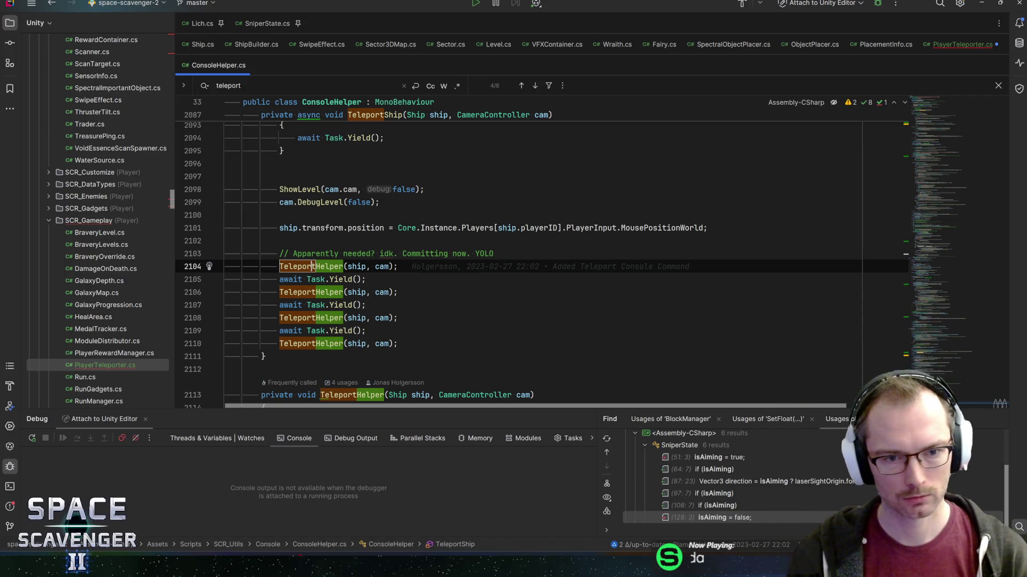
pyautogui.scroll(-3, 436, 267)
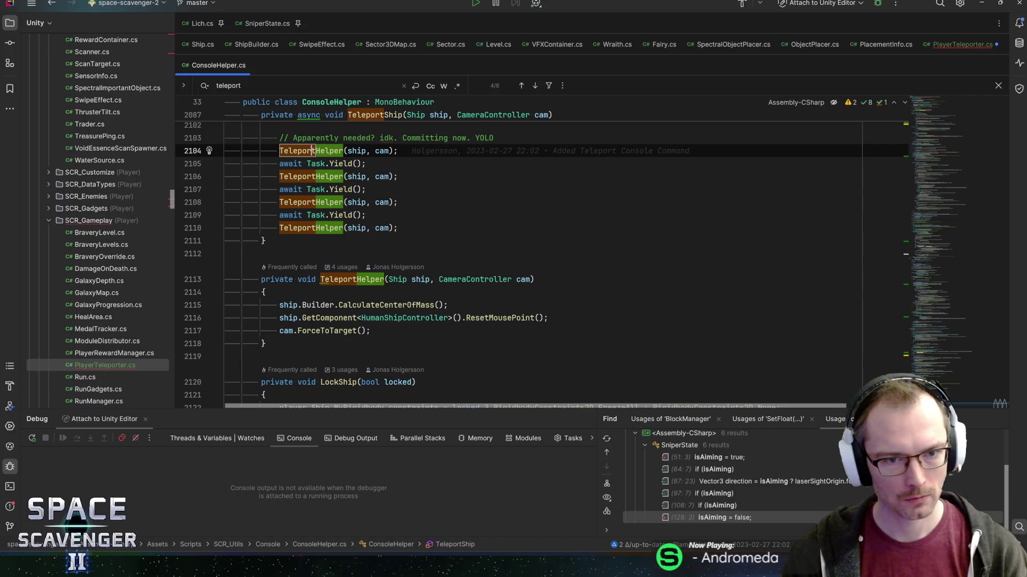
pyautogui.scroll(2, 332, 246)
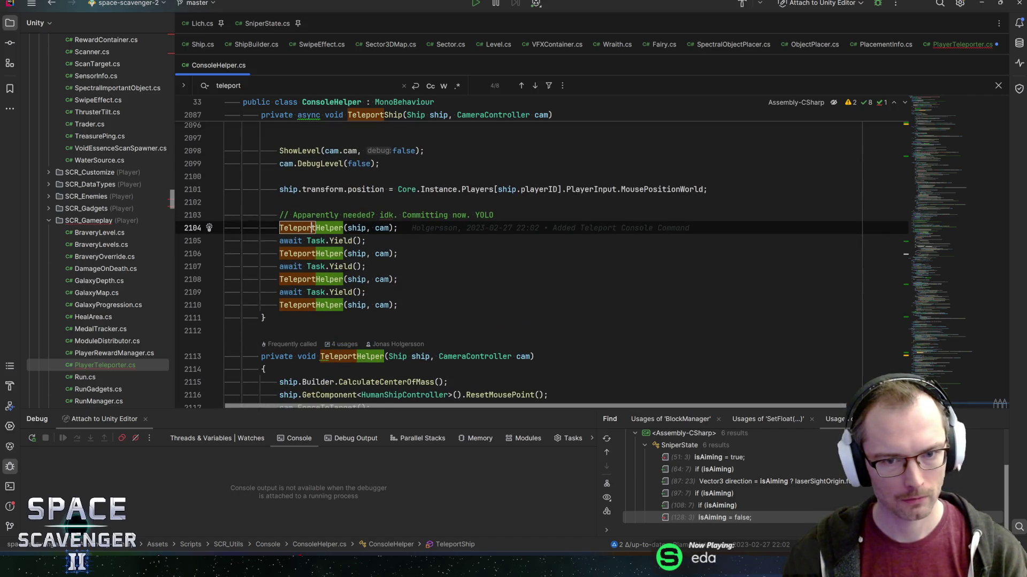
pyautogui.click(494, 215)
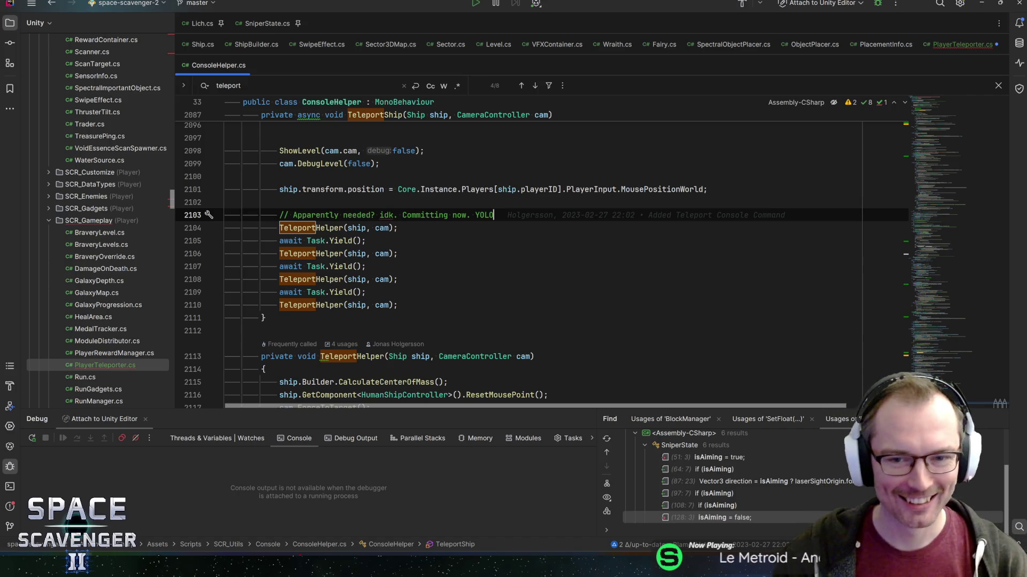
pyautogui.click(402, 215)
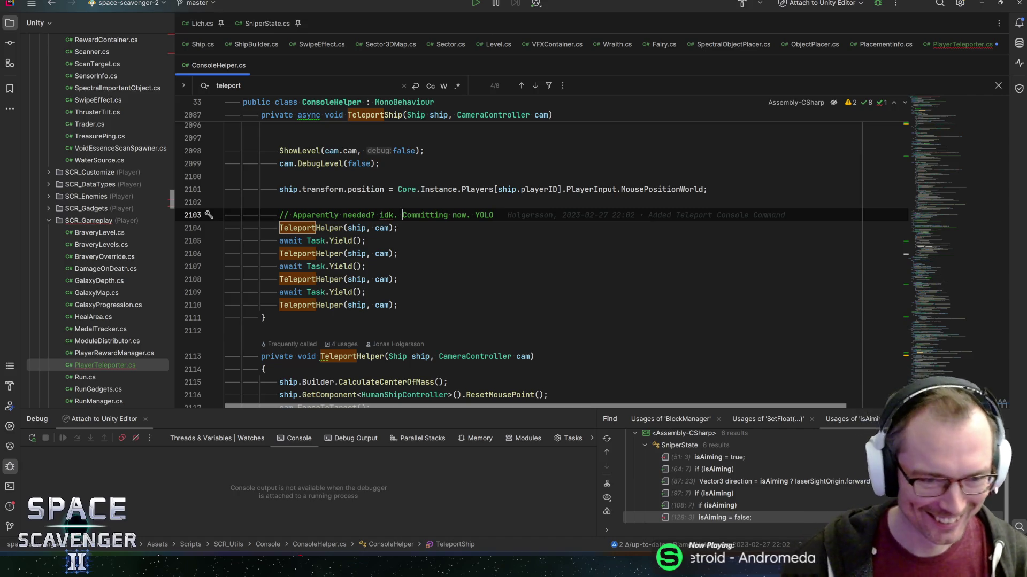
pyautogui.click(494, 215)
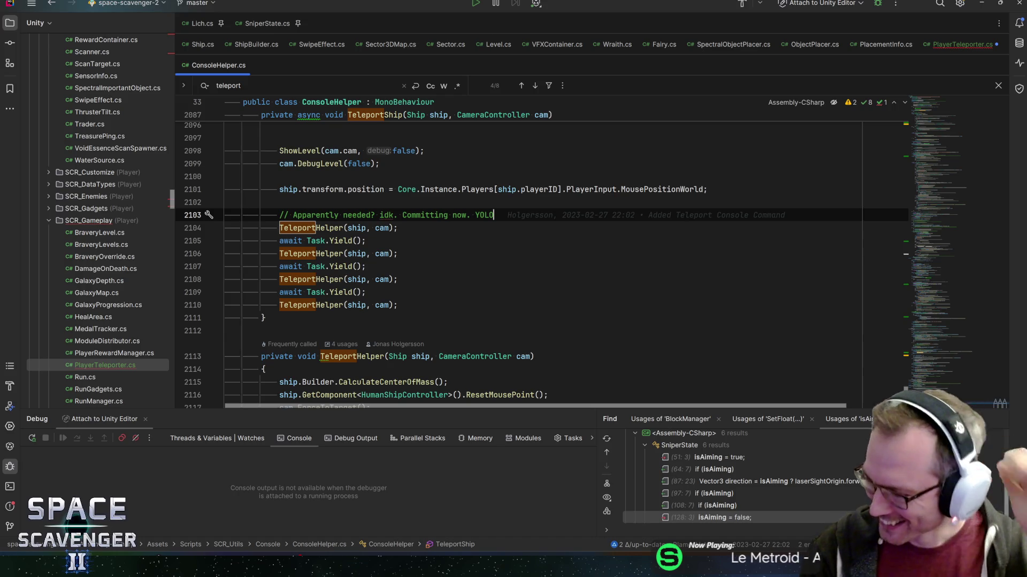
pyautogui.press('Down')
pyautogui.press('Down')
pyautogui.press('Down')
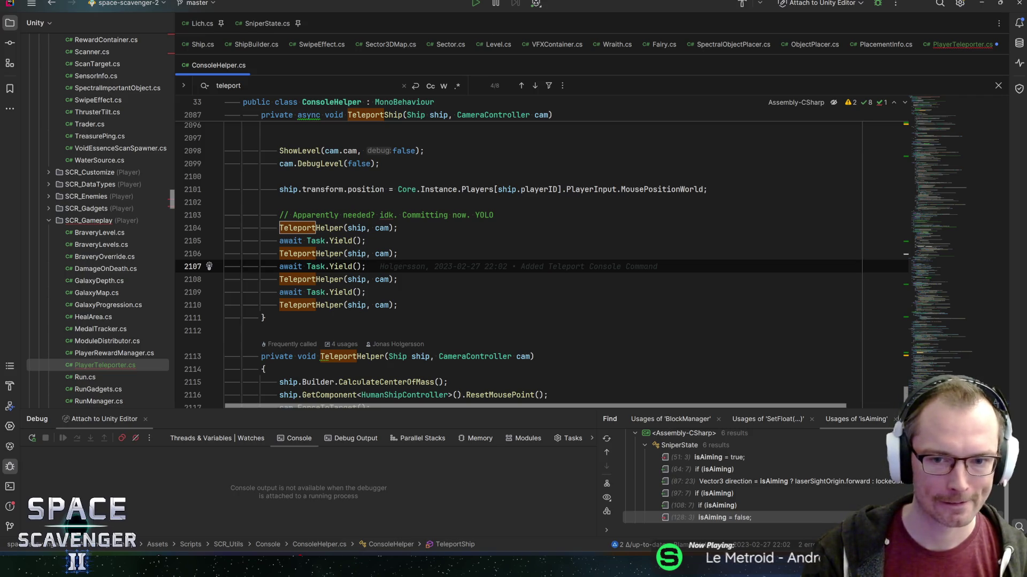
pyautogui.press('Down')
pyautogui.press('Down')
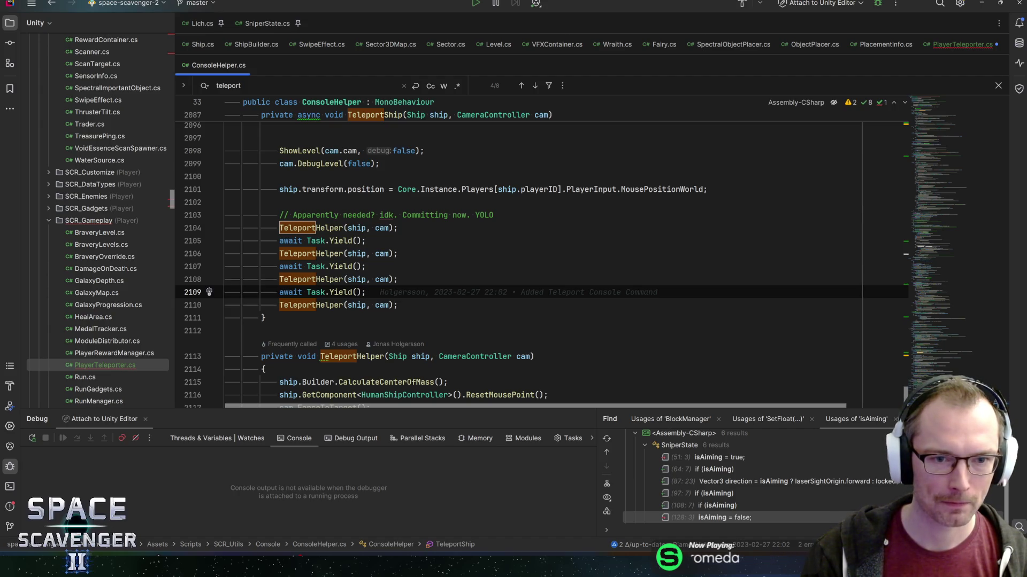
pyautogui.click(279, 189)
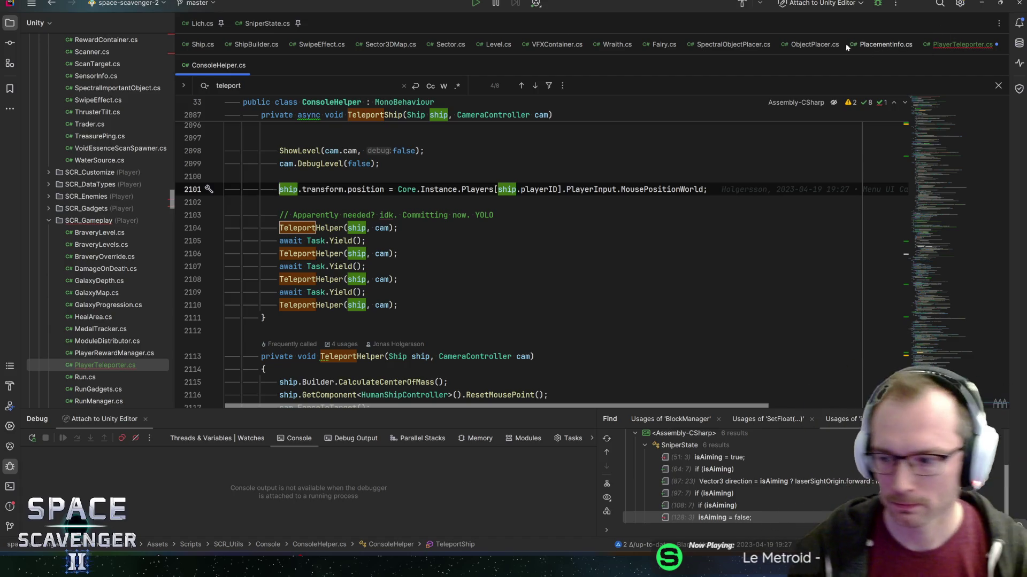
pyautogui.click(949, 45)
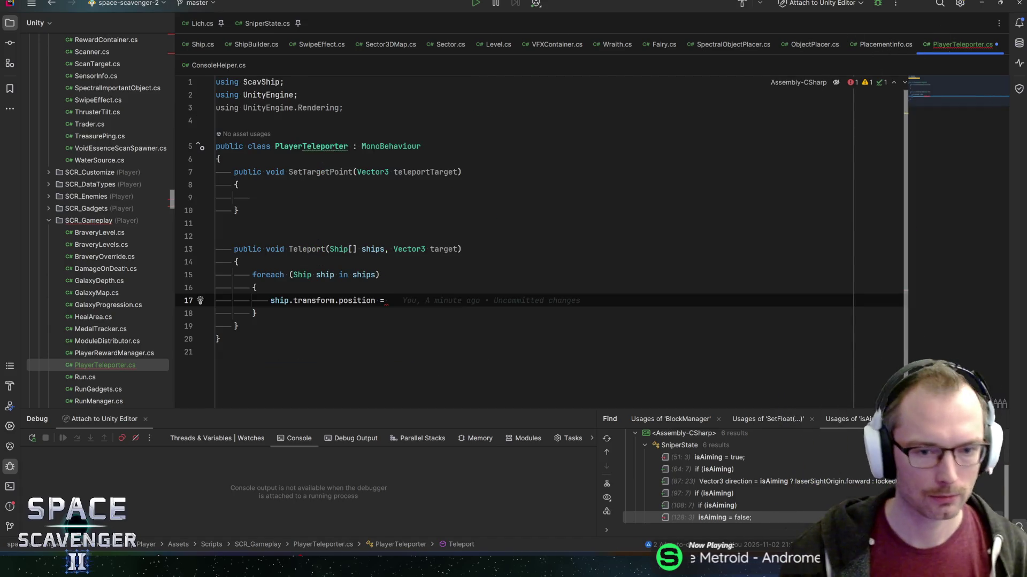
# Complete the assignment as ship.transform.position = target and save, rechecking ConsoleHelper's TeleportHelper lines
pyautogui.write('target;')
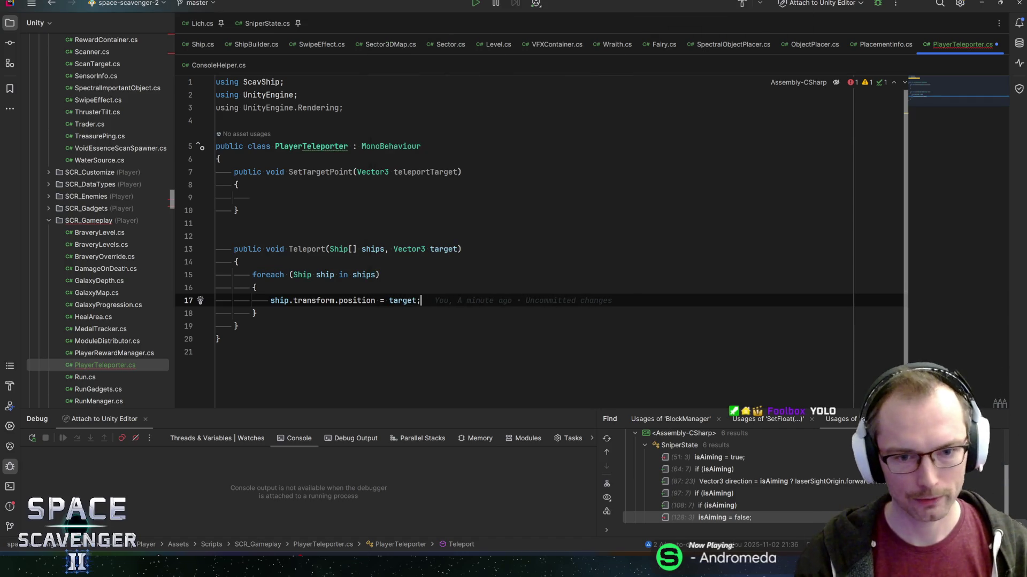
pyautogui.hotkey('ctrl', 's')
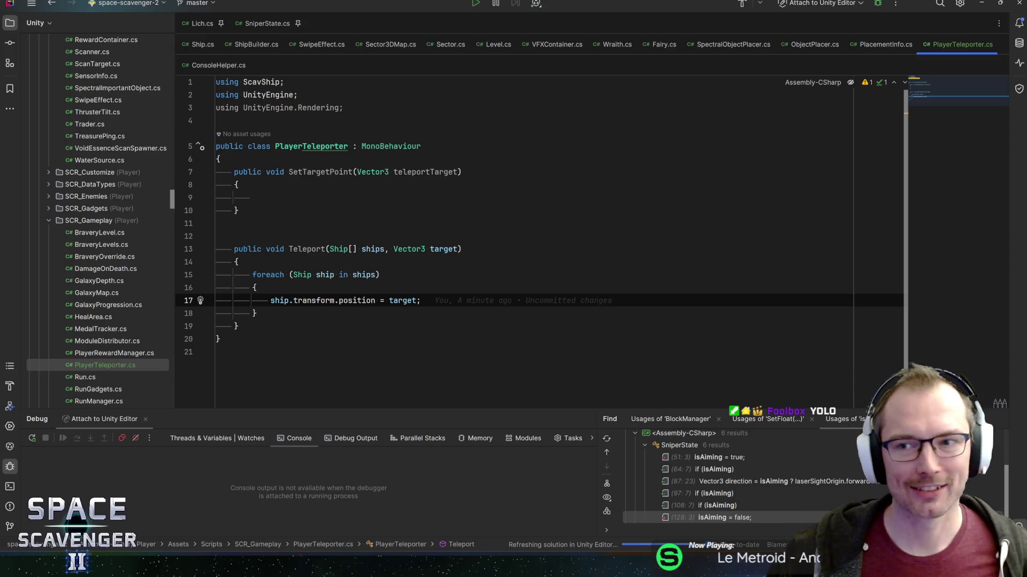
pyautogui.click(231, 68)
pyautogui.press('Down')
pyautogui.press('Down')
pyautogui.press('Down')
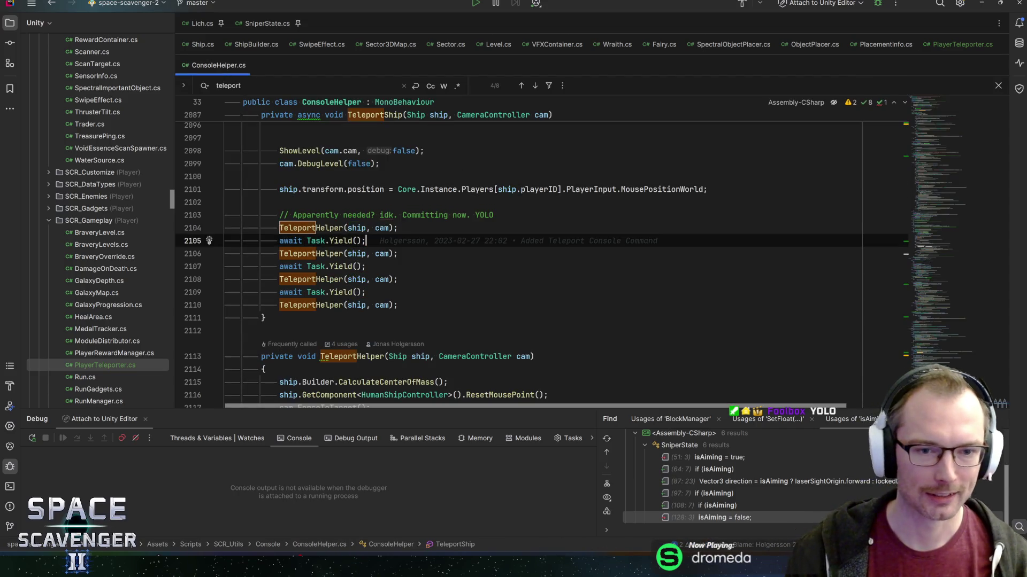
pyautogui.press('End')
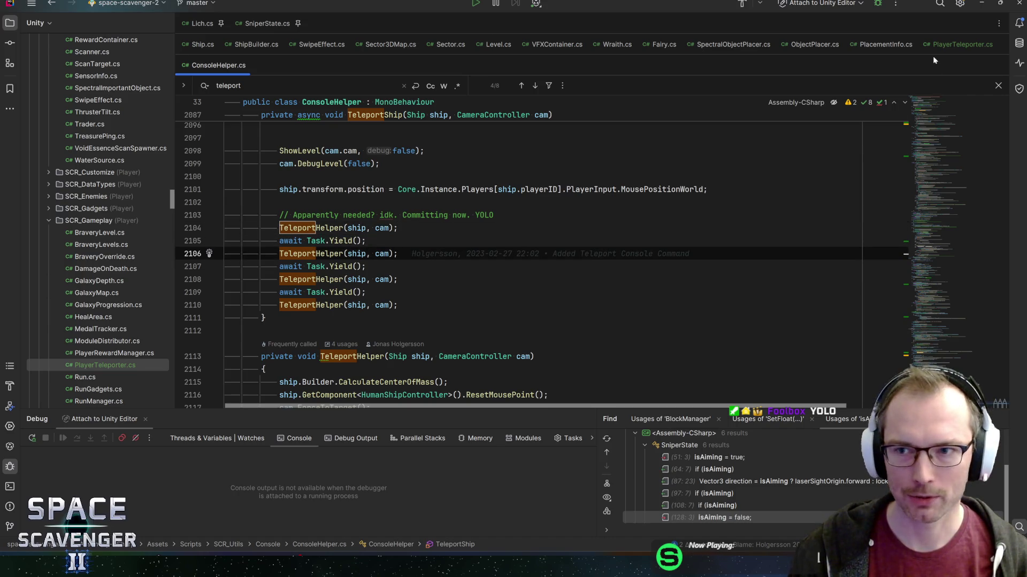
pyautogui.click(958, 45)
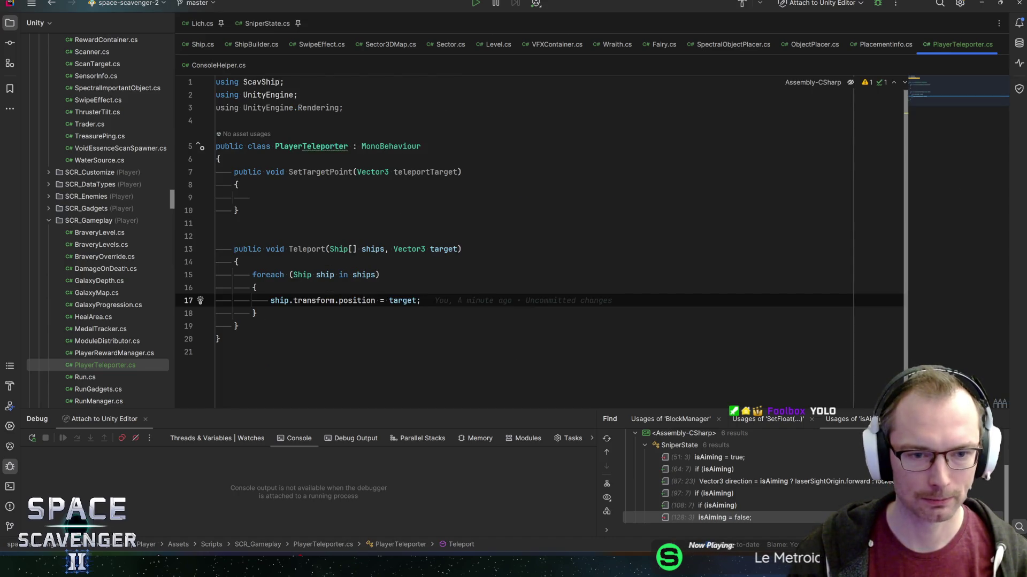
# Delete the empty SetTargetPoint method and blank lines after the class brace, then return to Unity
pyautogui.click(288, 249)
pyautogui.press('Up')
pyautogui.press('Up')
pyautogui.press('Up')
pyautogui.hotkey('ctrl', 'w')
pyautogui.hotkey('ctrl', 'w')
pyautogui.hotkey('ctrl', 'w')
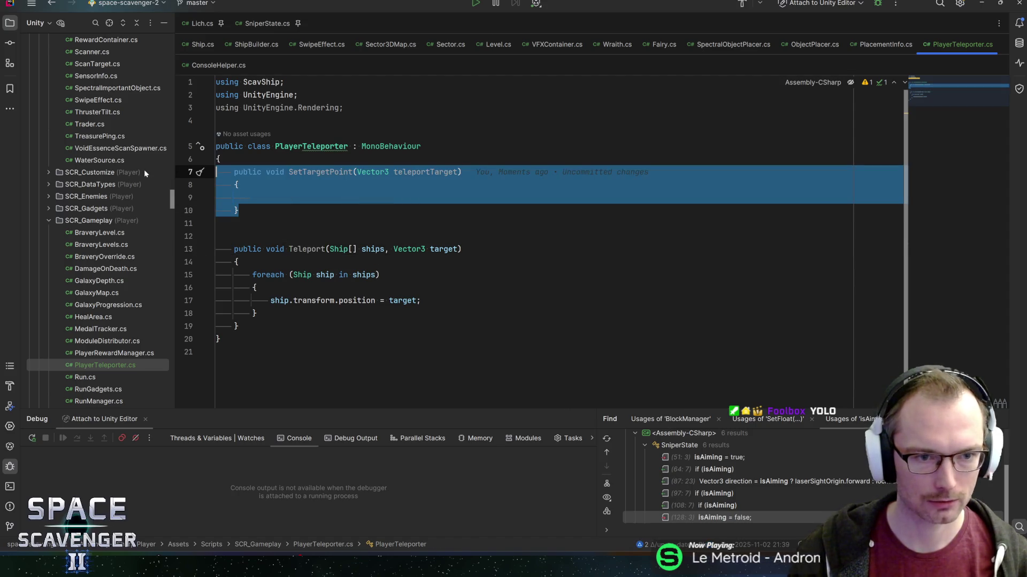
pyautogui.press('Delete')
pyautogui.press('Up')
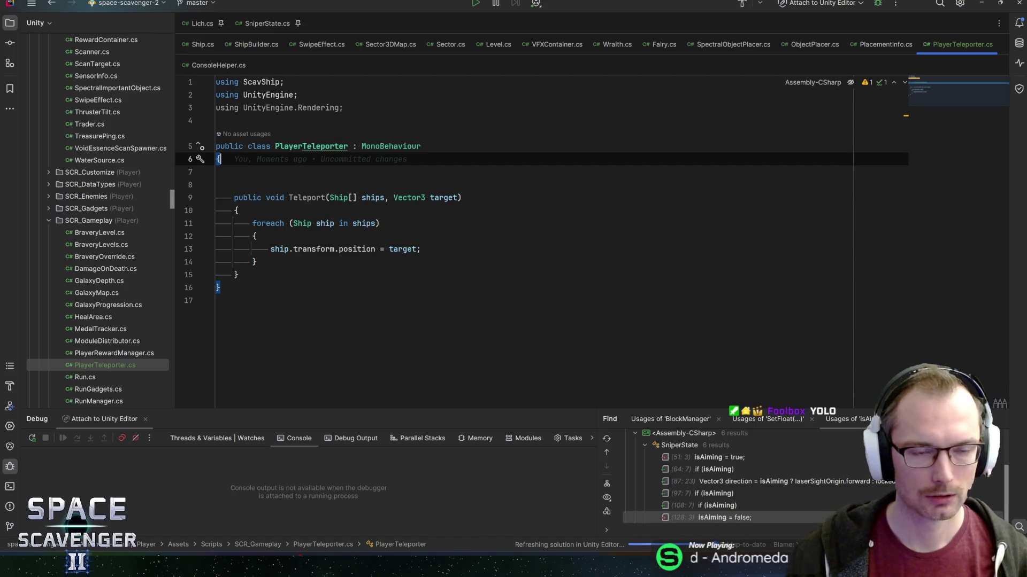
pyautogui.press('Down')
pyautogui.hotkey('ctrl', 'y')
pyautogui.hotkey('ctrl', 'y')
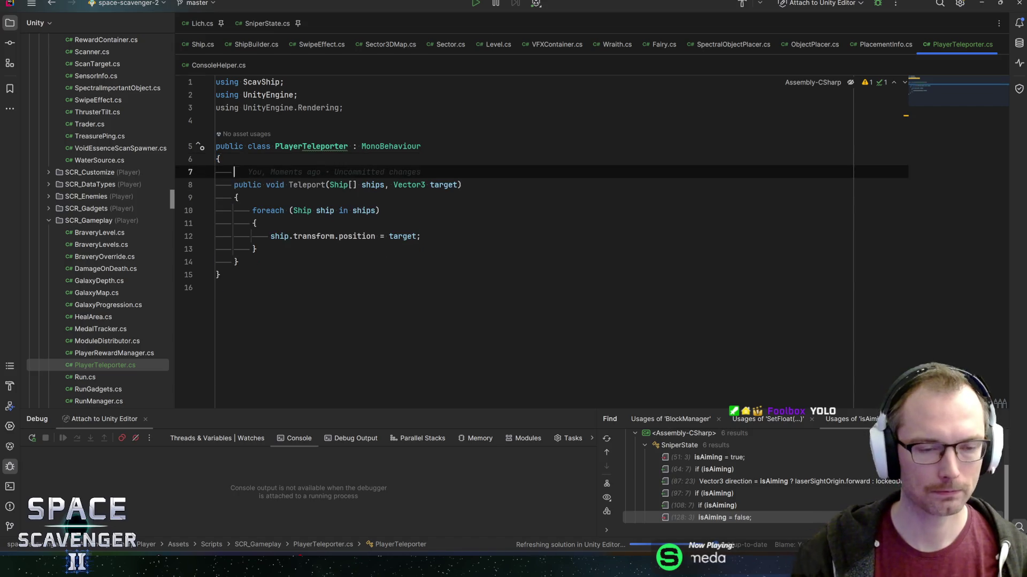
pyautogui.press('Up')
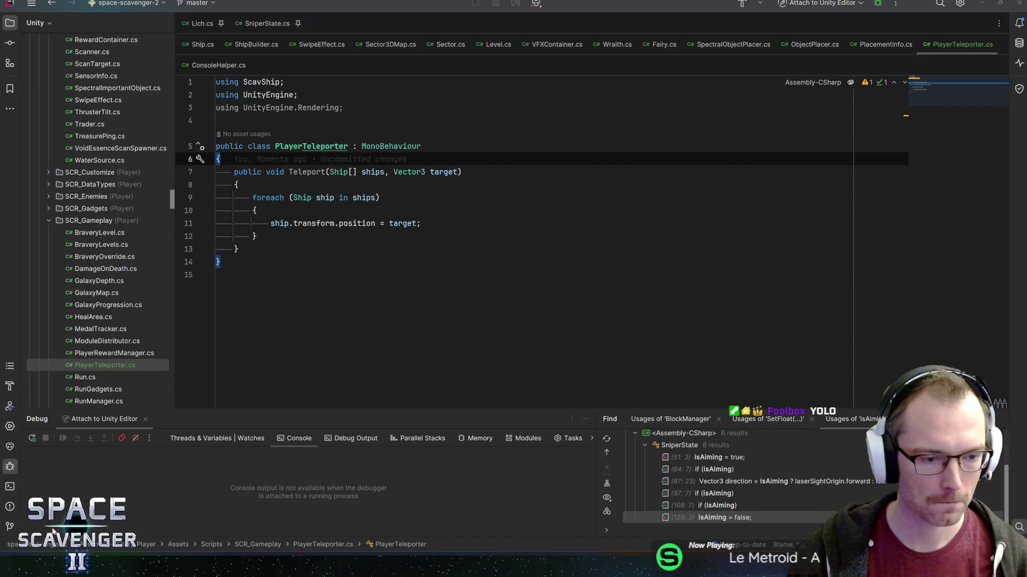
pyautogui.hotkey('alt', 'Tab')
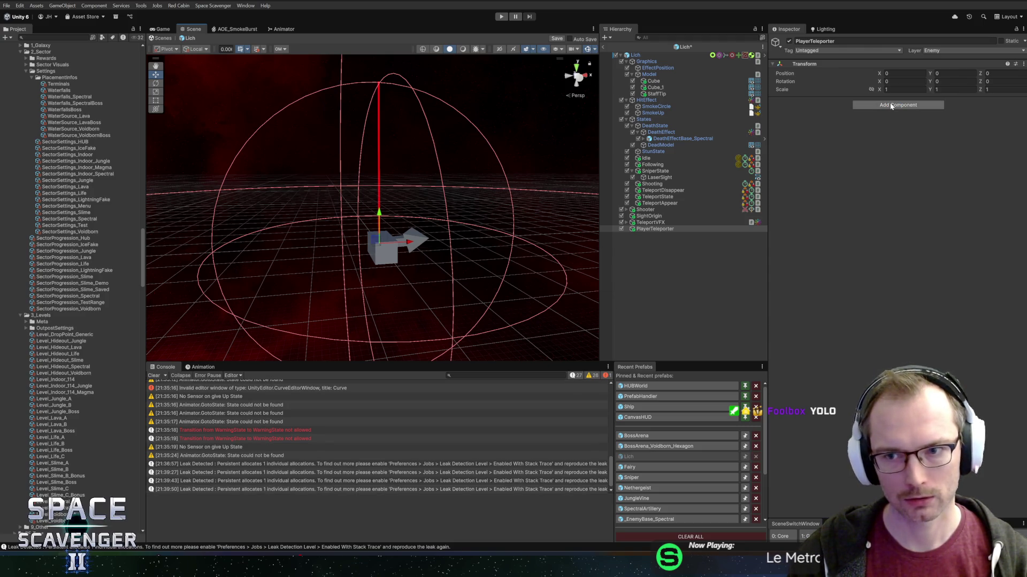
# Add the Player Teleporter script component to the PlayerTeleporter object, then return to Rider
pyautogui.click(889, 104)
pyautogui.write('p')
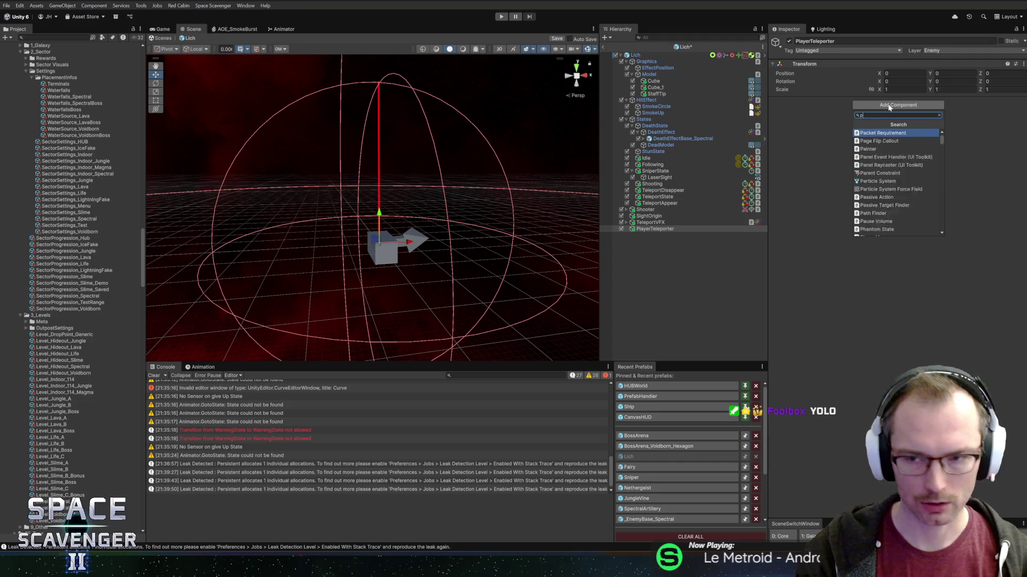
pyautogui.write('layertel')
pyautogui.press('Return')
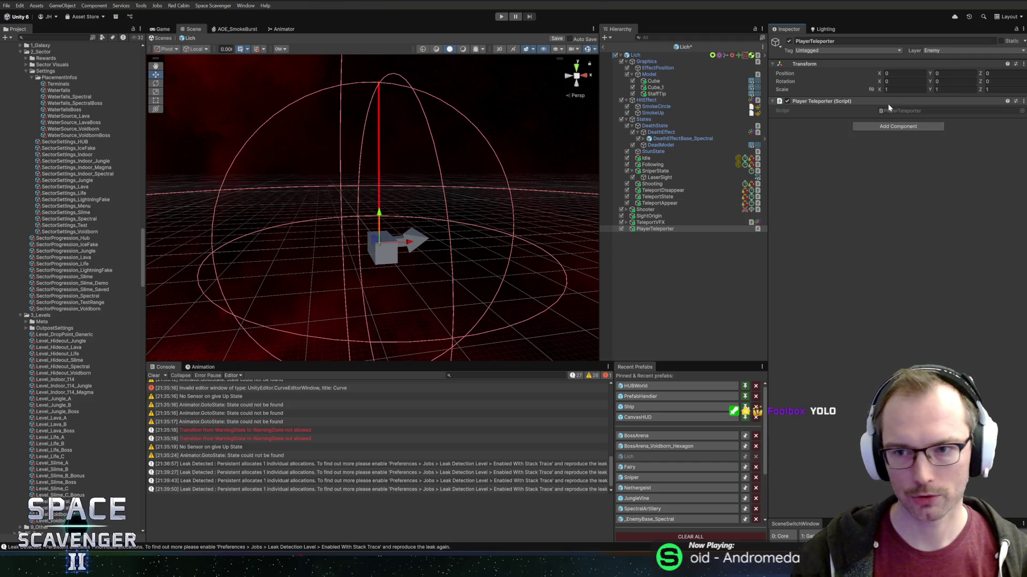
pyautogui.hotkey('alt', 'Tab')
pyautogui.click(311, 146)
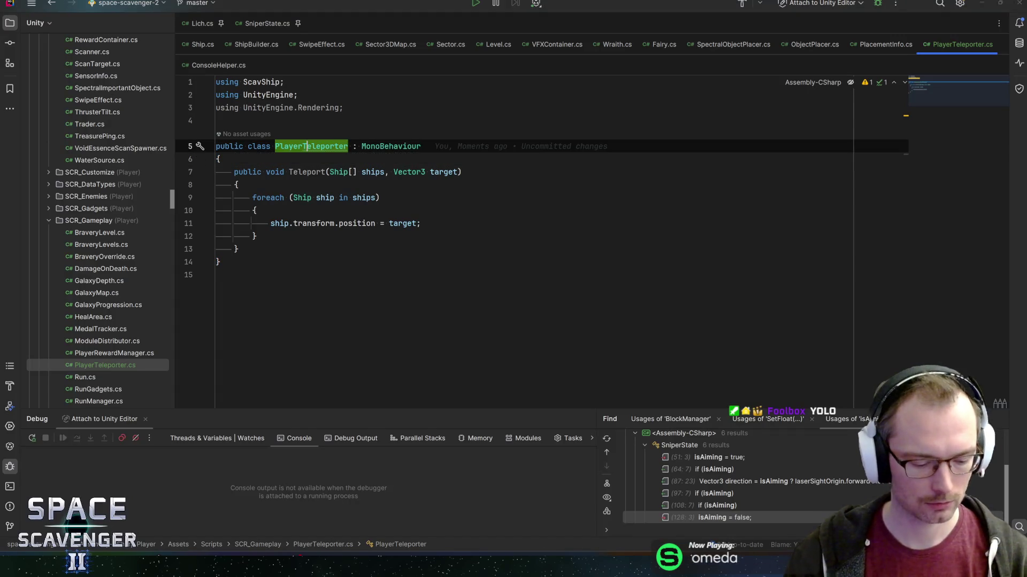
# Rename the PlayerTeleporter class and its file to ShipTeleporter
pyautogui.hotkey('ctrl', 'r')
pyautogui.hotkey('ctrl', 'r')
pyautogui.press('Home')
pyautogui.press('Delete')
pyautogui.press('Delete')
pyautogui.press('Delete')
pyautogui.press('Delete')
pyautogui.press('Delete')
pyautogui.write('Ship')
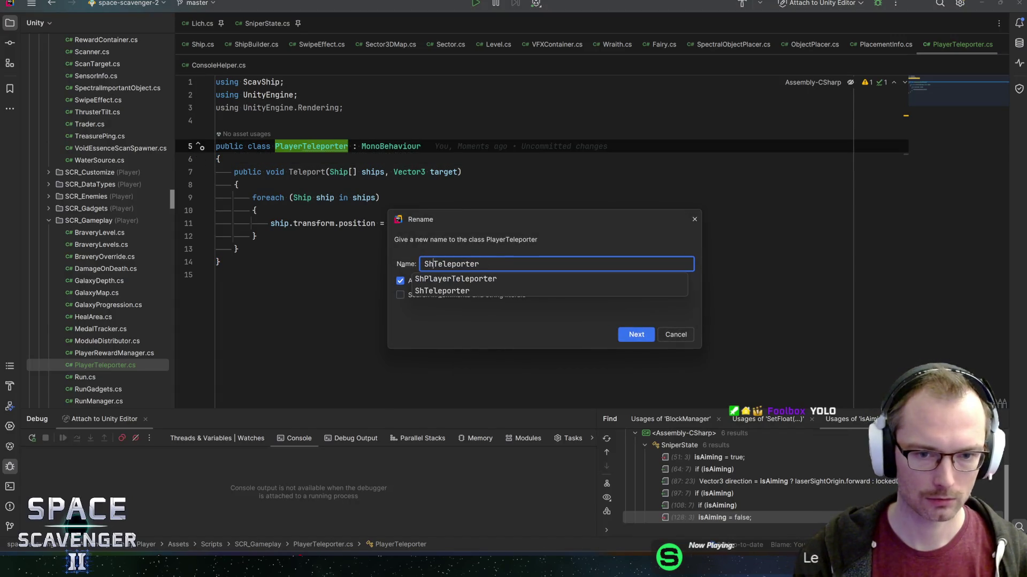
pyautogui.press('Return')
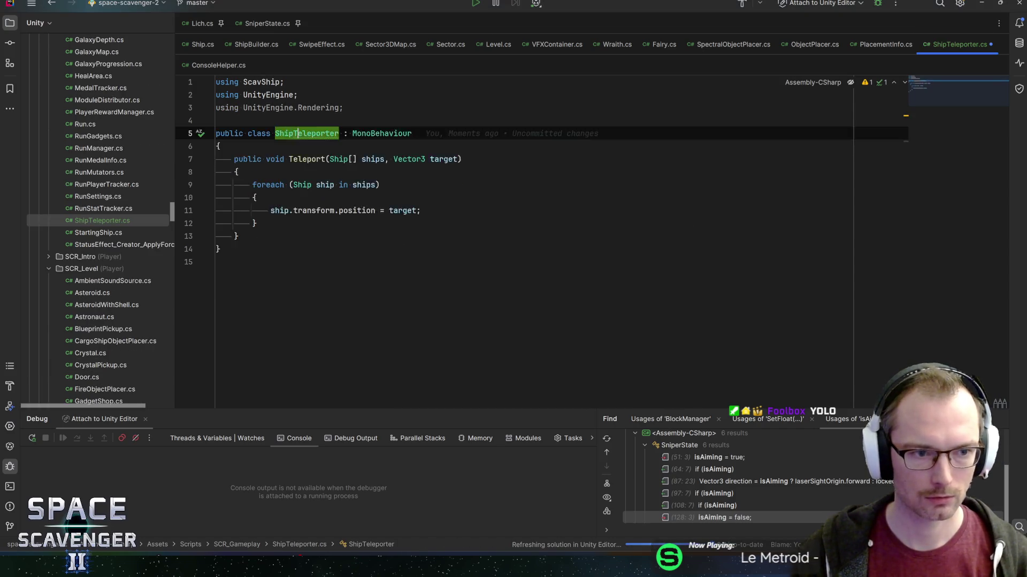
# Let Unity recompile, then start a public void TeleportShipsInRange() method above Teleport
pyautogui.click(255, 210)
pyautogui.click(307, 171)
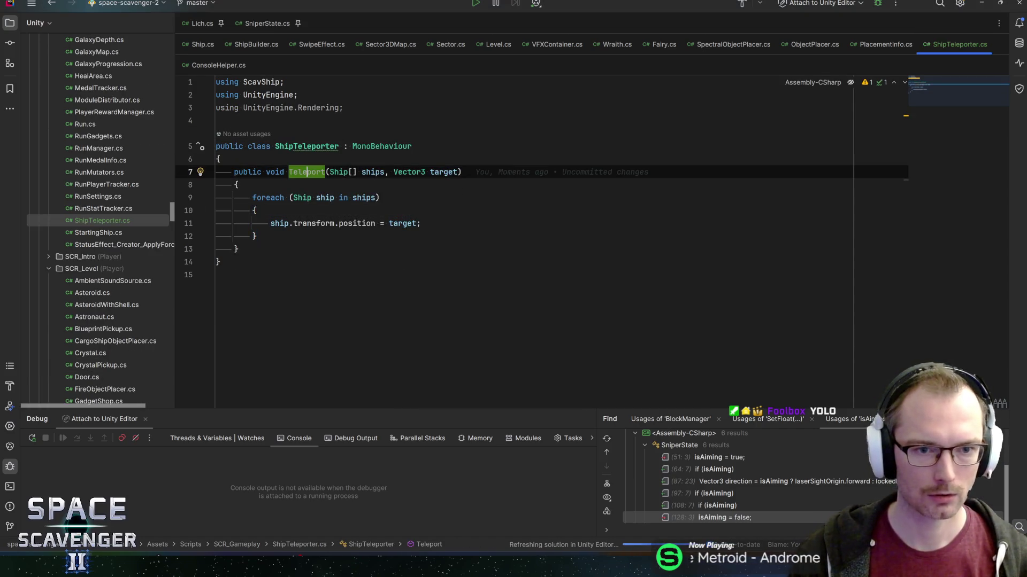
pyautogui.hotkey('alt', 'Tab')
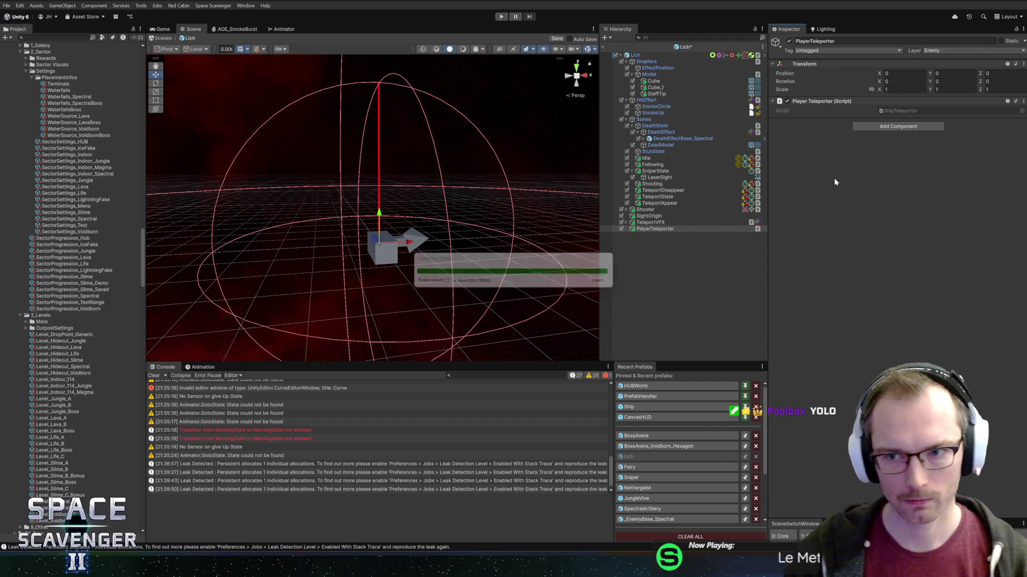
pyautogui.hotkey('alt', 'Tab')
pyautogui.press('Down')
pyautogui.press('End')
pyautogui.press('Return')
pyautogui.press('Return')
pyautogui.press('Return')
pyautogui.press('Up')
pyautogui.write('public void Tele')
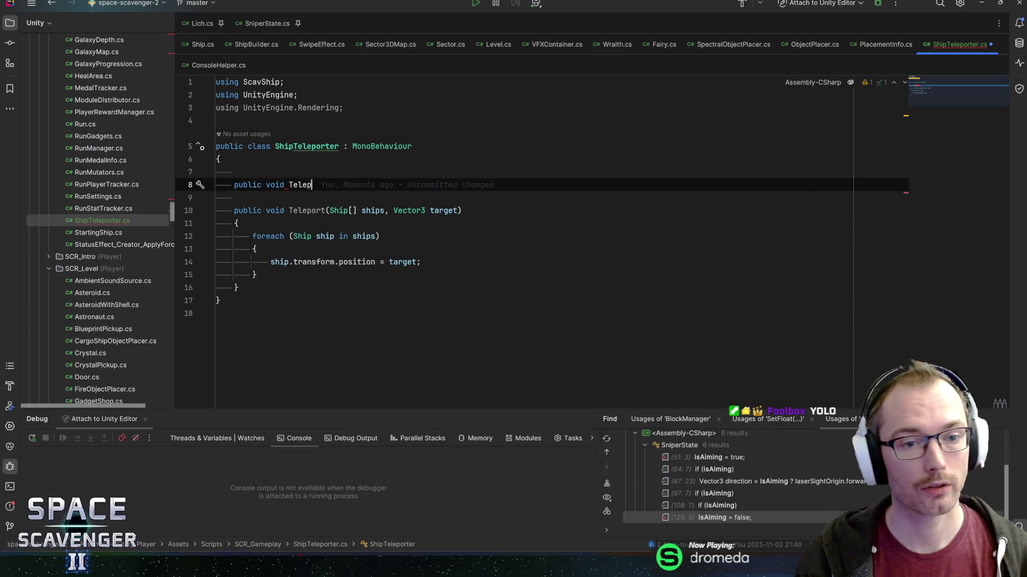
pyautogui.write('portShipsInRange()')
# Give TeleportShipsInRange an empty body and add a [SerializeField] private PulsatingPlayerSensor sensor field
pyautogui.press('Return')
pyautogui.write('{')
pyautogui.press('Return')
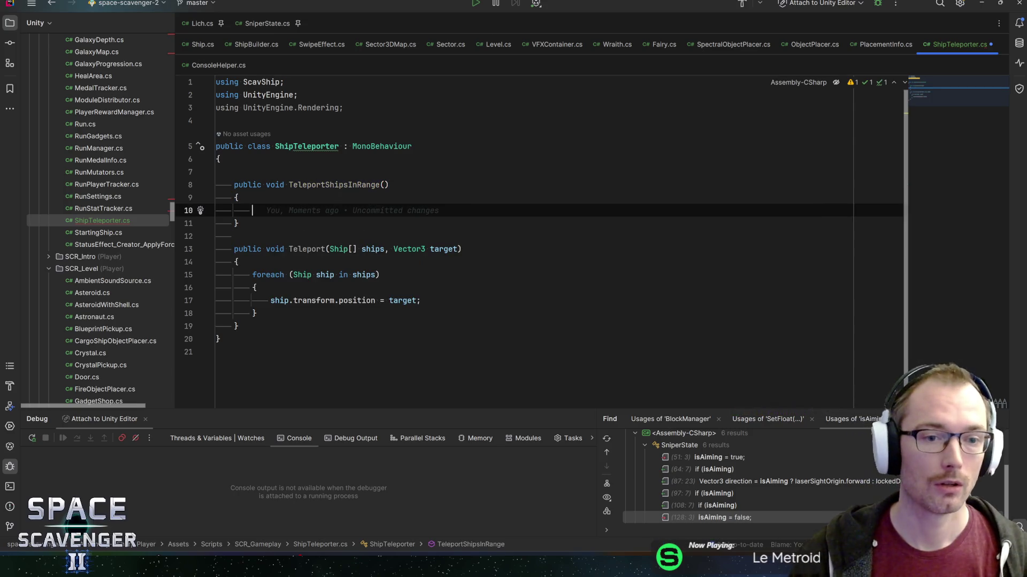
pyautogui.click(221, 159)
pyautogui.press('Return')
pyautogui.write('seria')
pyautogui.press('Return')
pyautogui.write('pulsat')
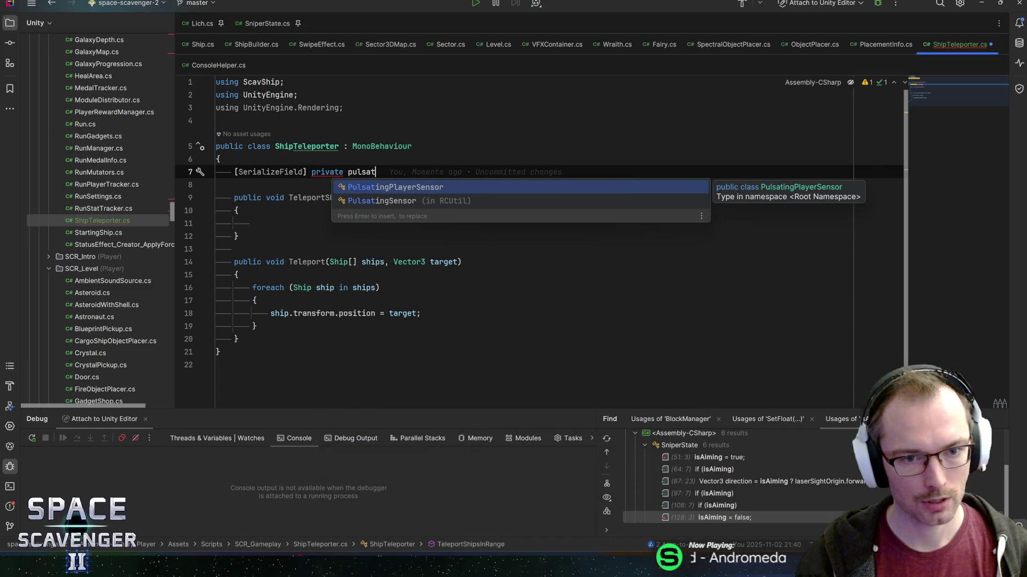
pyautogui.press('Return')
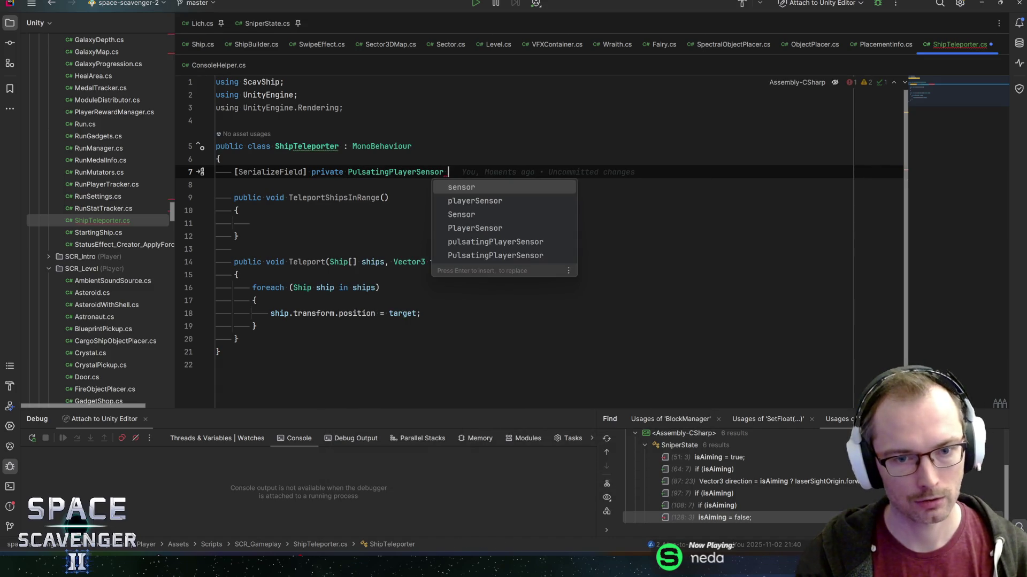
pyautogui.write('sensor;')
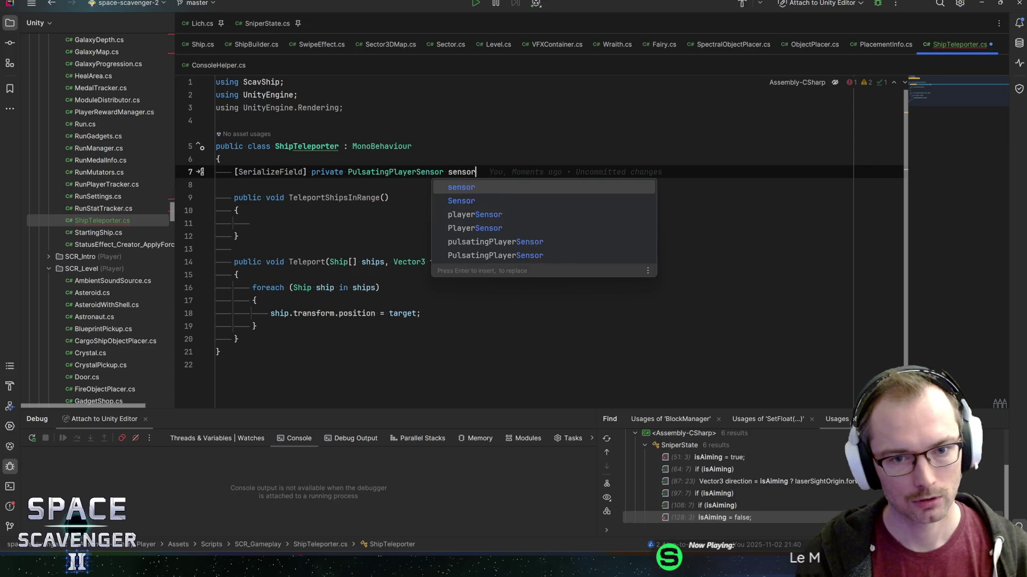
# Call sensor.CheckAll() inside TeleportShipsInRange and jump to the CheckAll declaration
pyautogui.press('Down')
pyautogui.press('Down')
pyautogui.press('Down')
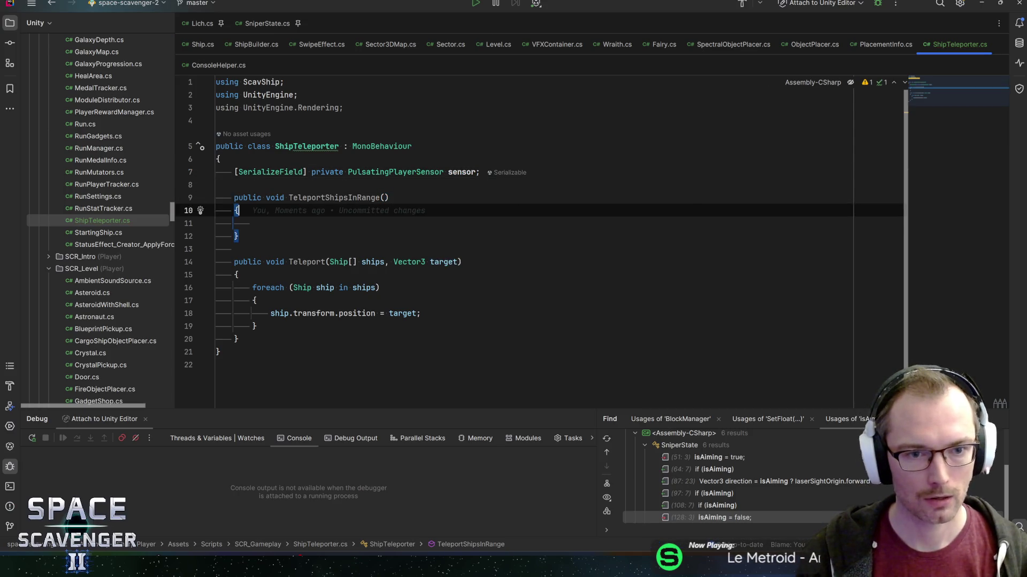
pyautogui.write('sensor.Che')
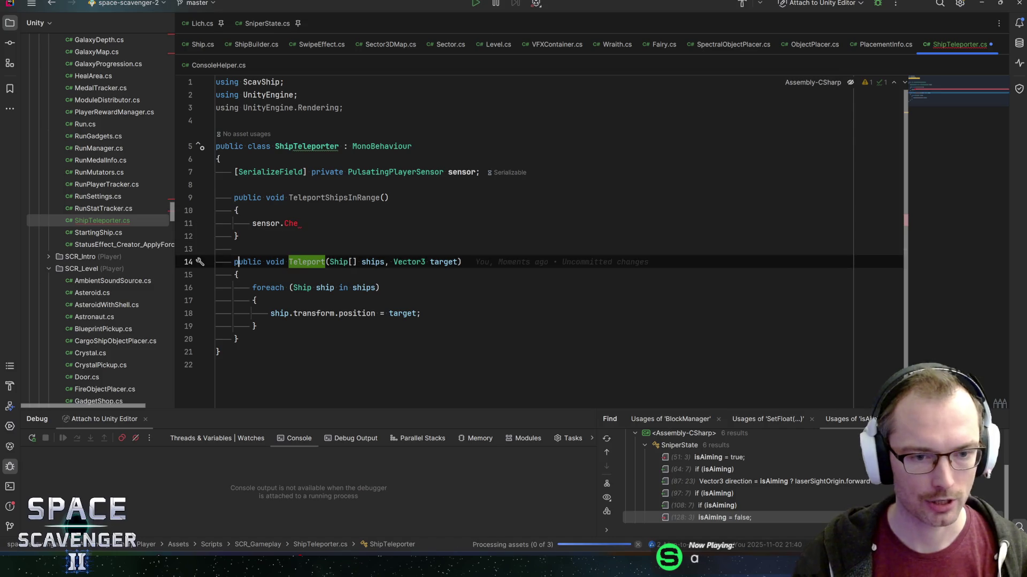
pyautogui.write('c')
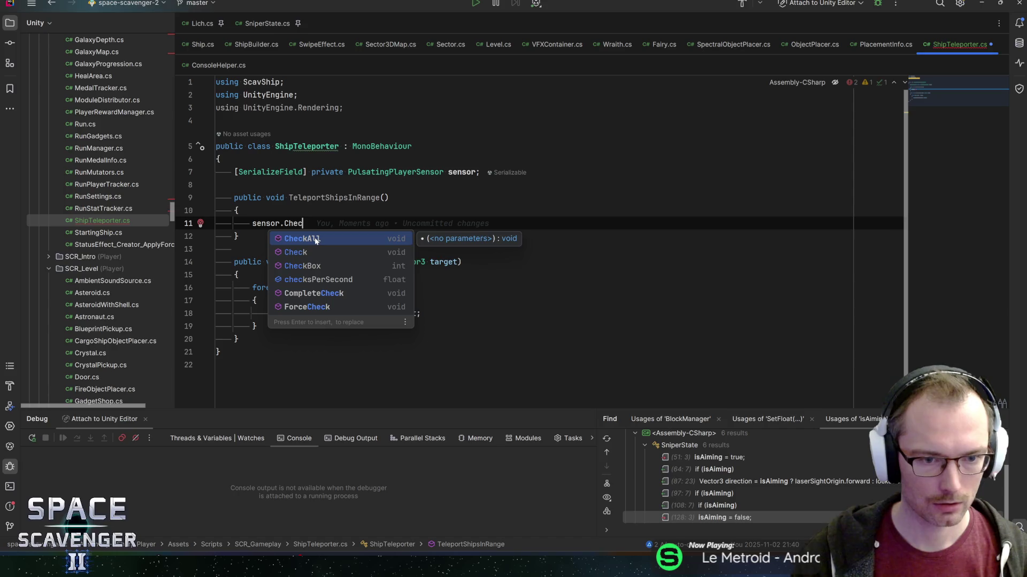
pyautogui.press('Return')
pyautogui.press('F12')
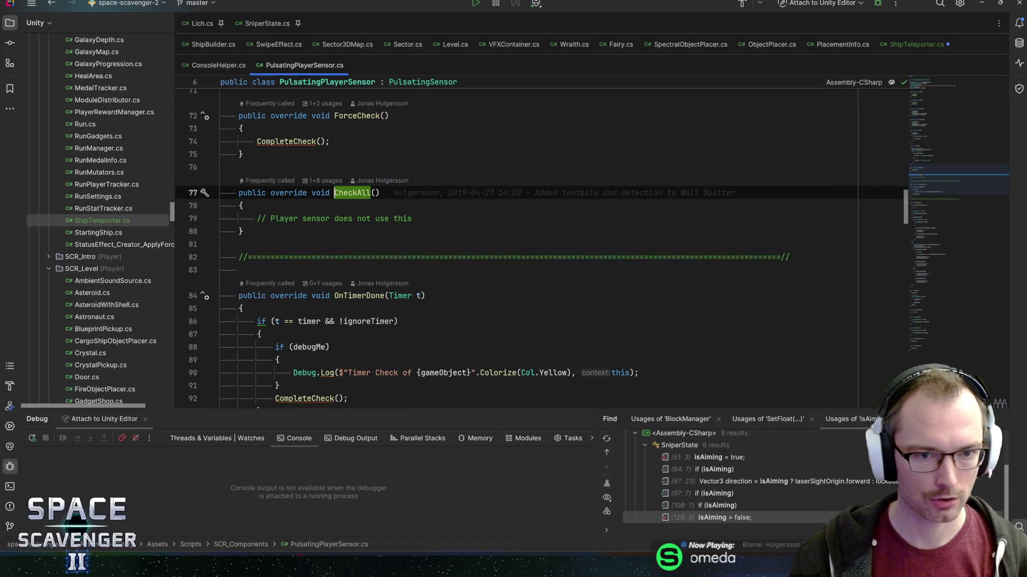
pyautogui.click(333, 167)
# Add a 'Not used by PlayerSensor' summary comment above CheckAll and save PulsatingPlayerSensor.cs
pyautogui.press('Return')
pyautogui.write('summ')
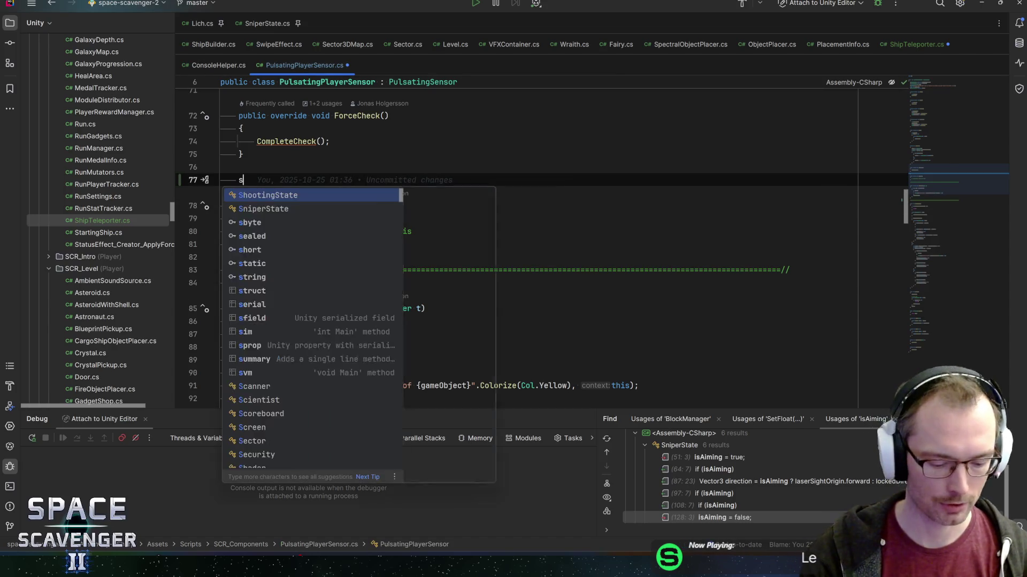
pyautogui.press('Tab')
pyautogui.write('Not used')
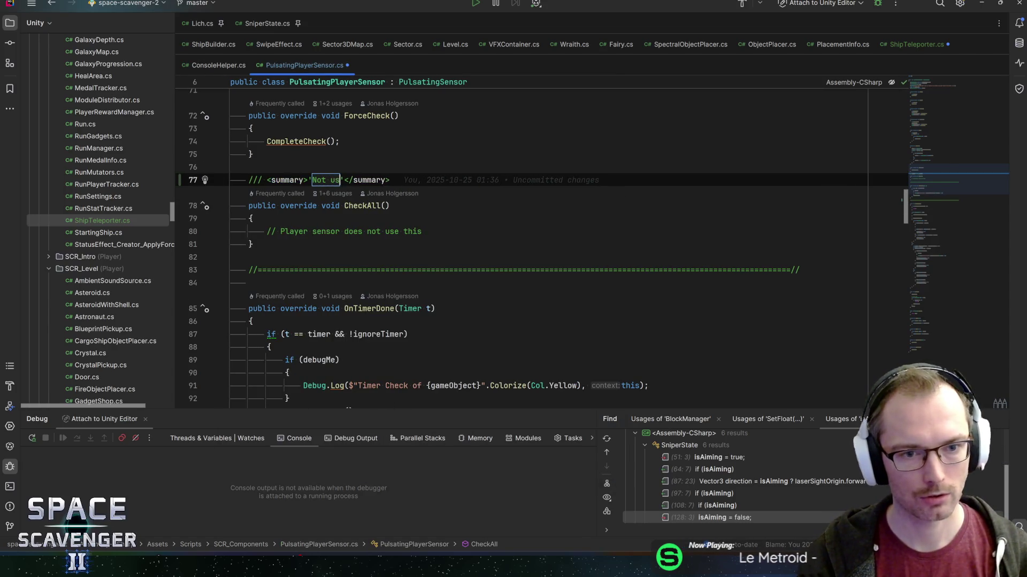
pyautogui.write(' by PlayerSen')
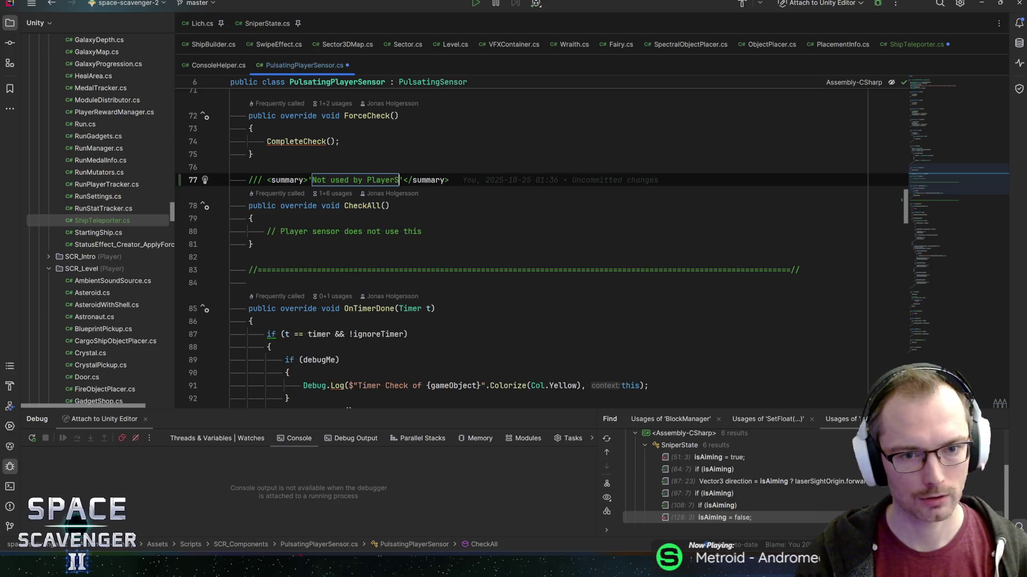
pyautogui.write('sor')
pyautogui.press('End')
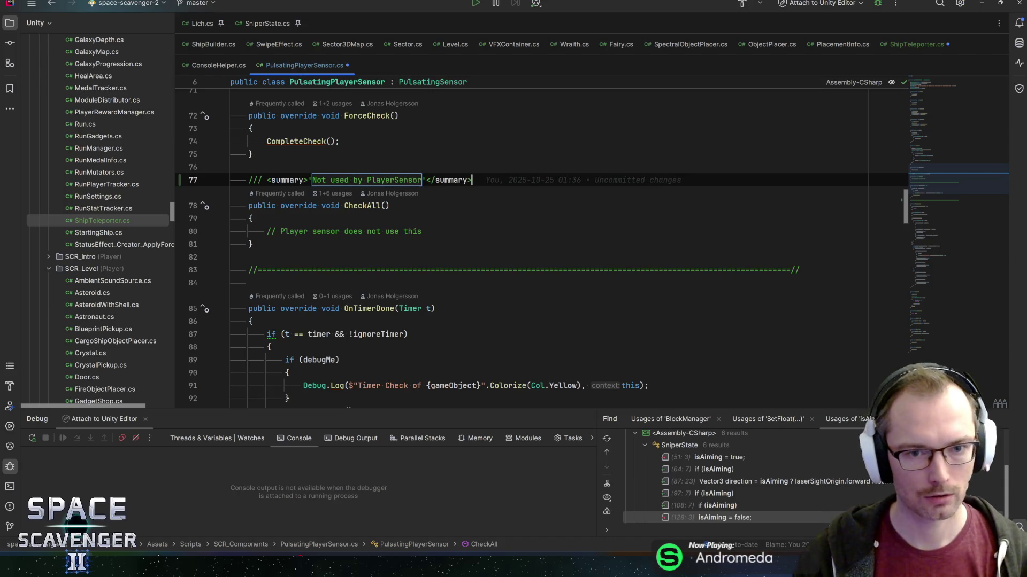
pyautogui.press('Down')
pyautogui.press('Down')
pyautogui.press('Down')
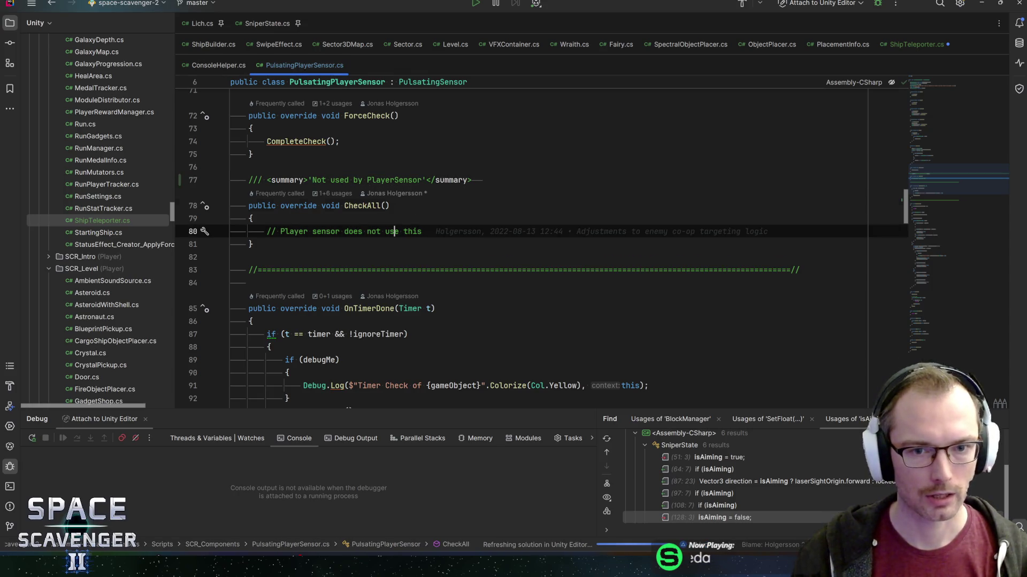
pyautogui.press('Up')
pyautogui.press('Up')
pyautogui.press('Up')
pyautogui.press('Up')
pyautogui.press('Up')
pyautogui.press('Down')
pyautogui.press('Down')
pyautogui.press('Down')
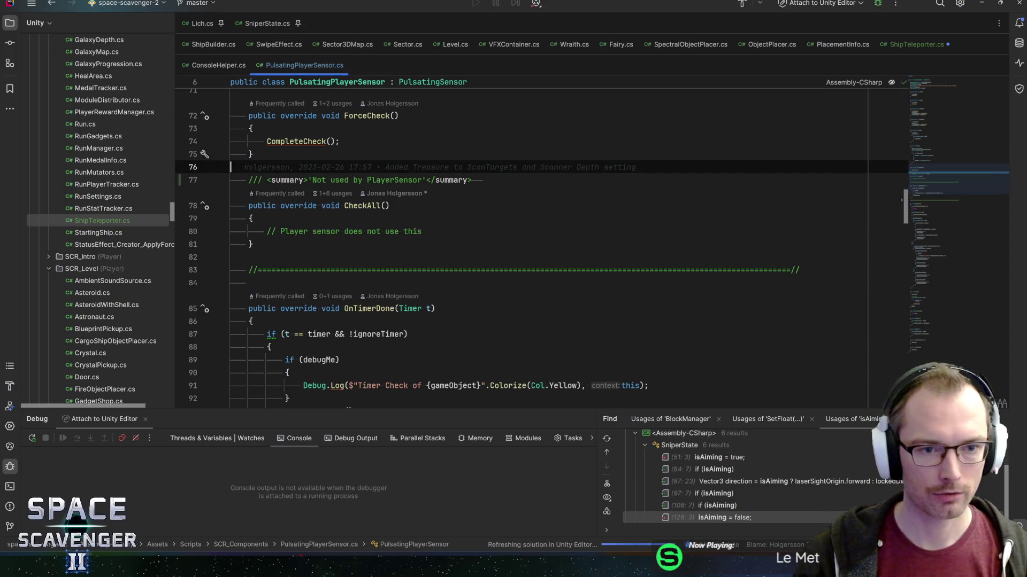
pyautogui.press('Delete')
pyautogui.hotkey('ctrl', 's')
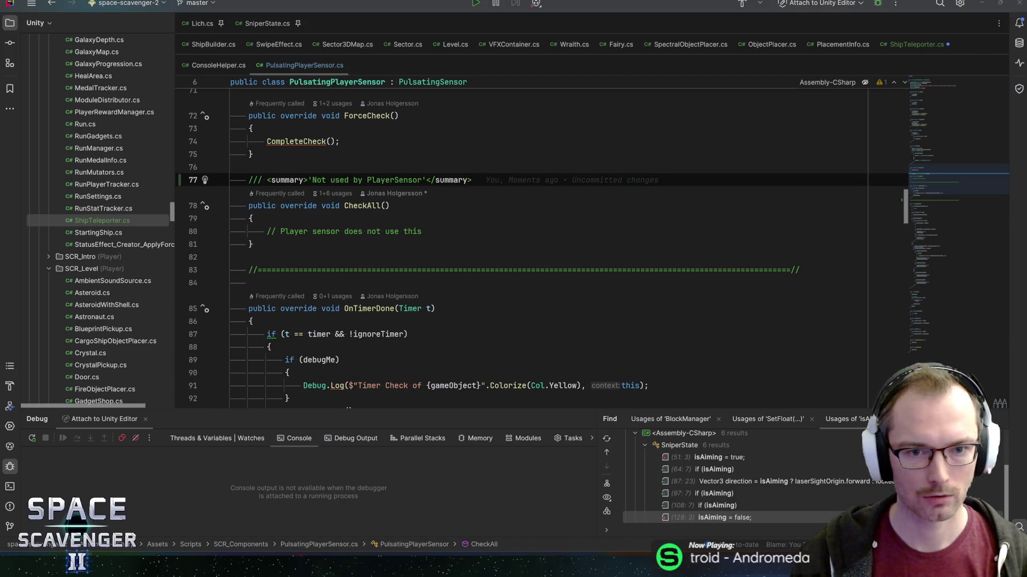
# Let Unity refresh, then return to ShipTeleporter.cs in Rider
pyautogui.hotkey('alt', 'Tab')
pyautogui.hotkey('alt', 'Tab')
pyautogui.hotkey('alt', 'Tab')
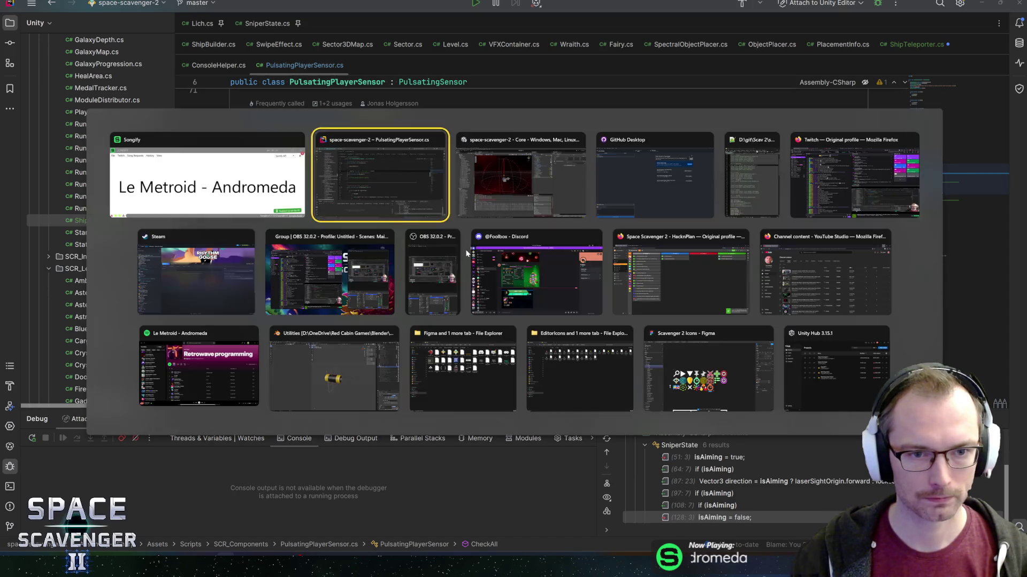
pyautogui.hotkey('alt', 'shift', 'Tab')
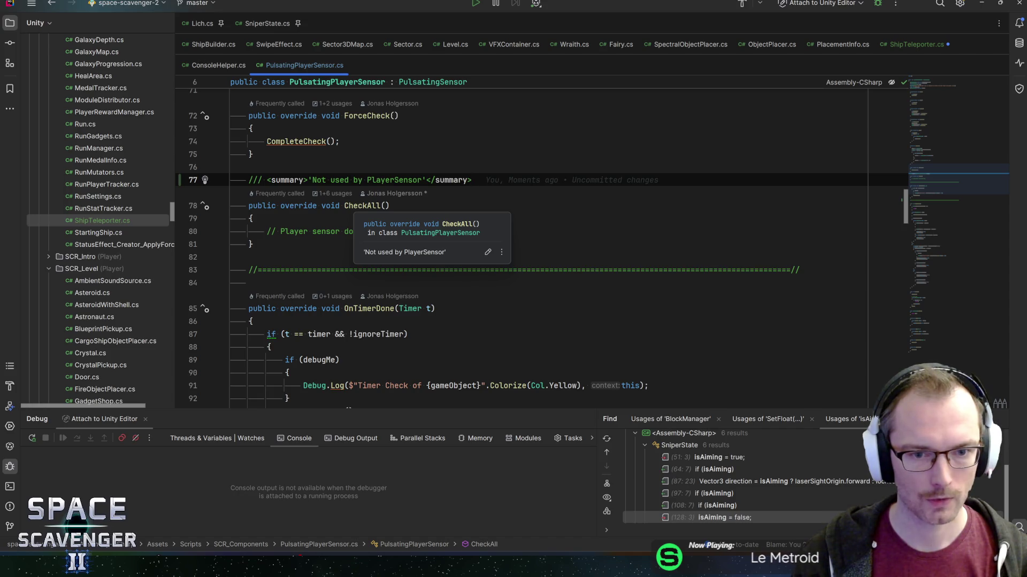
pyautogui.click(358, 206)
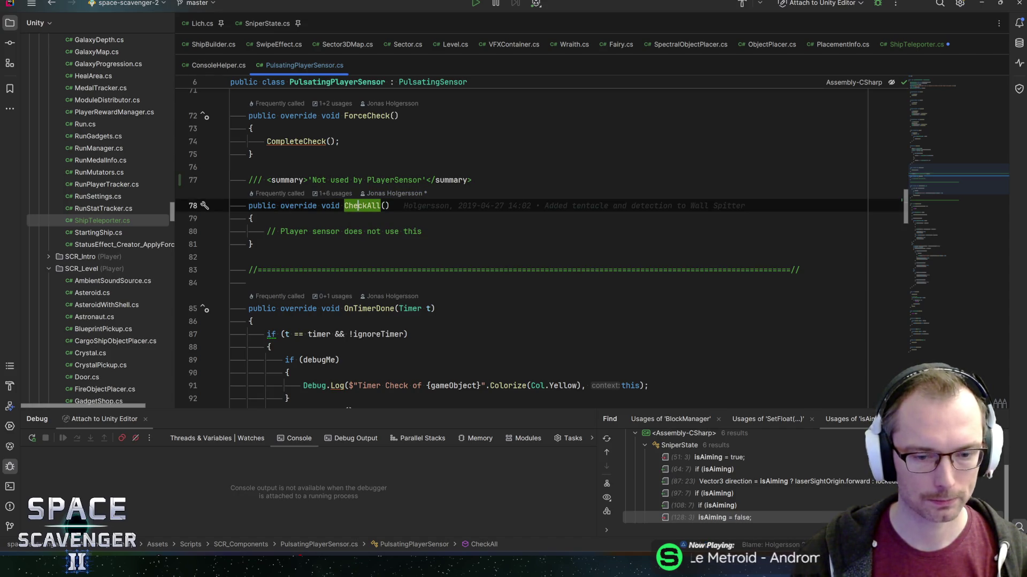
pyautogui.click(218, 64)
pyautogui.click(917, 44)
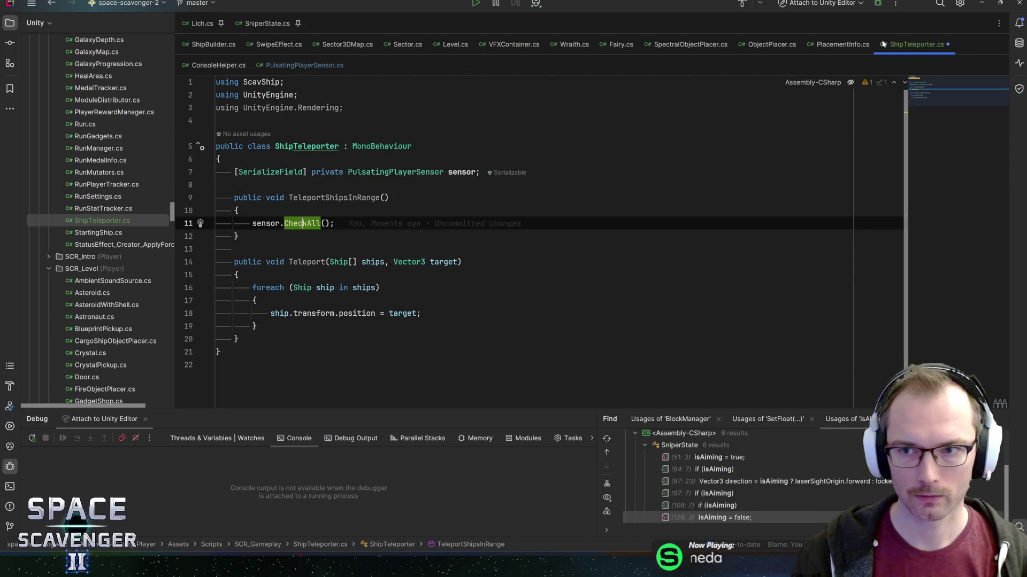
# Replace the CheckAll() call on line 11 with sensor.CompleteCheck(); and view its declaration
pyautogui.click(947, 44)
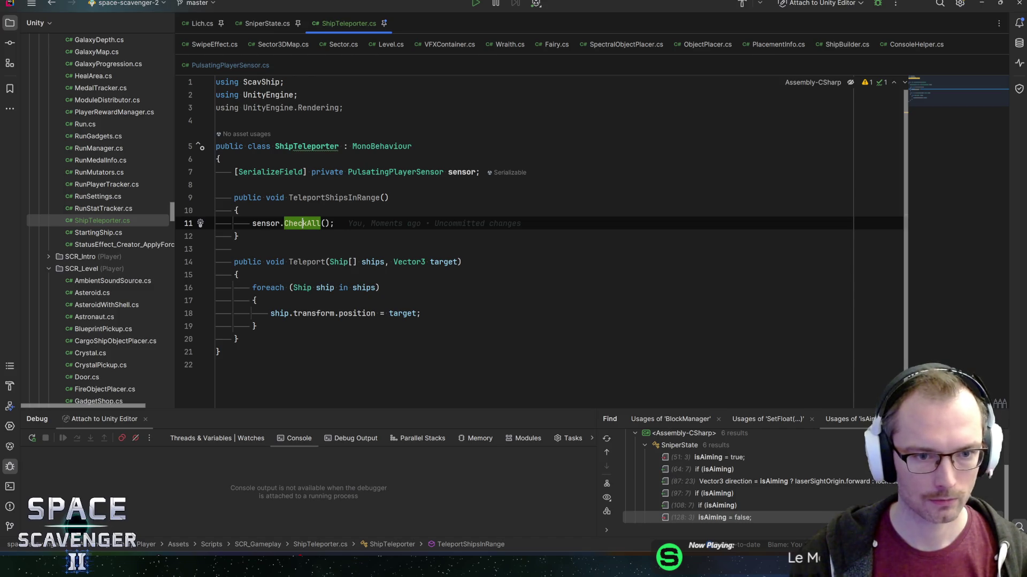
pyautogui.moveTo(303, 223)
pyautogui.moveTo(335, 223); pyautogui.dragTo(290, 225)
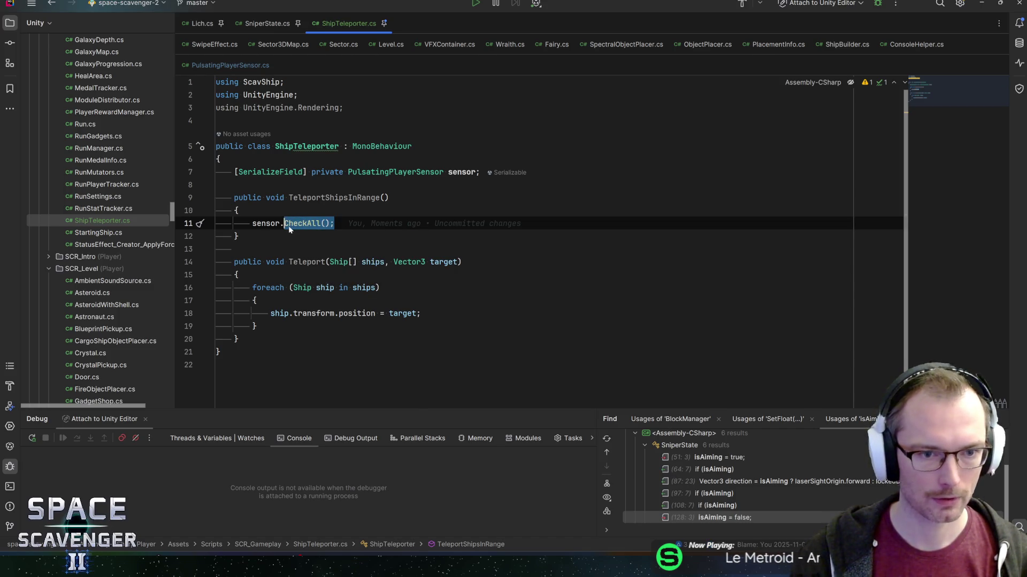
pyautogui.write('che')
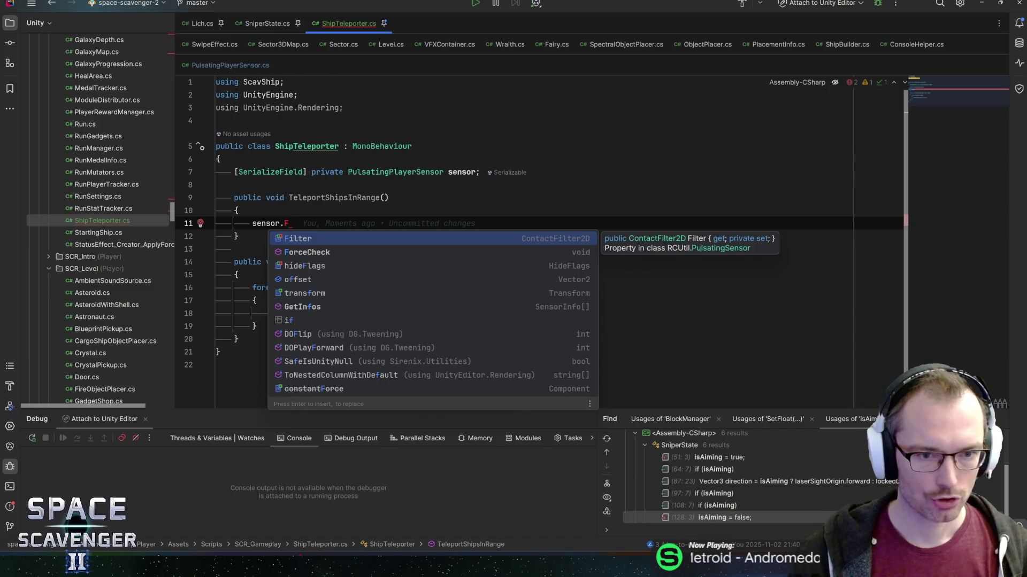
pyautogui.press('Down')
pyautogui.press('Down')
pyautogui.press('Down')
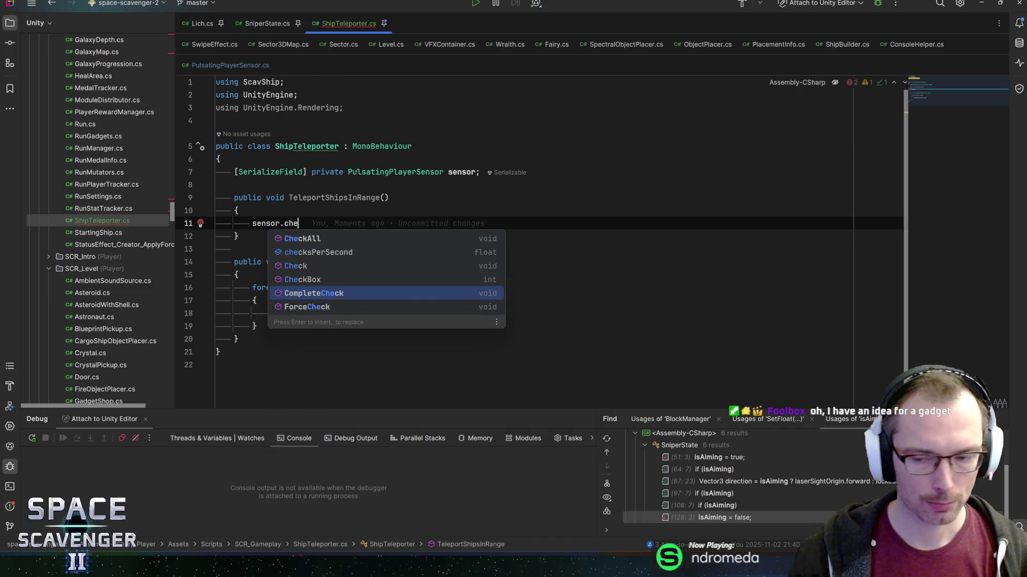
pyautogui.press('Return')
pyautogui.write(';')
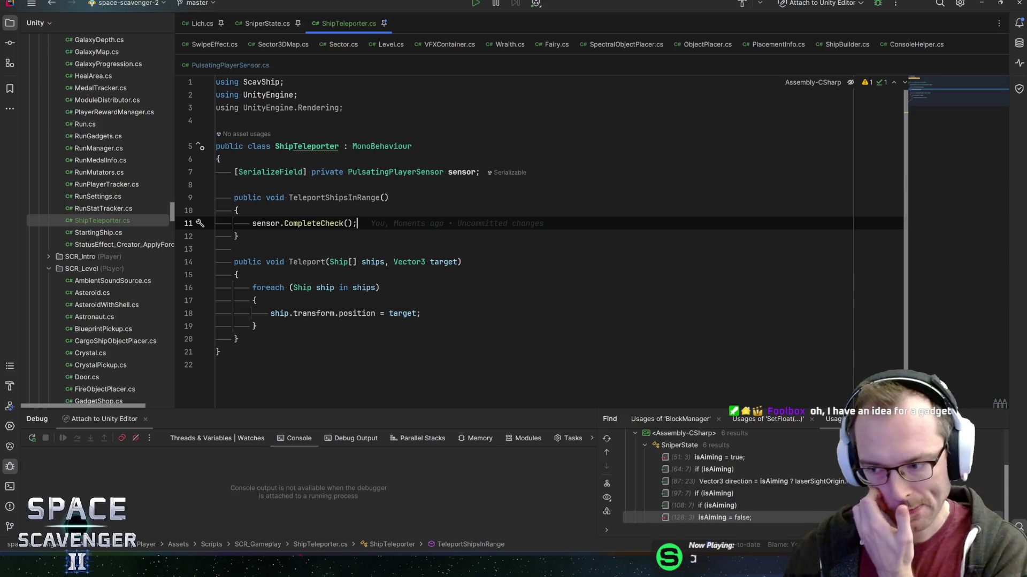
pyautogui.press('F12')
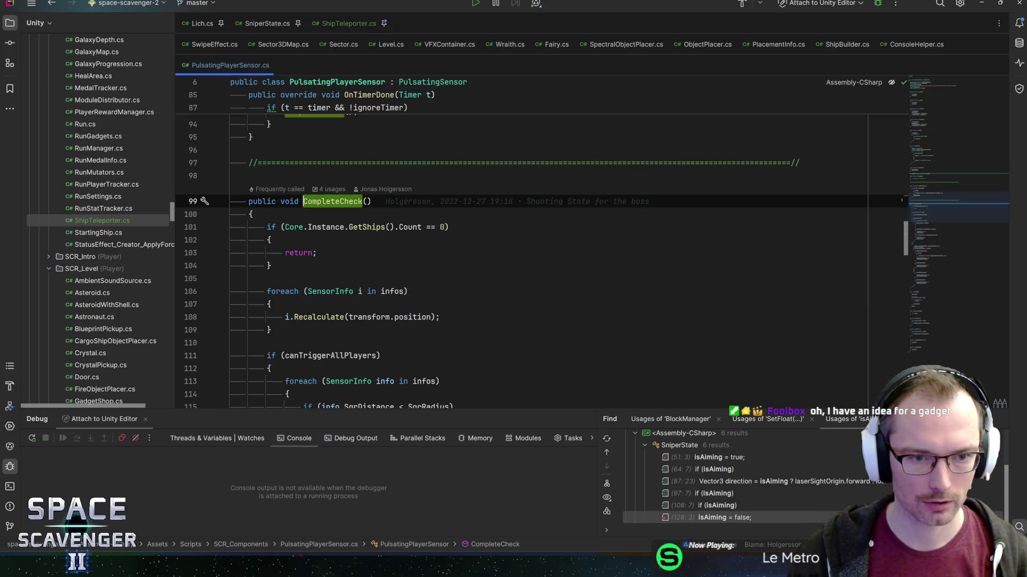
pyautogui.press('Down')
pyautogui.press('Down')
pyautogui.press('Down')
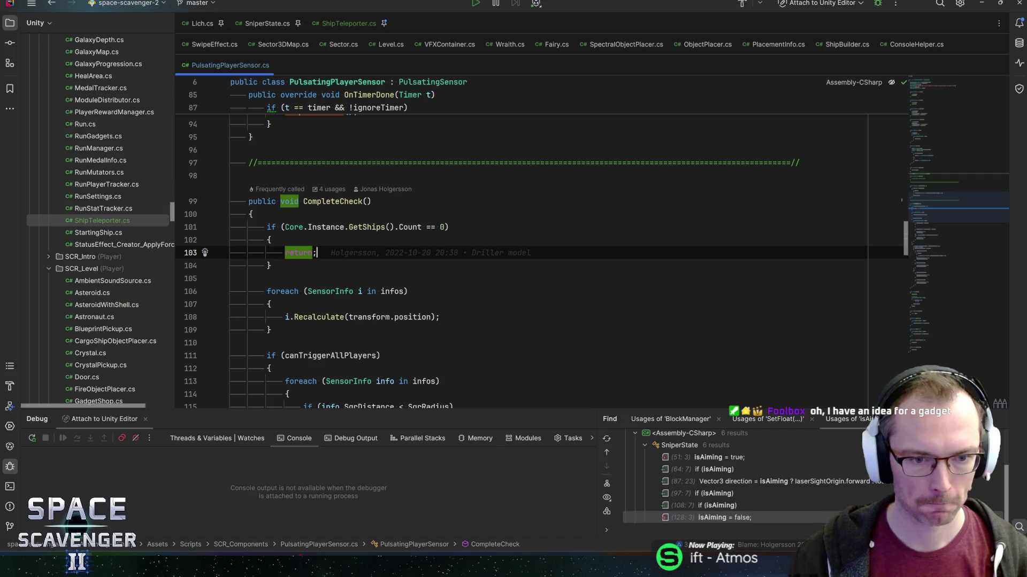
pyautogui.press('Down')
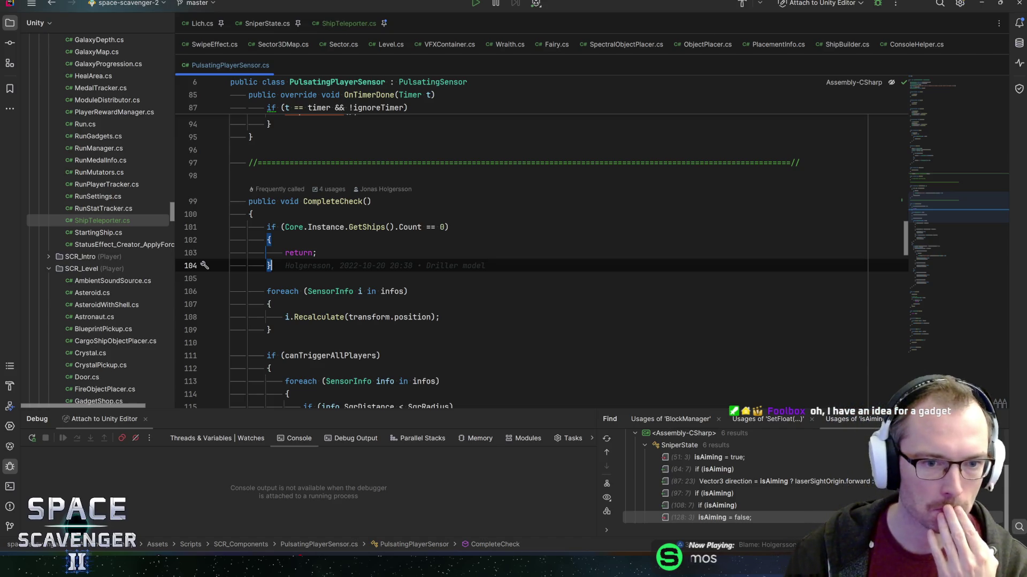
pyautogui.click(269, 240)
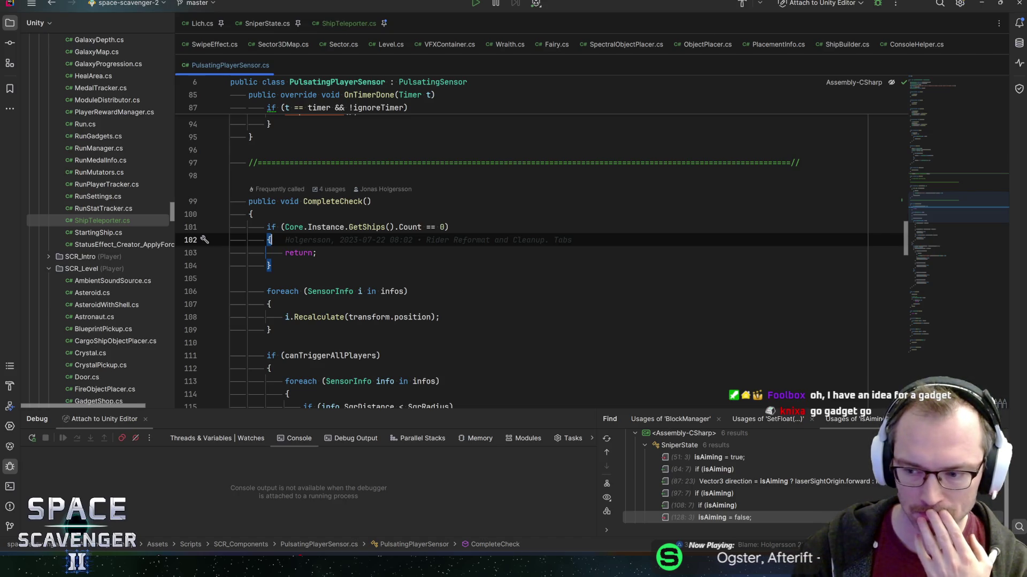
pyautogui.click(317, 253)
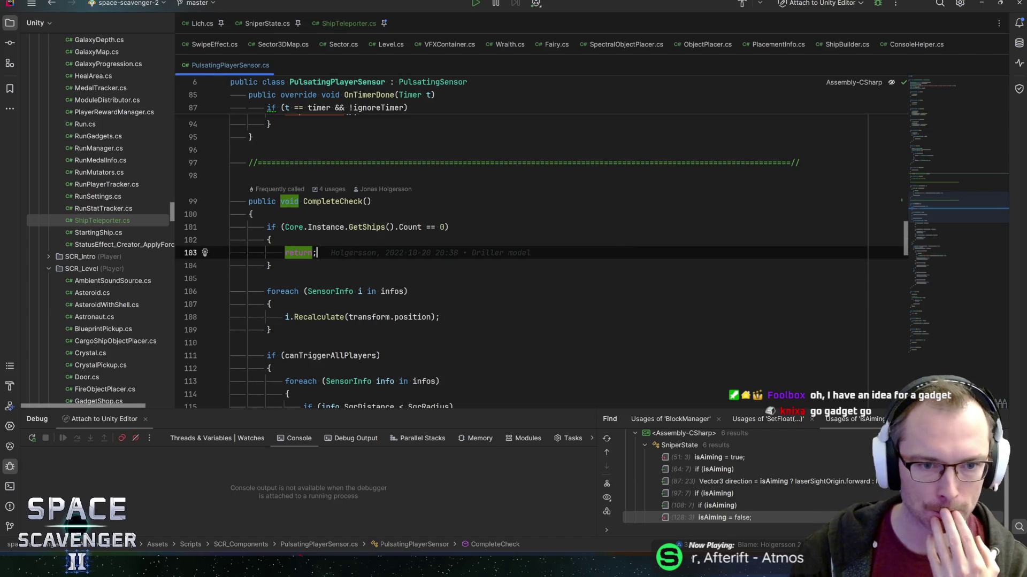
pyautogui.click(344, 227)
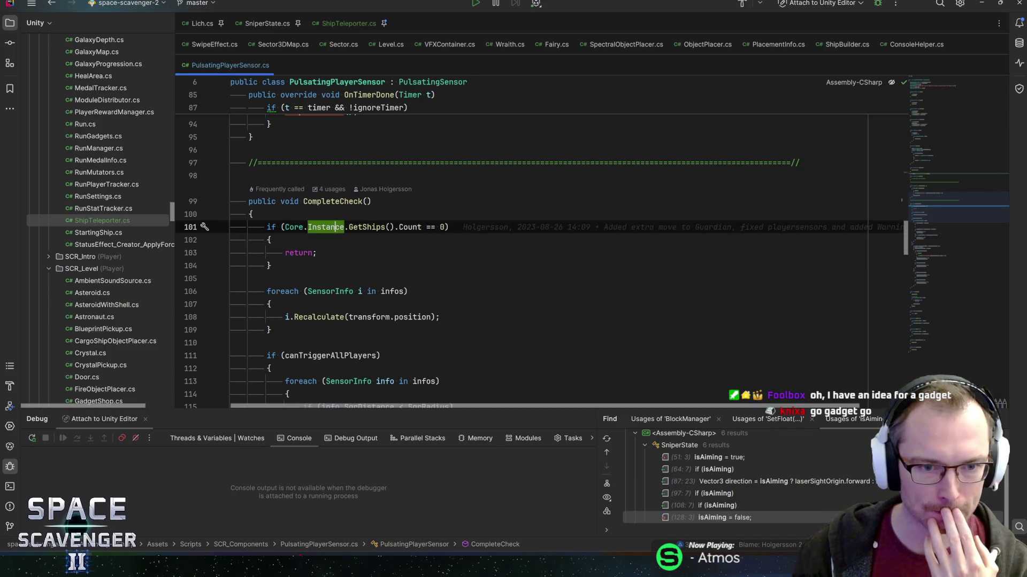
pyautogui.click(316, 252)
pyautogui.click(269, 240)
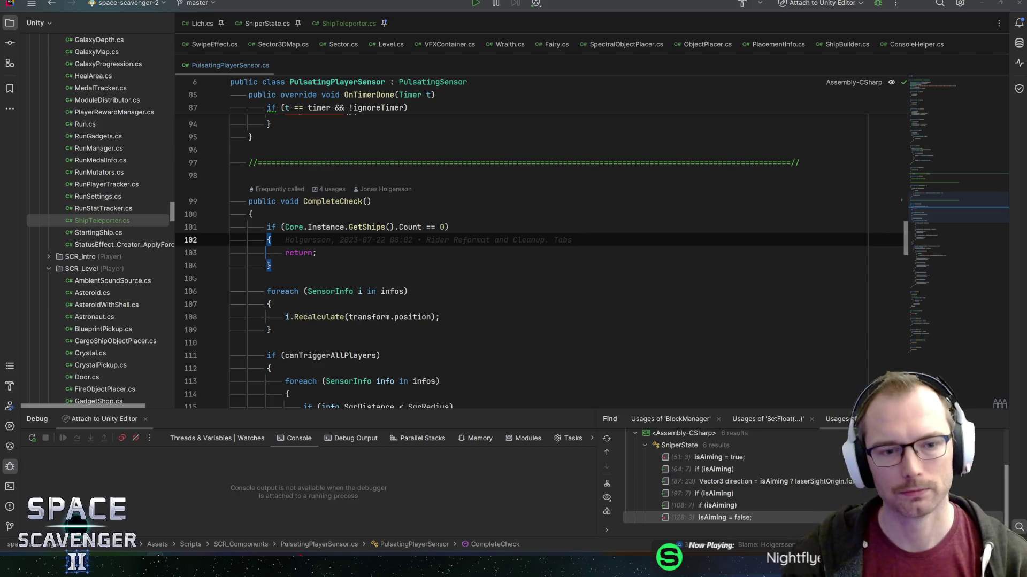
pyautogui.click(299, 253)
pyautogui.click(449, 227)
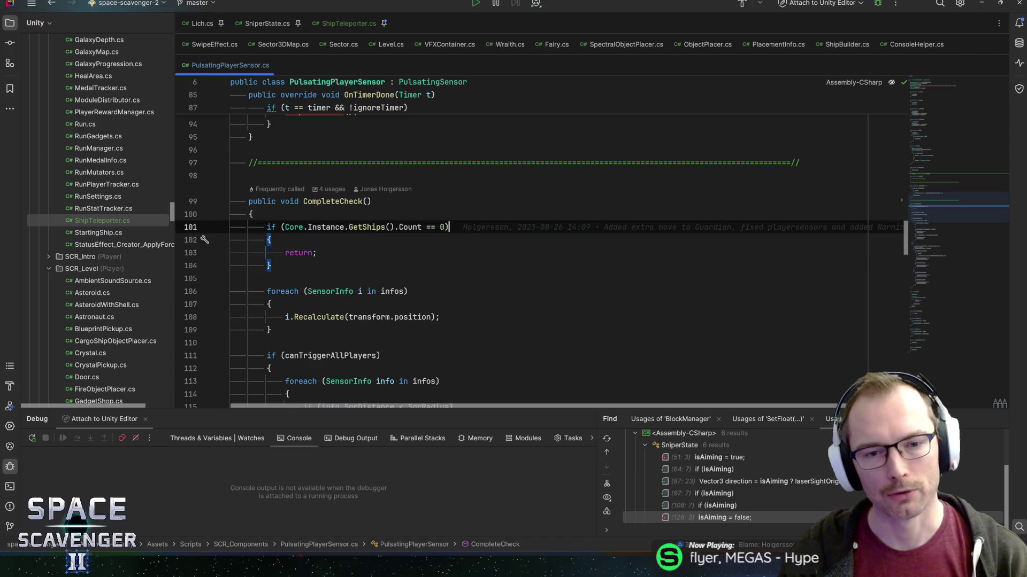
pyautogui.press('Up')
pyautogui.press('Up')
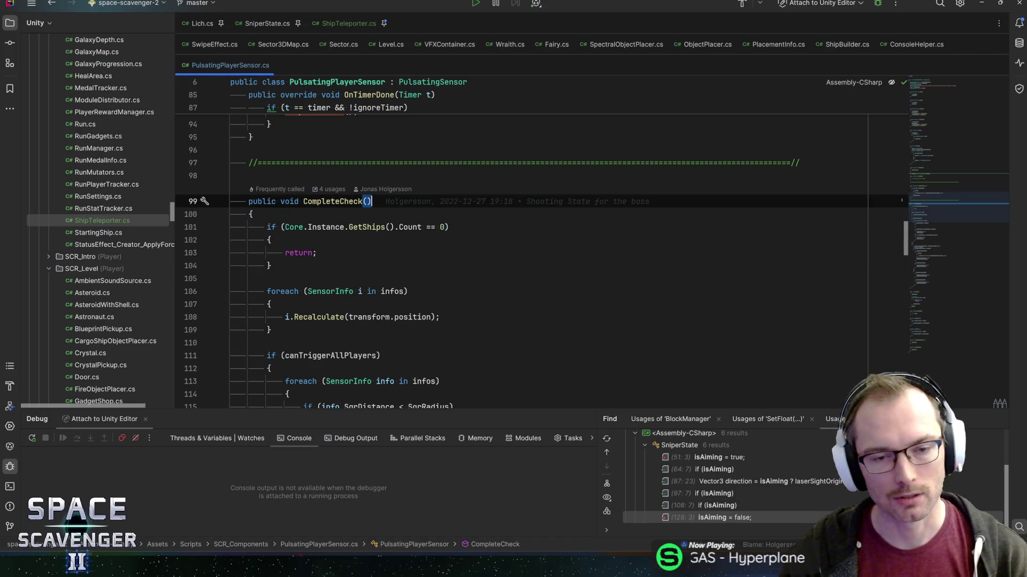
pyautogui.press('Down')
pyautogui.press('Down')
pyautogui.press('Down')
pyautogui.hotkey('shift', 'Down')
pyautogui.press('Escape')
pyautogui.press('Up')
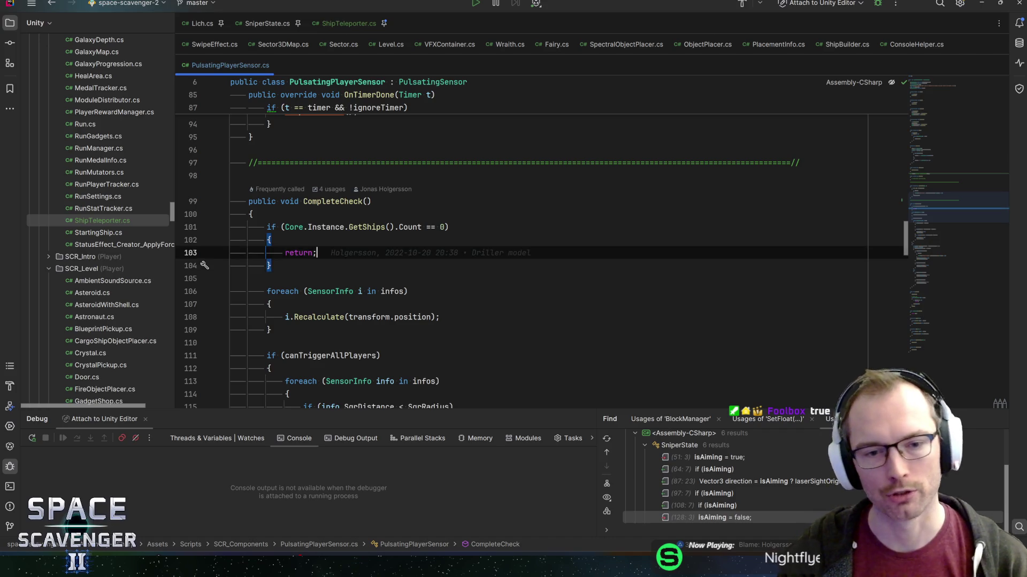
pyautogui.press('Up')
pyautogui.press('Up')
pyautogui.press('End')
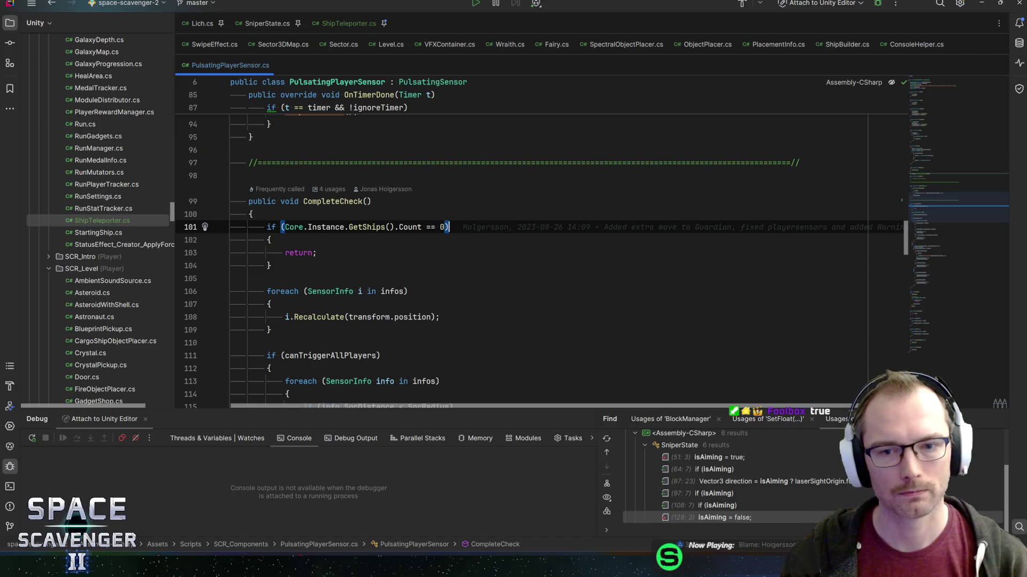
pyautogui.click(271, 239)
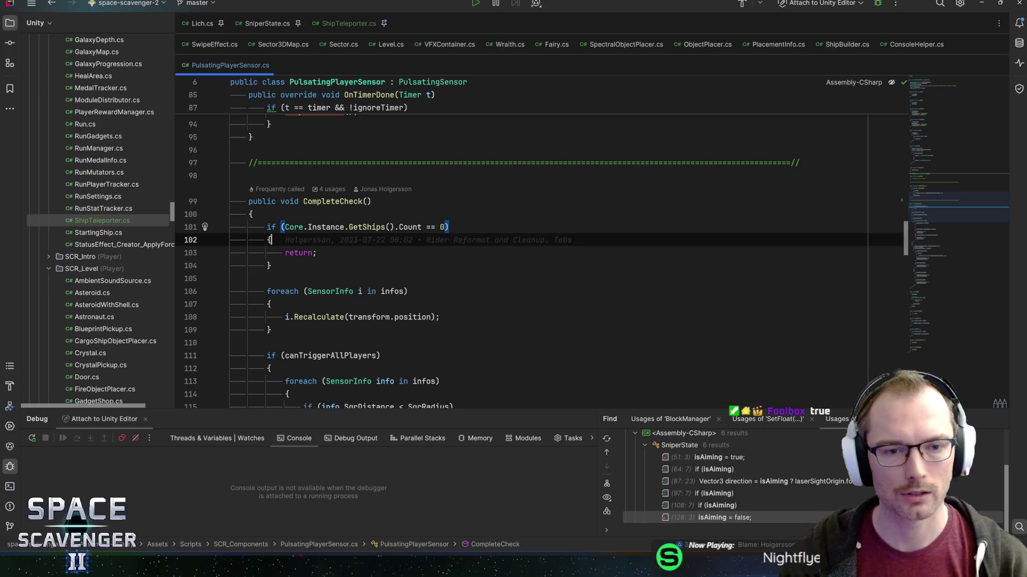
pyautogui.click(316, 253)
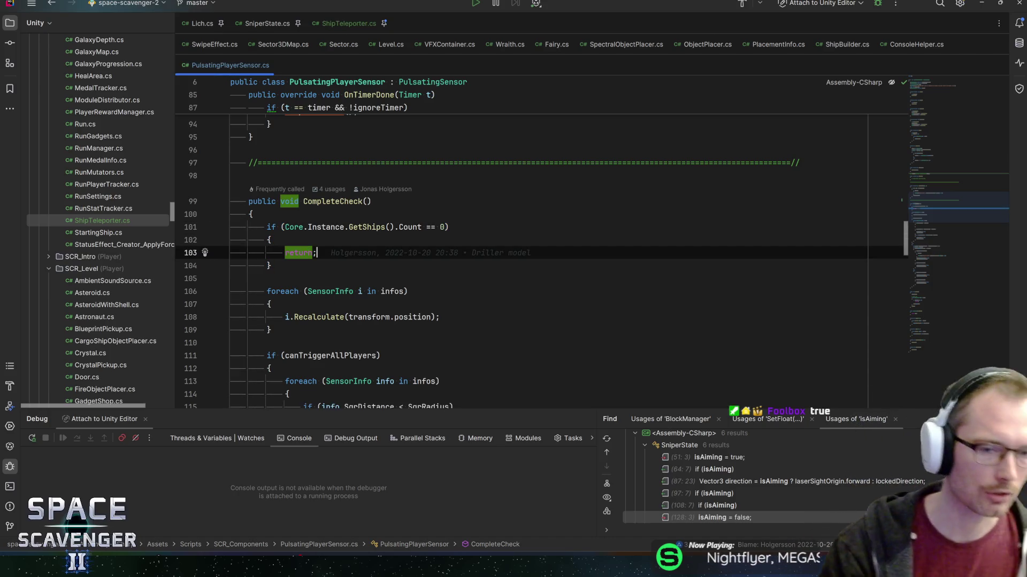